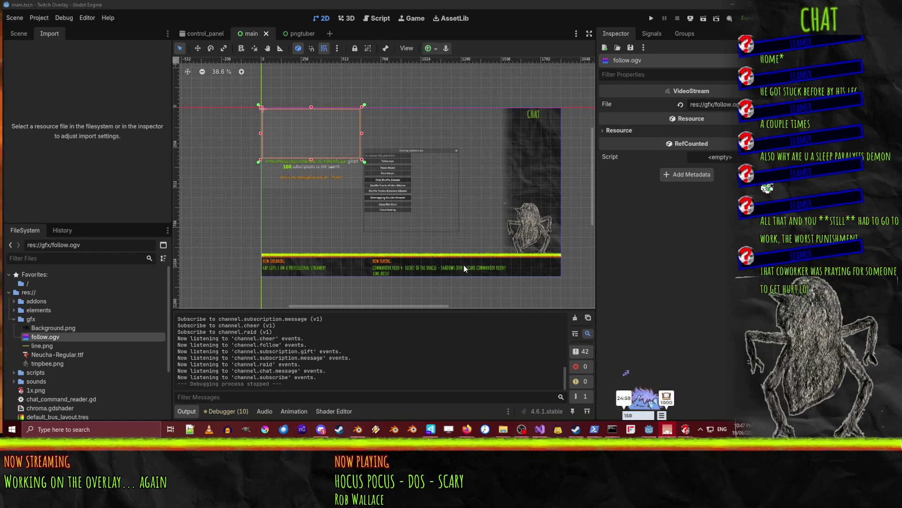
# Show the Godot overlay scene's node tree, then switch to the FinanceTower building in Blender
pyautogui.click(672, 340)
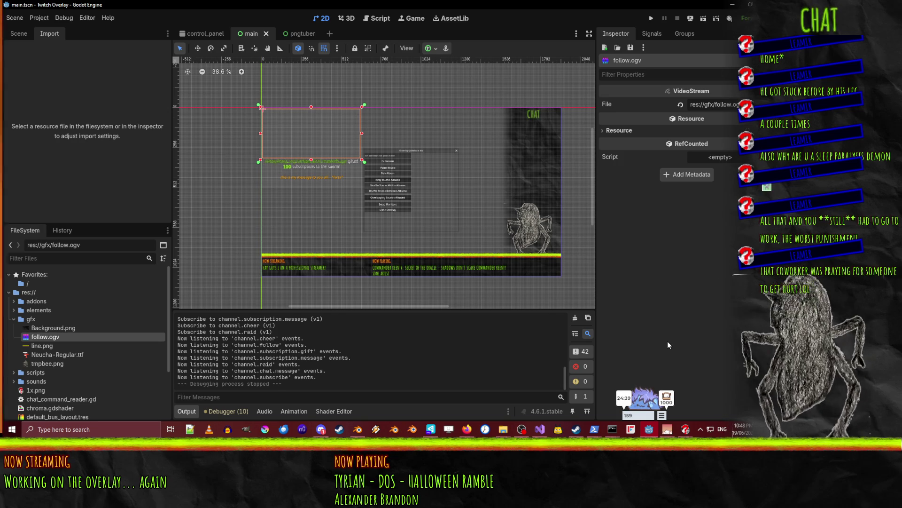
pyautogui.click(18, 34)
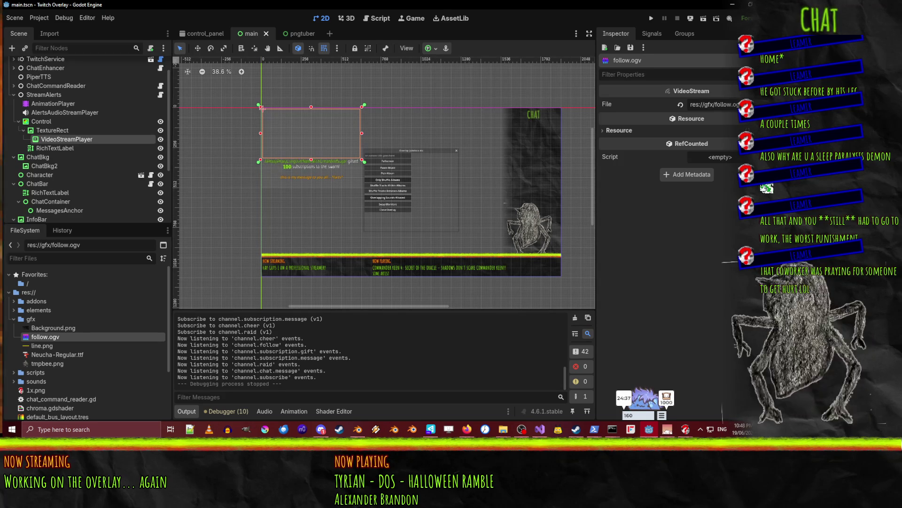
pyautogui.click(352, 434)
pyautogui.moveTo(244, 244); pyautogui.dragTo(78, 47, button='middle')
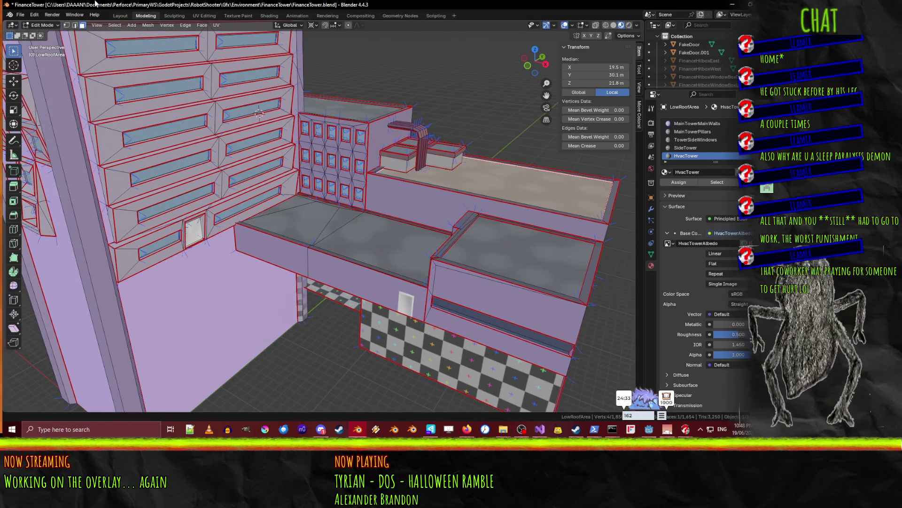
# Open BEE.blend from recent files, discarding the FinanceTower building's unsaved changes
pyautogui.click(21, 16)
pyautogui.click(21, 17)
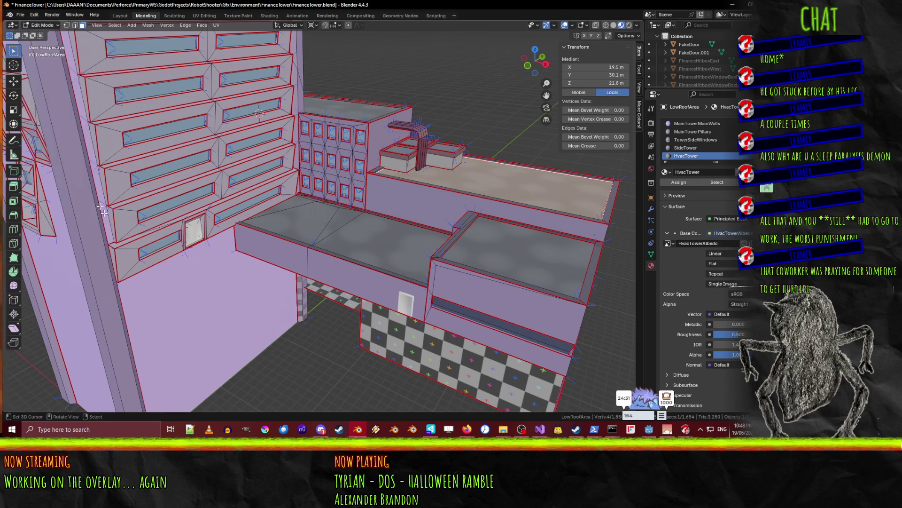
pyautogui.click(17, 16)
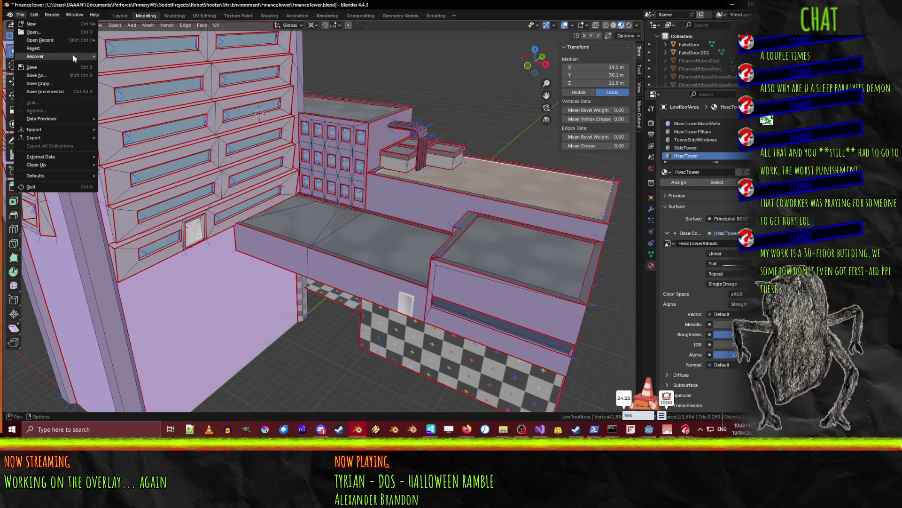
pyautogui.moveTo(68, 39)
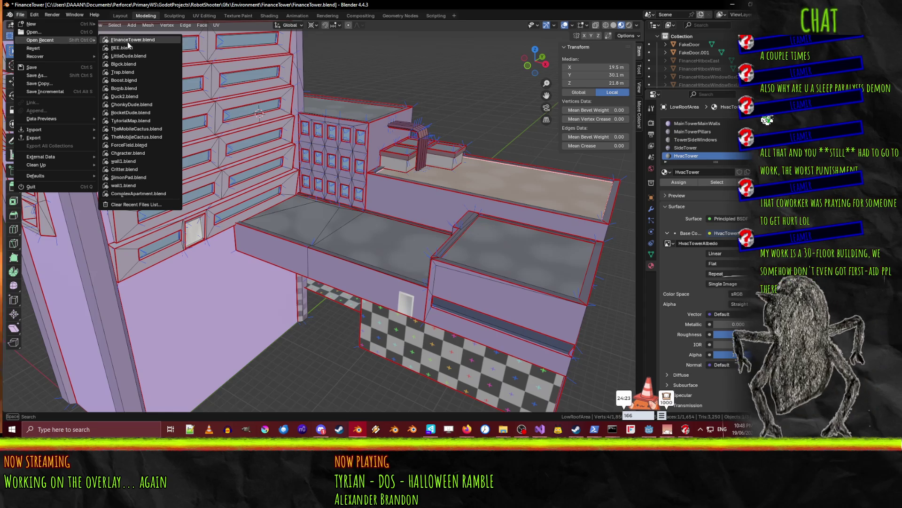
pyautogui.click(128, 47)
pyautogui.click(391, 229)
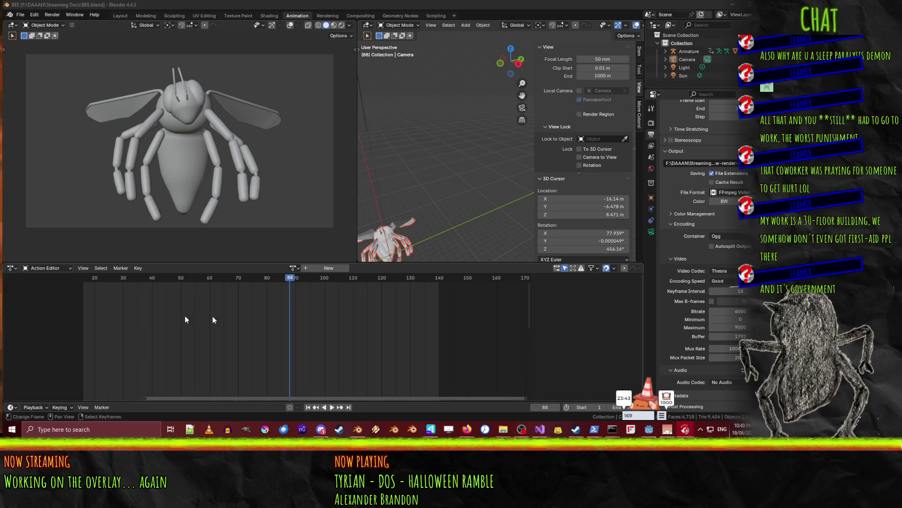
# Play the bee's animation, stop it, replay it, then rewind the playhead to frame 0
pyautogui.moveTo(472, 196)
pyautogui.mouseDown(button='middle')
pyautogui.moveTo(455, 196)
pyautogui.moveTo(504, 138)
pyautogui.moveTo(425, 176)
pyautogui.mouseUp(button='middle')
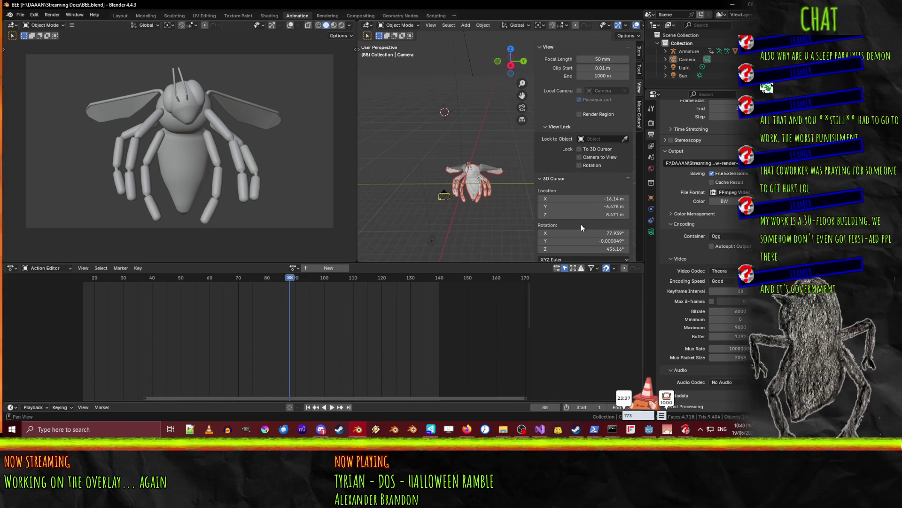
pyautogui.click(331, 408)
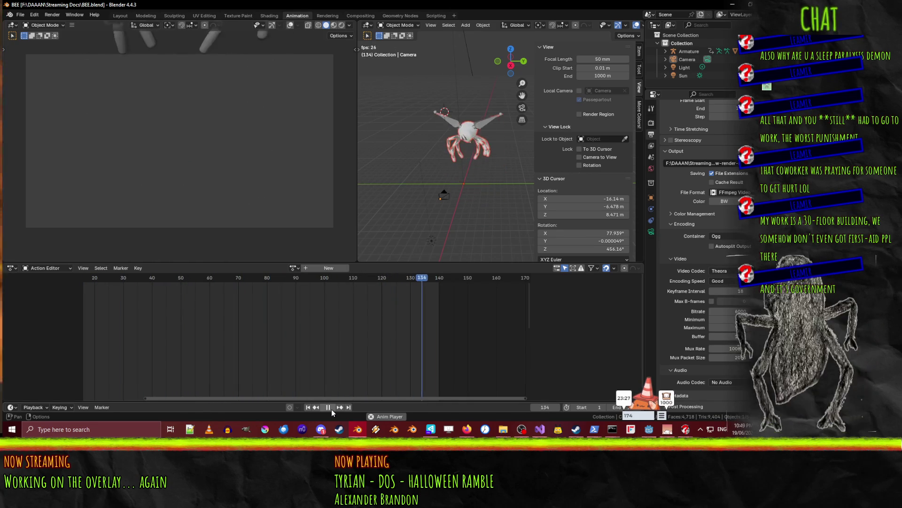
pyautogui.click(332, 409)
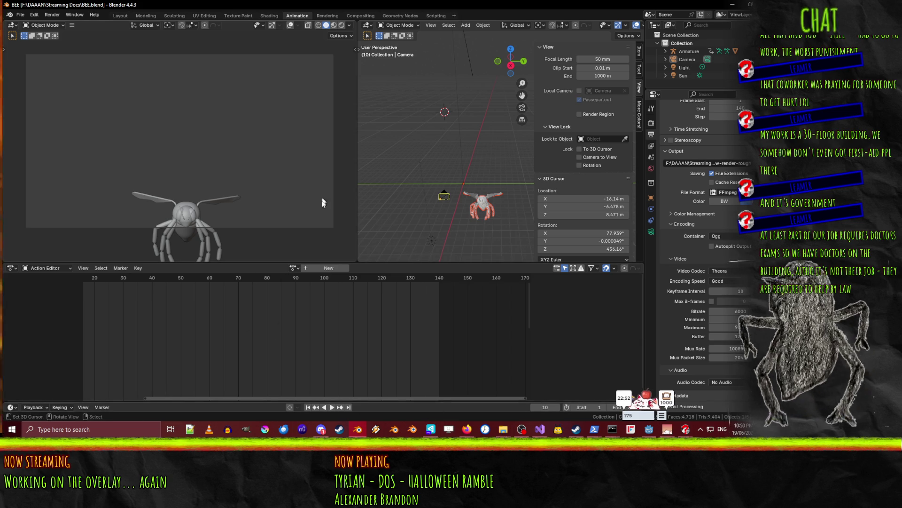
pyautogui.scroll(-5, 339, 331)
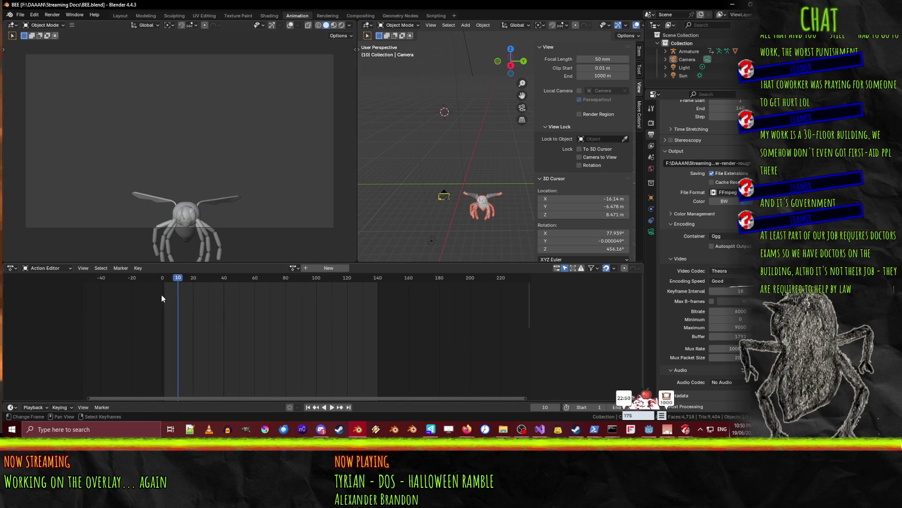
pyautogui.press('space')
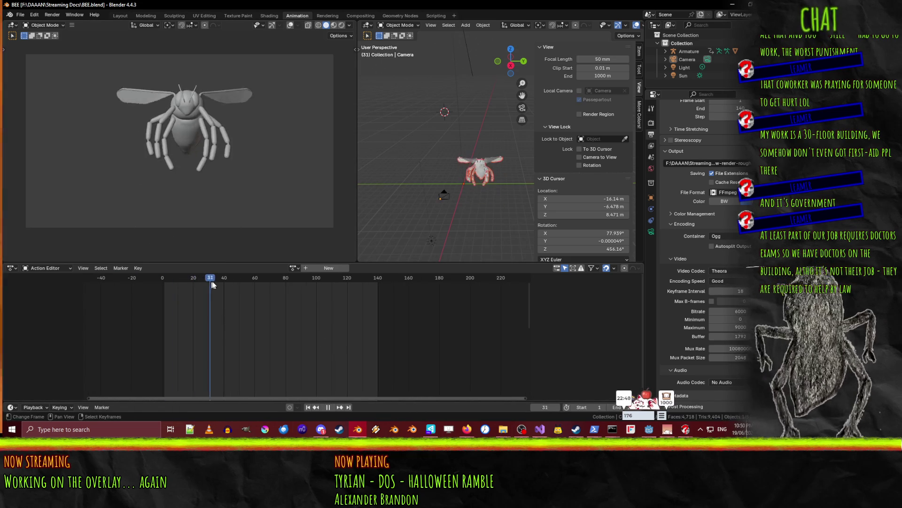
pyautogui.click(177, 298)
pyautogui.moveTo(178, 298); pyautogui.dragTo(154, 296)
pyautogui.press('space')
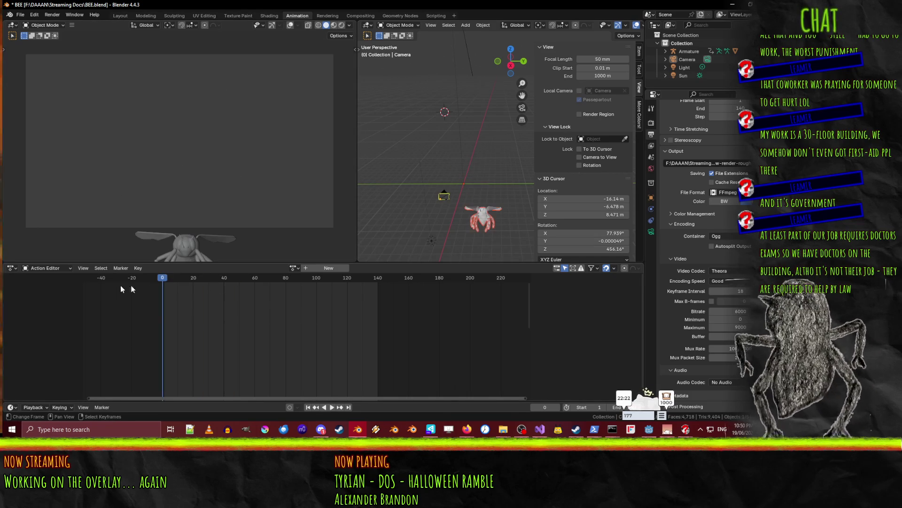
pyautogui.click(293, 267)
# Assign the Follow action to the bee armature and preview its playback
pyautogui.click(304, 279)
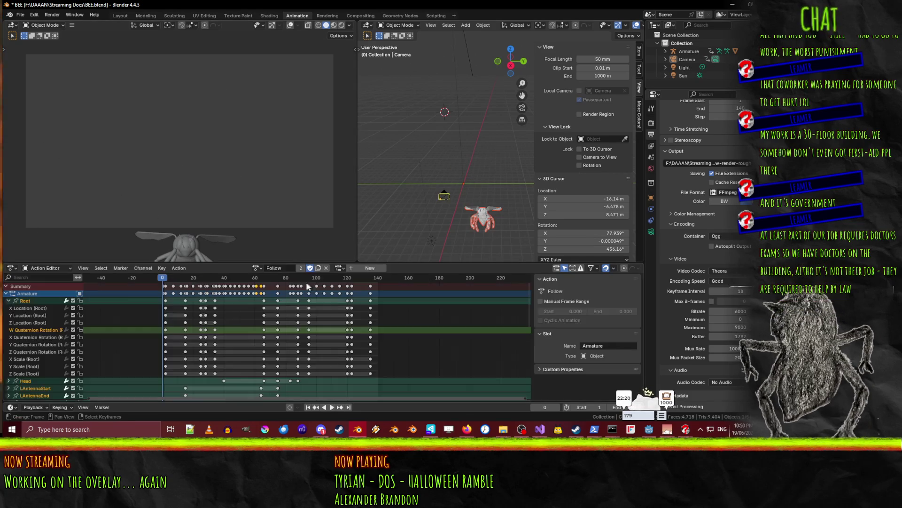
pyautogui.click(338, 278)
pyautogui.press('space')
pyautogui.press('Escape')
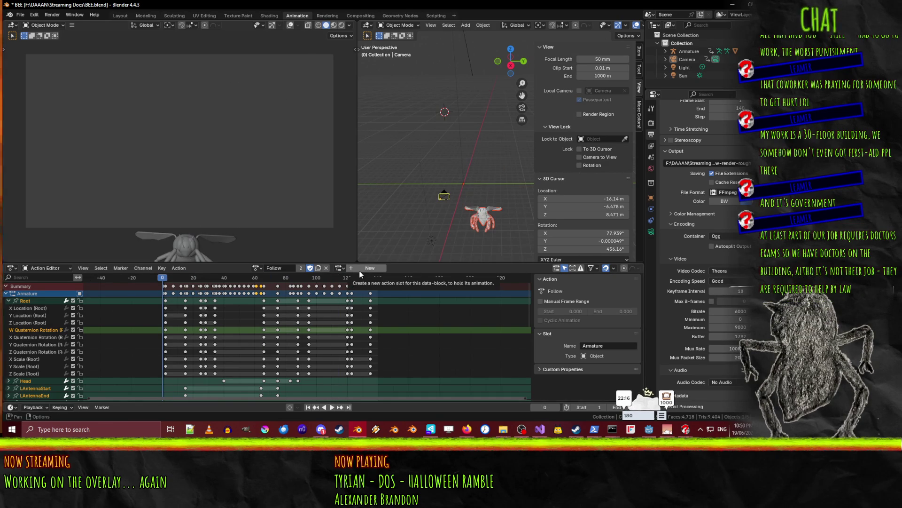
# Duplicate the Follow action into a new copy, Follow.001
pyautogui.click(258, 267)
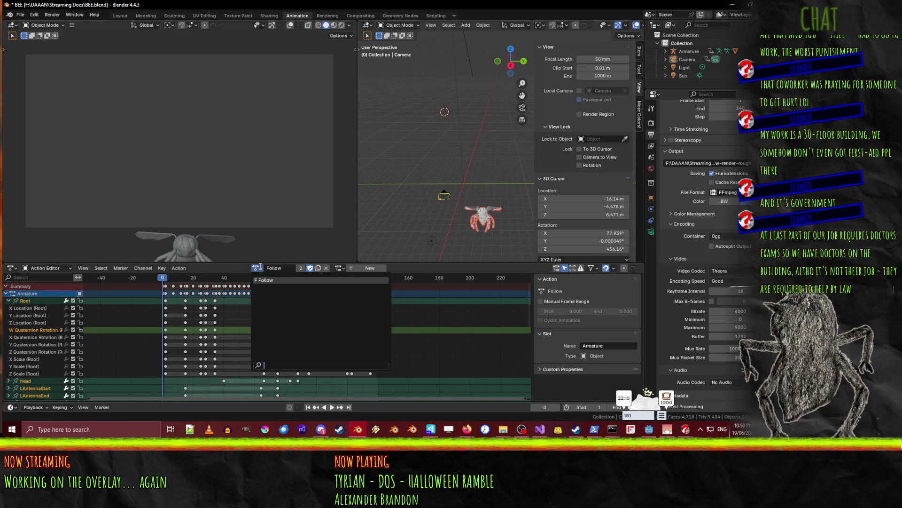
pyautogui.click(383, 269)
pyautogui.click(387, 268)
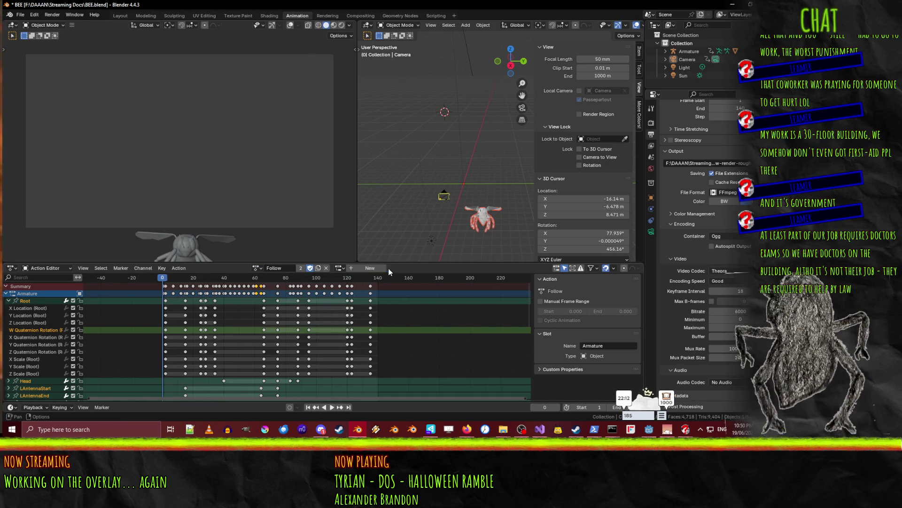
pyautogui.click(258, 268)
pyautogui.click(258, 268)
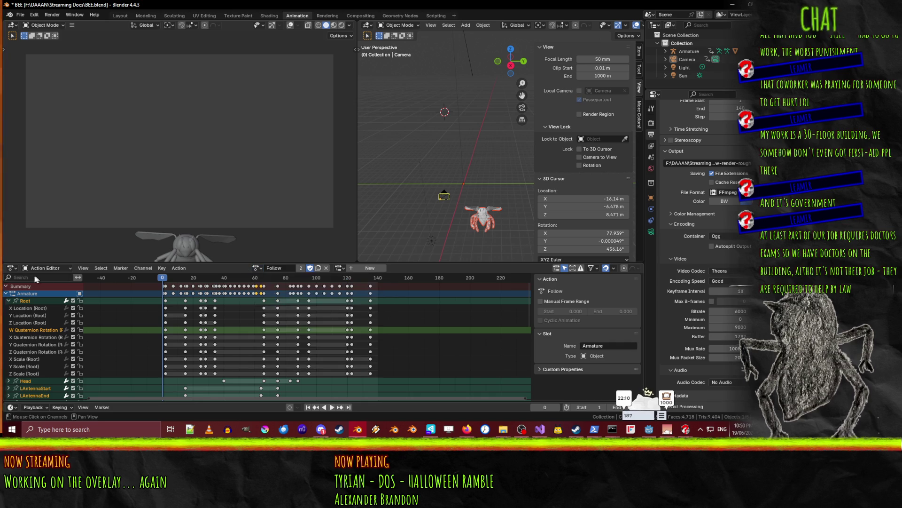
pyautogui.click(258, 268)
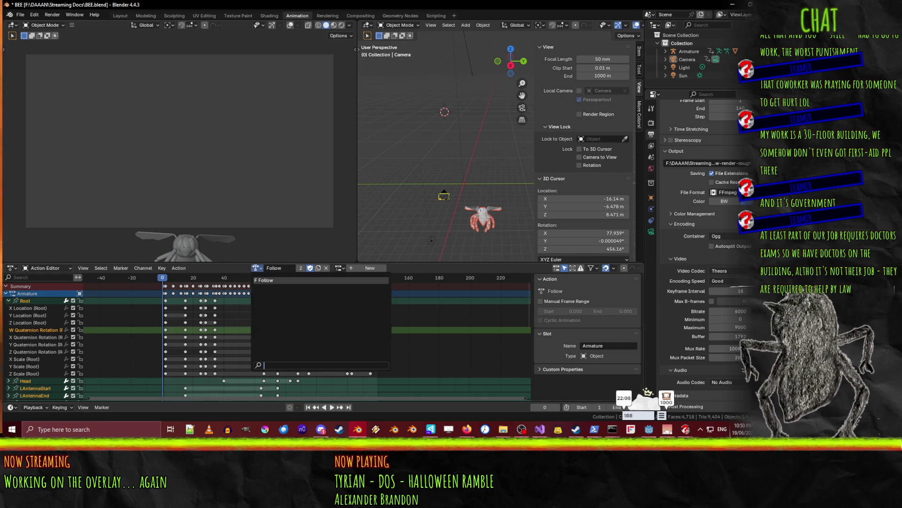
pyautogui.click(301, 280)
pyautogui.click(315, 269)
pyautogui.doubleClick(280, 267)
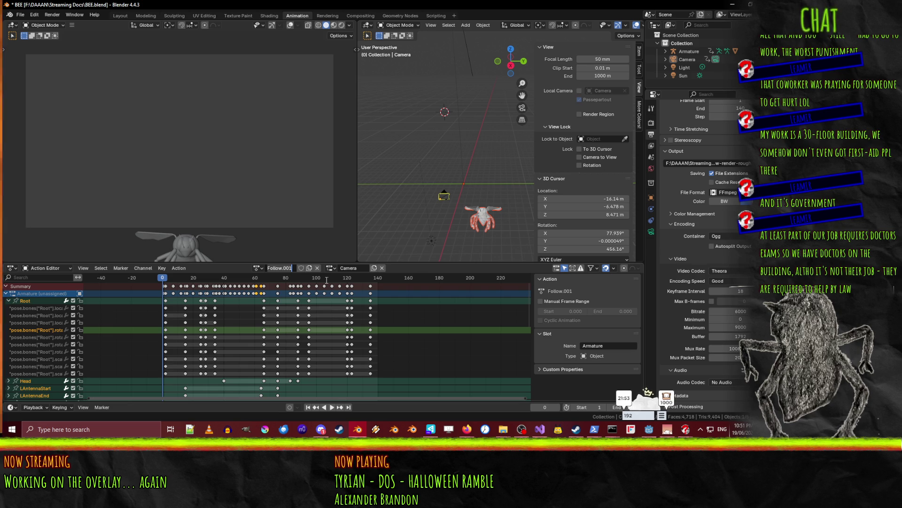
# Rename the copied action to 'Bits' and enable its Fake User shield
pyautogui.write('Bits')
pyautogui.press('Return')
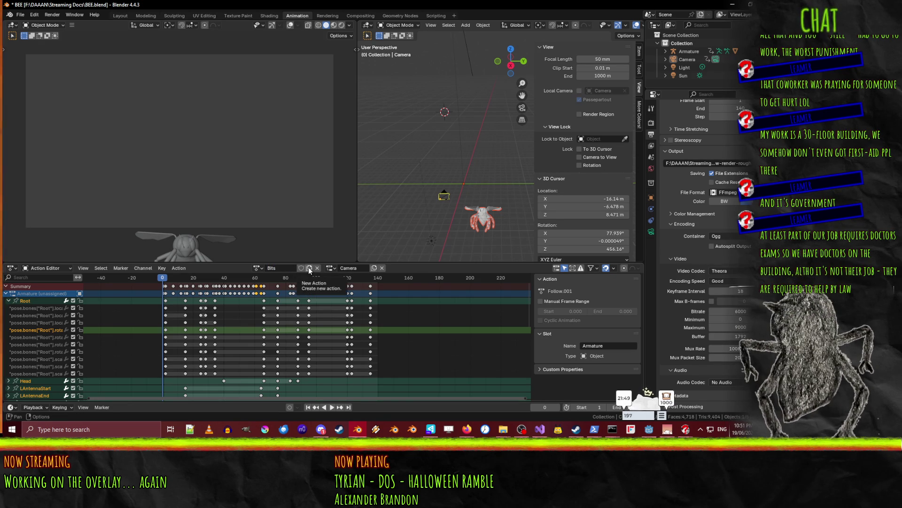
pyautogui.click(309, 268)
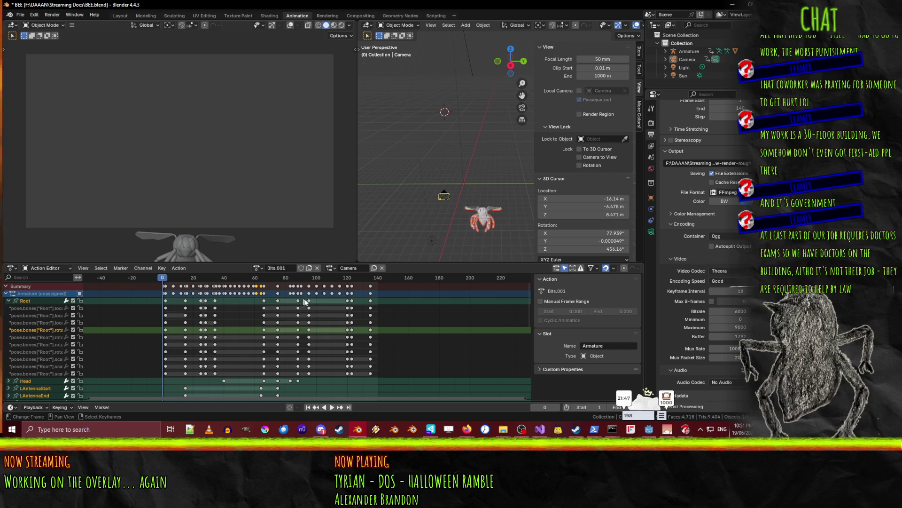
pyautogui.hotkey('ctrl', 'z')
pyautogui.click(300, 268)
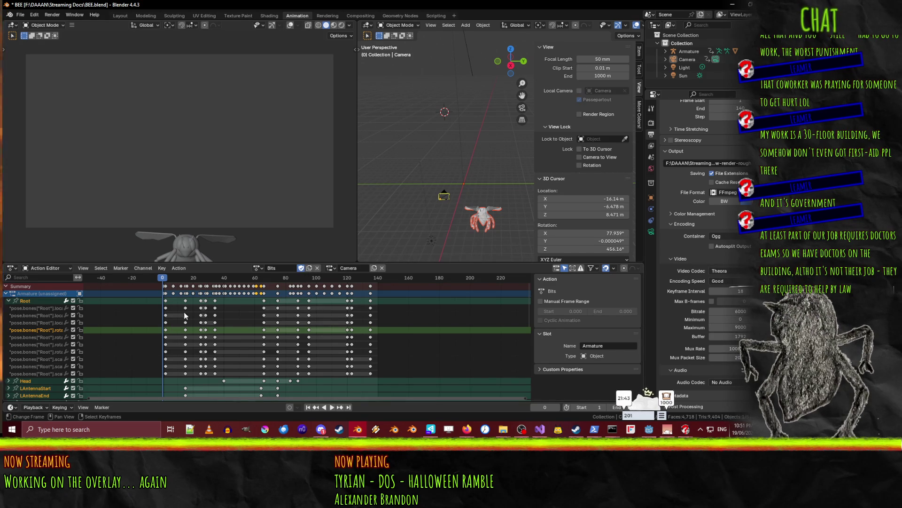
# Play the Bits animation, stop it, and zoom the keyframe timeline in
pyautogui.press('space')
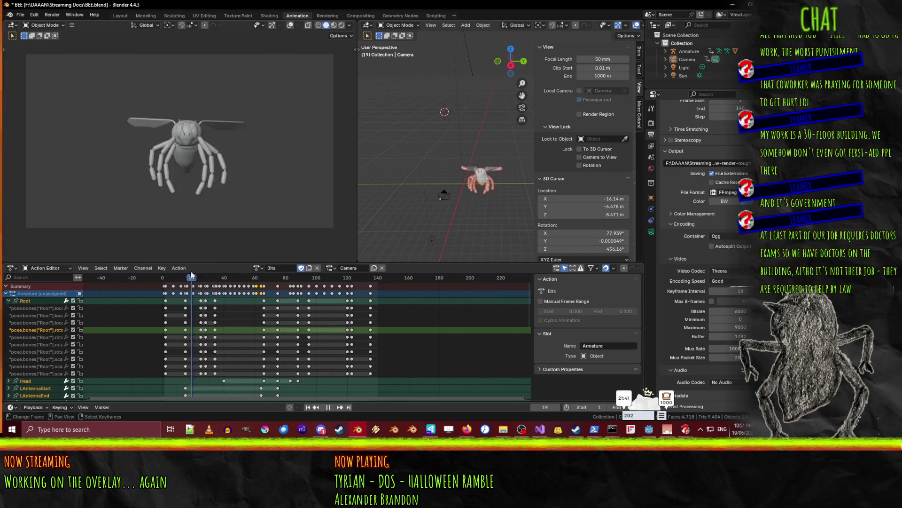
pyautogui.press('Escape')
pyautogui.moveTo(173, 329)
pyautogui.keyDown('ctrl'); pyautogui.mouseDown(button='middle')
pyautogui.moveTo(172, 321)
pyautogui.moveTo(246, 329)
pyautogui.moveTo(185, 320)
pyautogui.moveTo(291, 321)
pyautogui.mouseUp(button='middle'); pyautogui.keyUp('ctrl')
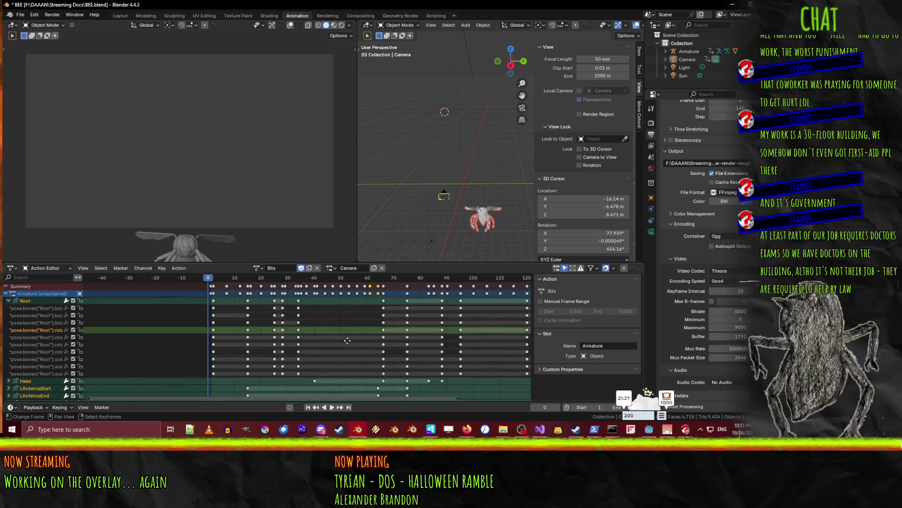
# Move the playhead to frame 2 and select the keyframes at frame 0
pyautogui.scroll(1, 295, 320)
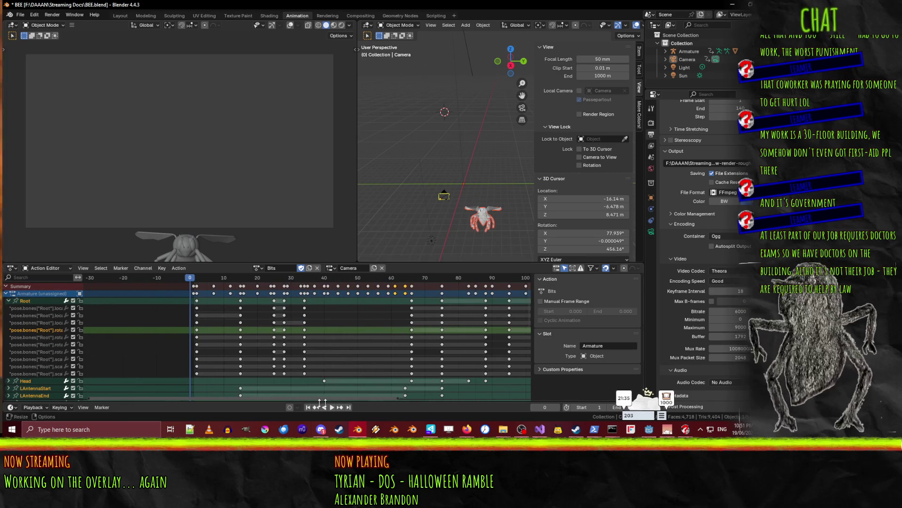
pyautogui.moveTo(197, 285); pyautogui.dragTo(200, 291)
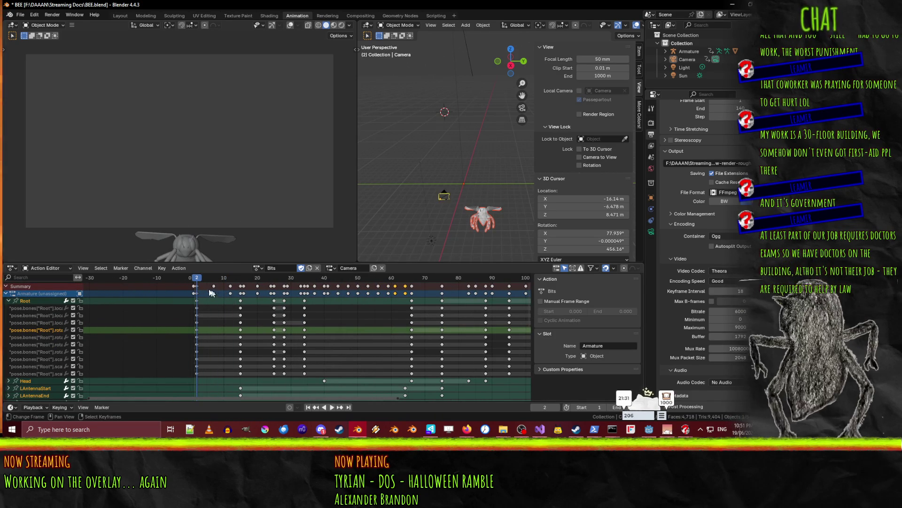
pyautogui.scroll(1, 224, 315)
pyautogui.click(186, 292)
pyautogui.click(185, 293)
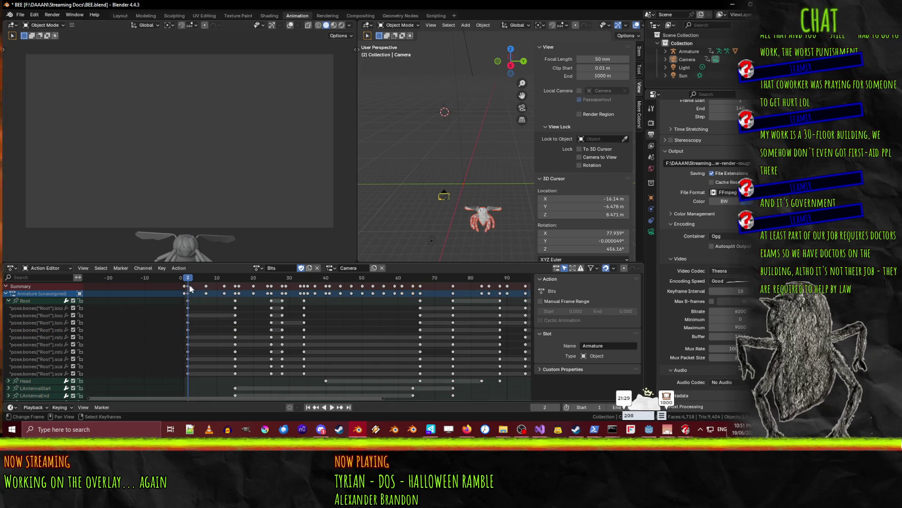
# Box-select the later keyframes and delete them, keeping only the first-frame keys
pyautogui.moveTo(263, 398)
pyautogui.mouseDown()
pyautogui.moveTo(420, 385)
pyautogui.moveTo(445, 282)
pyautogui.mouseUp()
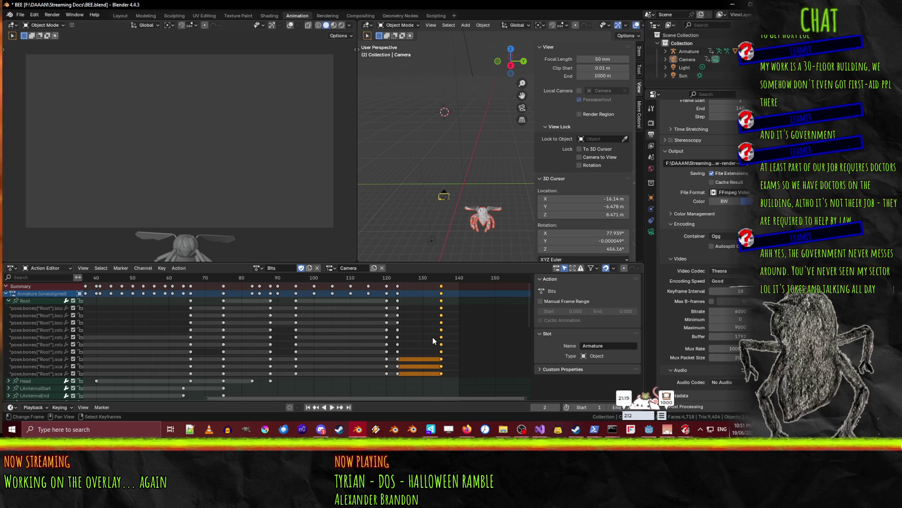
pyautogui.moveTo(453, 296)
pyautogui.mouseDown()
pyautogui.moveTo(109, 287)
pyautogui.moveTo(17, 274)
pyautogui.mouseUp()
pyautogui.moveTo(288, 399); pyautogui.dragTo(171, 396)
pyautogui.press('v')
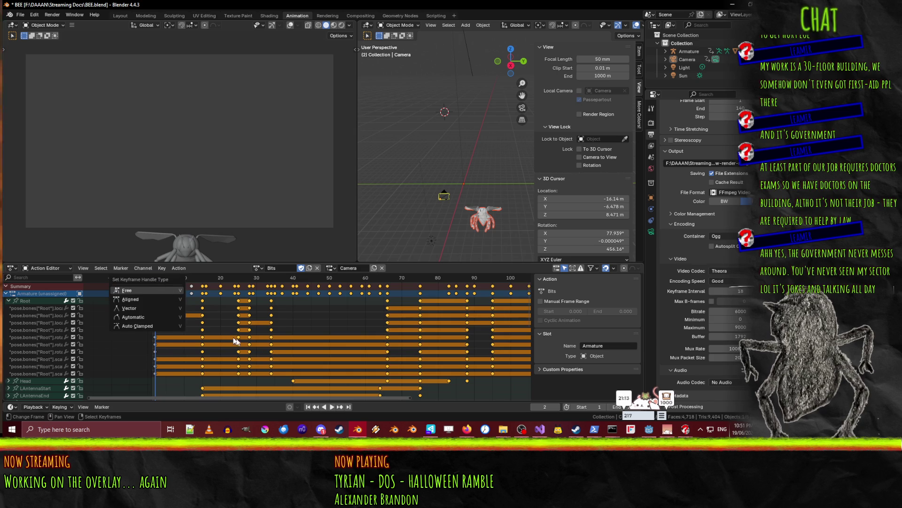
pyautogui.moveTo(226, 325); pyautogui.dragTo(155, 286)
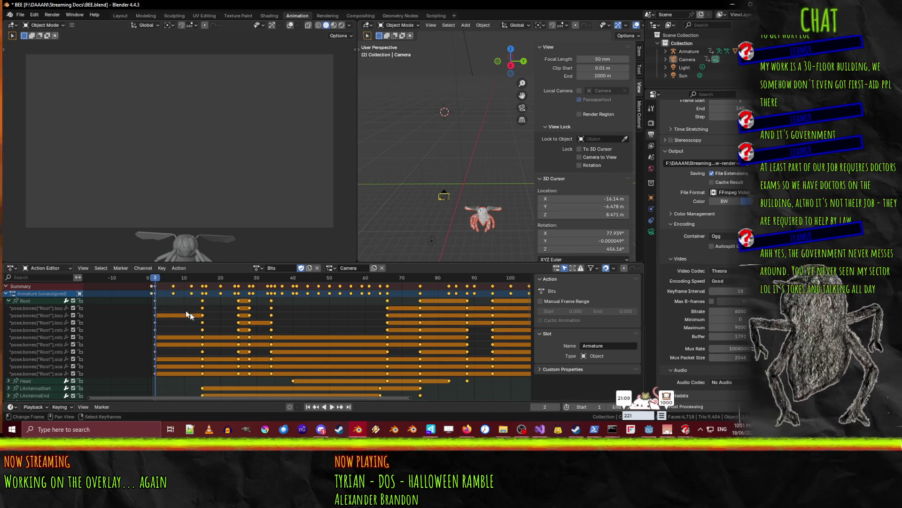
pyautogui.press('x')
pyautogui.click(218, 335)
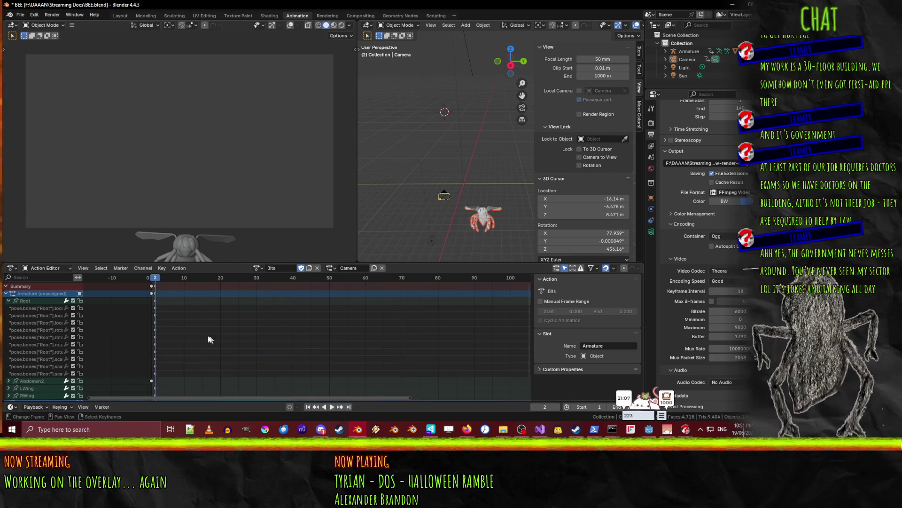
# Delete the remaining Root, LWing, RWing and Abdomen2 keyframes from the Bits action
pyautogui.press('x')
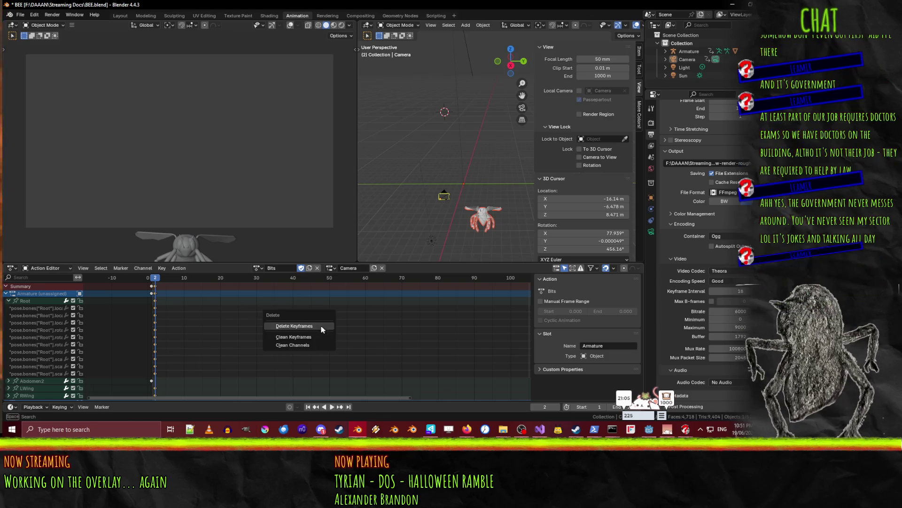
pyautogui.click(302, 327)
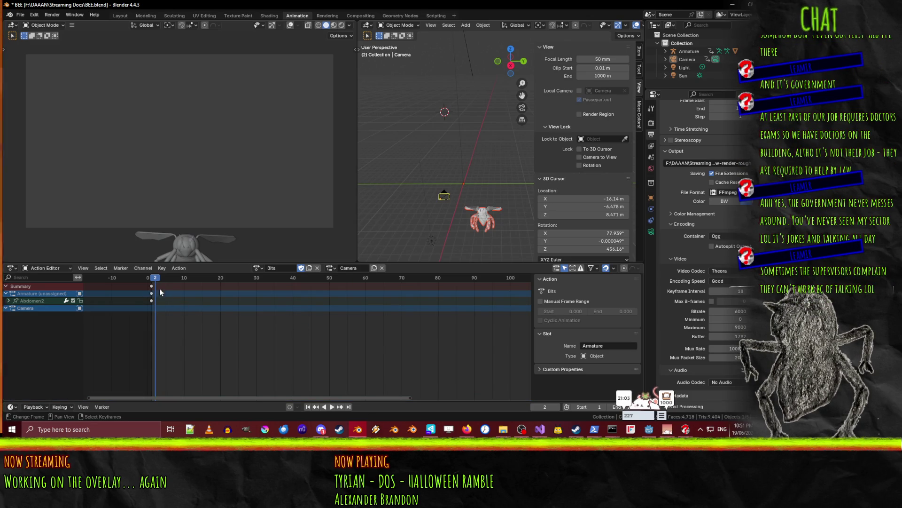
pyautogui.press('x')
pyautogui.click(179, 301)
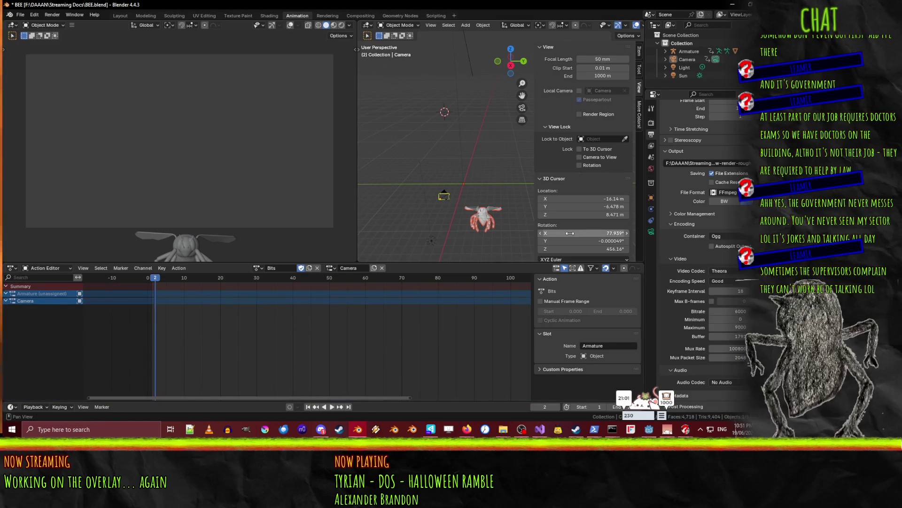
pyautogui.press('F3')
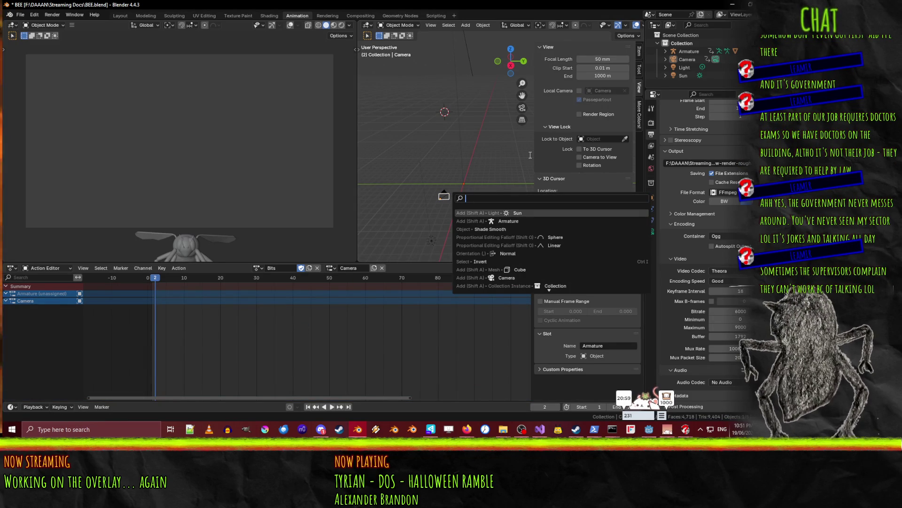
pyautogui.write('pose')
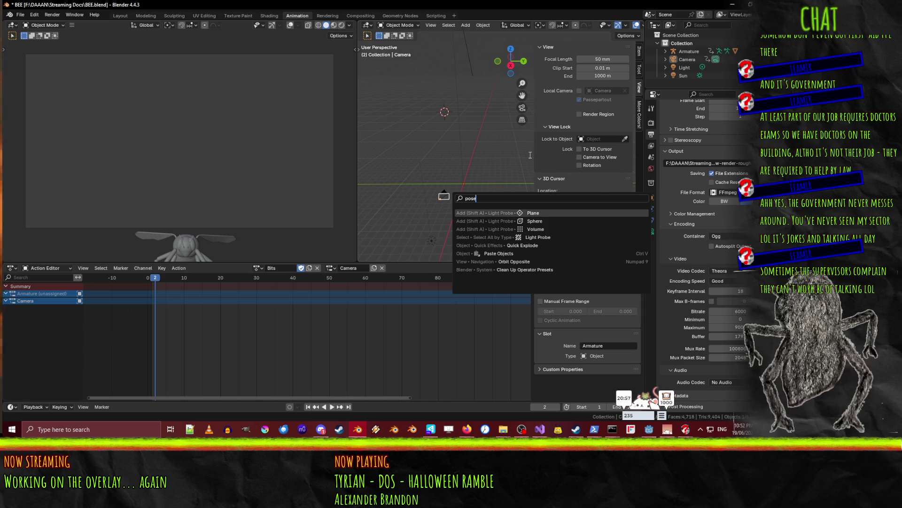
pyautogui.press('Escape')
pyautogui.press('F3')
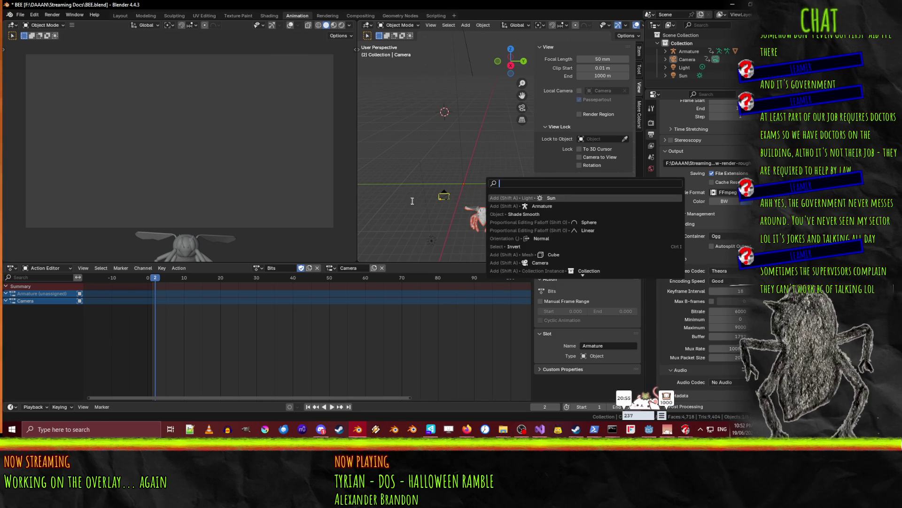
pyautogui.press('Escape')
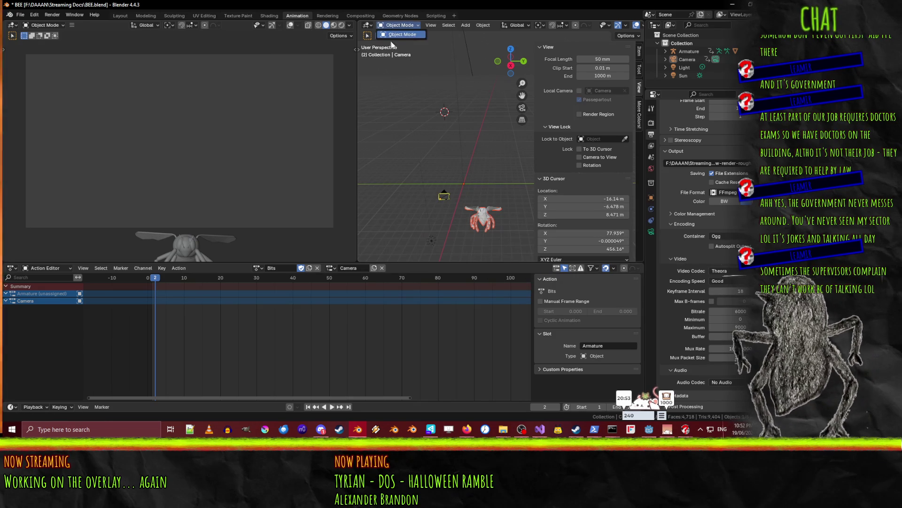
# Select the bee armature to show its Follow action with all keyframes selected
pyautogui.click(480, 226)
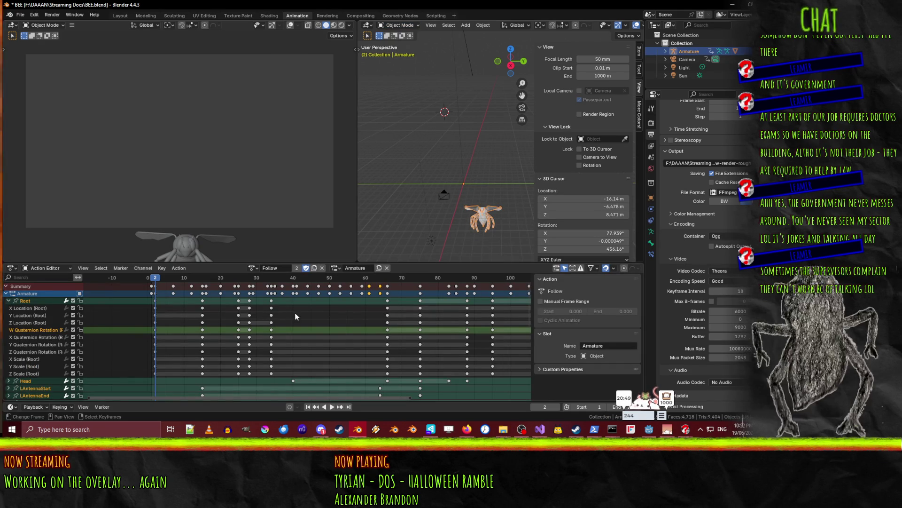
pyautogui.press('a')
pyautogui.press('x')
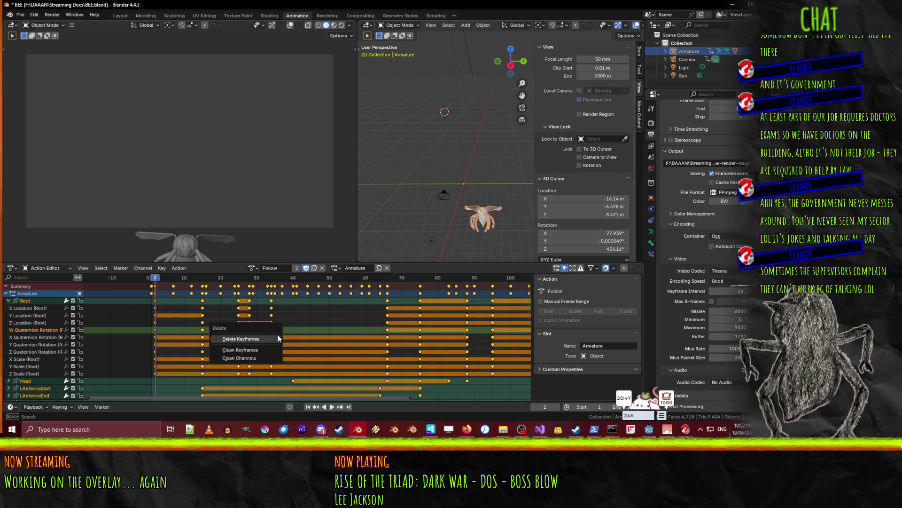
pyautogui.click(253, 268)
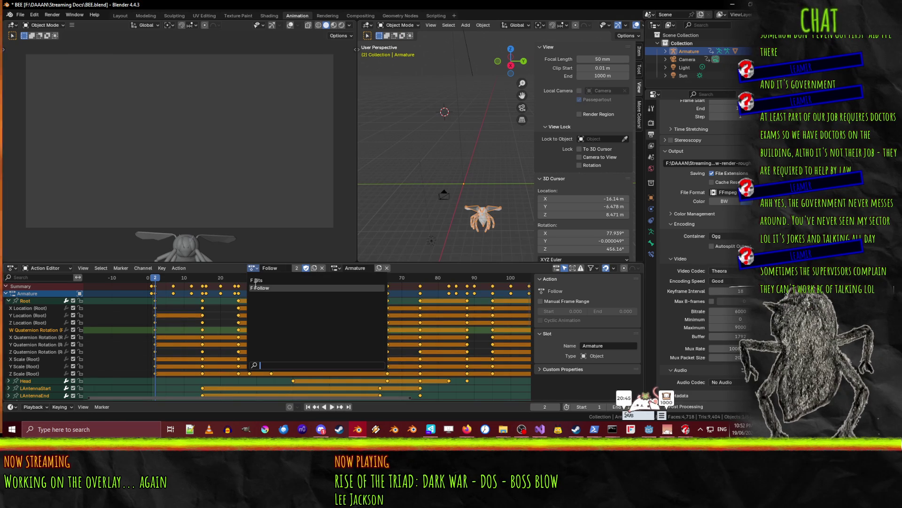
# Assign the empty Bits action to the armature and switch the bee into Pose Mode
pyautogui.click(256, 280)
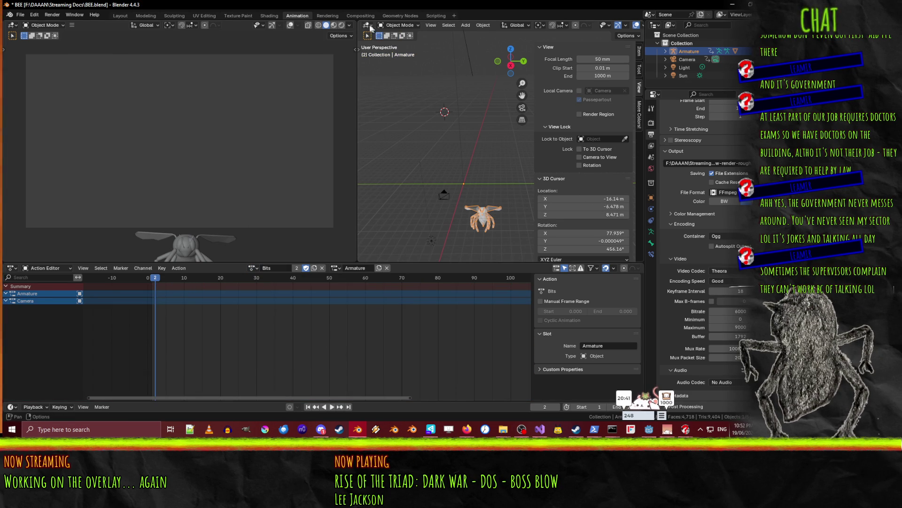
pyautogui.click(399, 25)
pyautogui.click(402, 55)
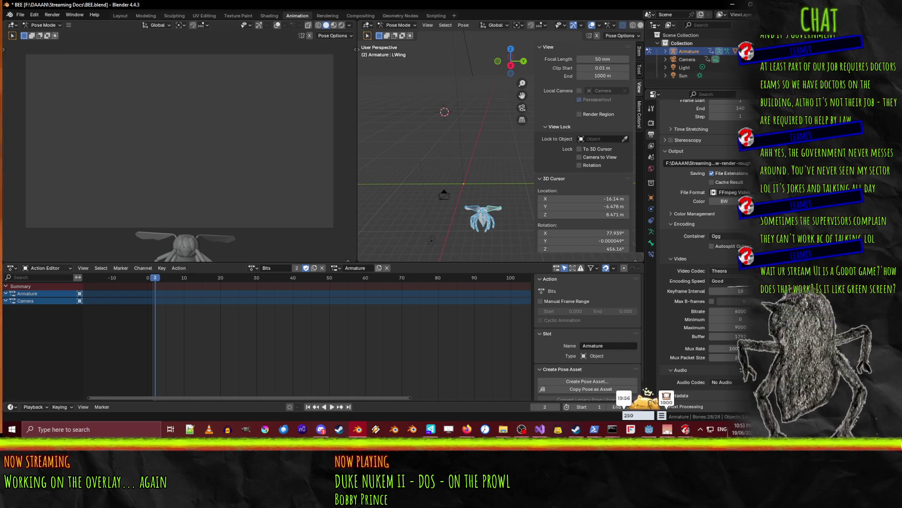
# Review Godot's Display > Window project settings with Advanced Settings enabled, then minimise Godot
pyautogui.click(732, 3)
pyautogui.click(39, 17)
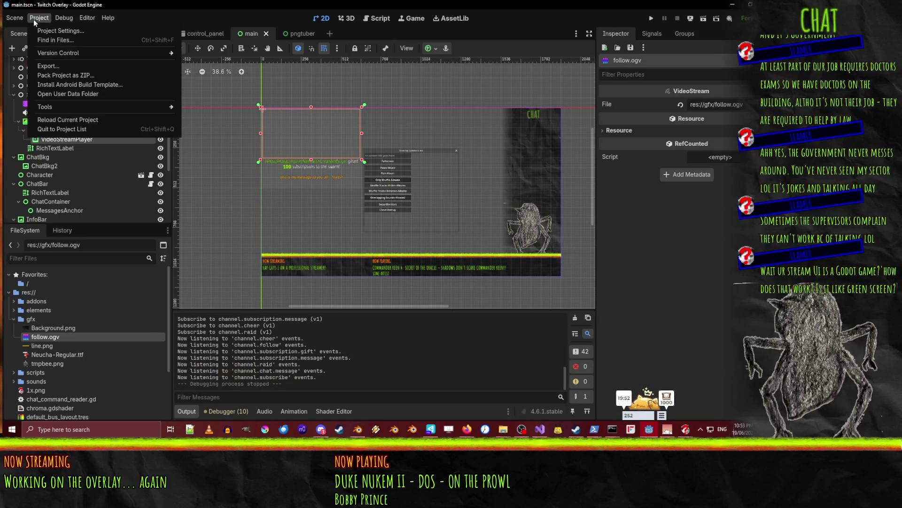
pyautogui.click(39, 18)
pyautogui.click(39, 18)
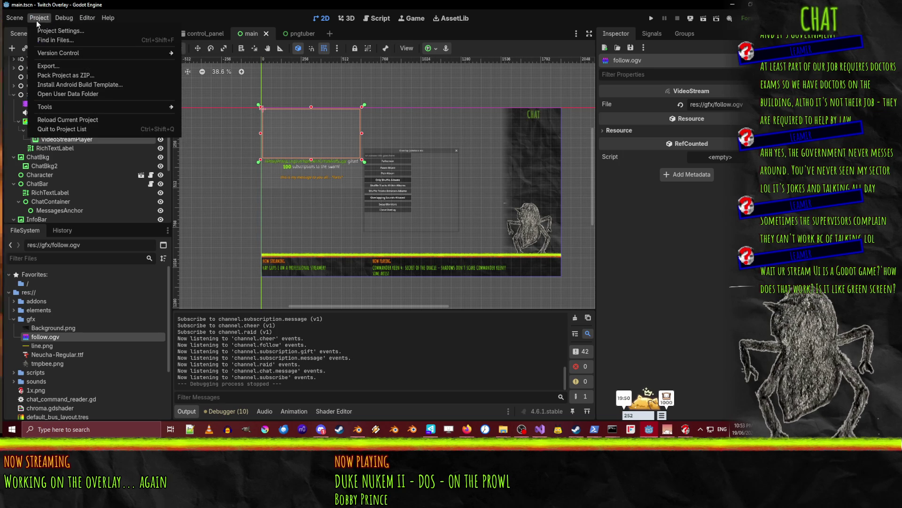
pyautogui.click(47, 30)
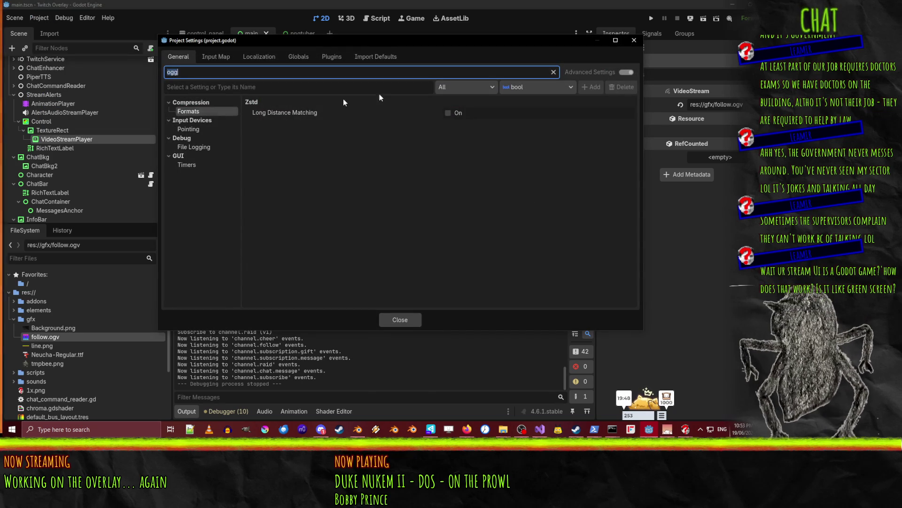
pyautogui.click(627, 72)
pyautogui.click(553, 72)
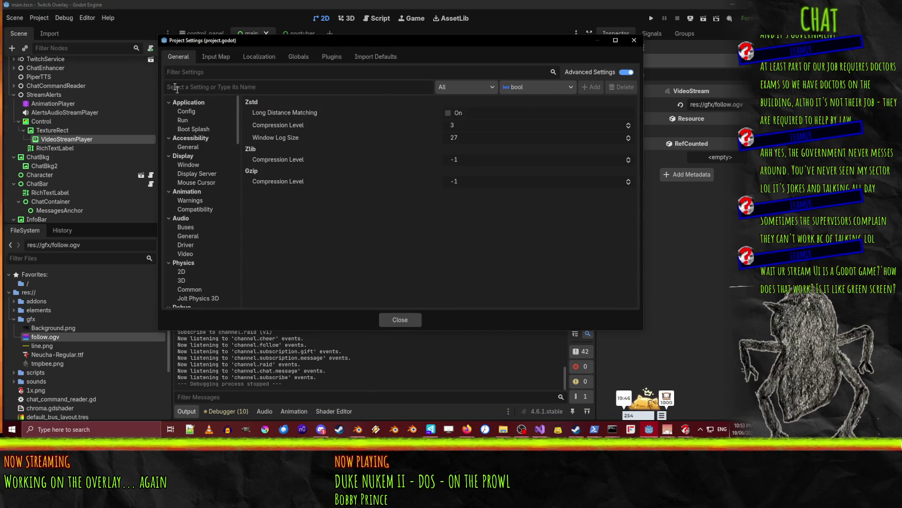
pyautogui.click(189, 165)
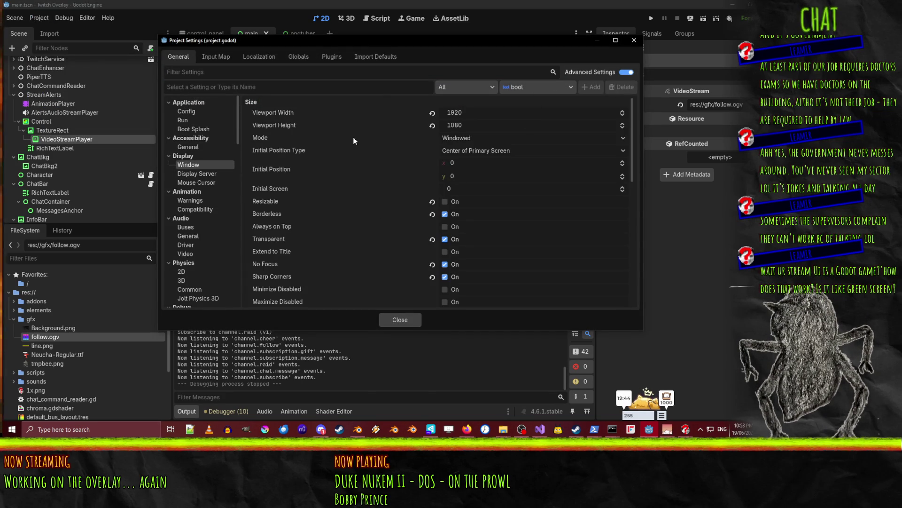
pyautogui.scroll(-3, 301, 117)
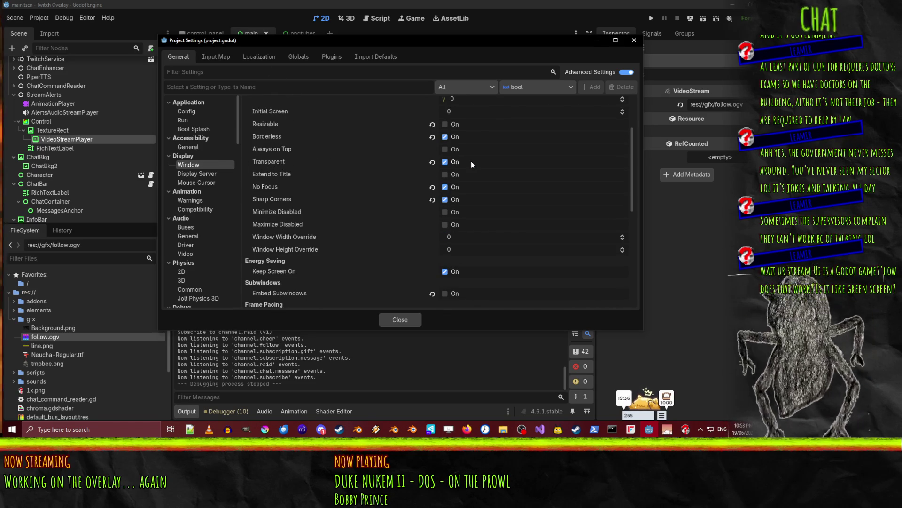
pyautogui.click(636, 42)
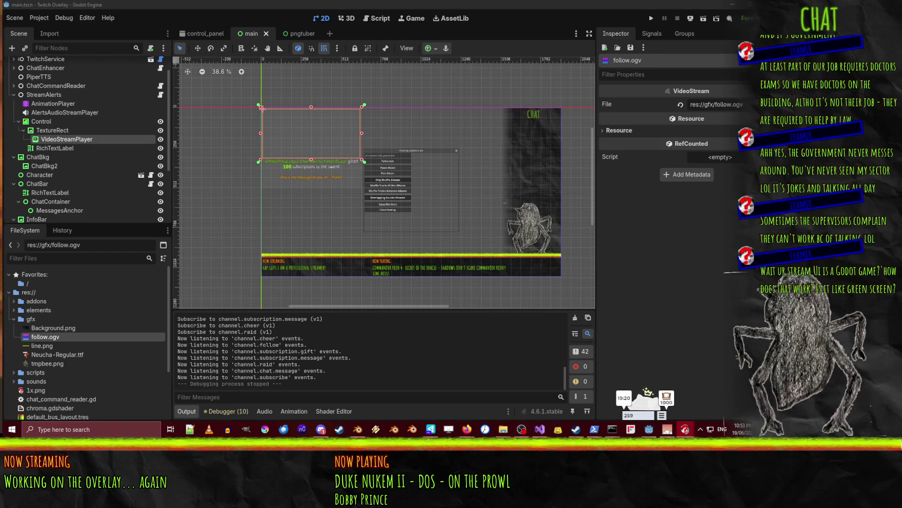
pyautogui.click(733, 8)
# Move the OverlayProgram folder window showing Overlay.exe and Overlay.console.exe aside
pyautogui.moveTo(547, 121); pyautogui.dragTo(360, 64)
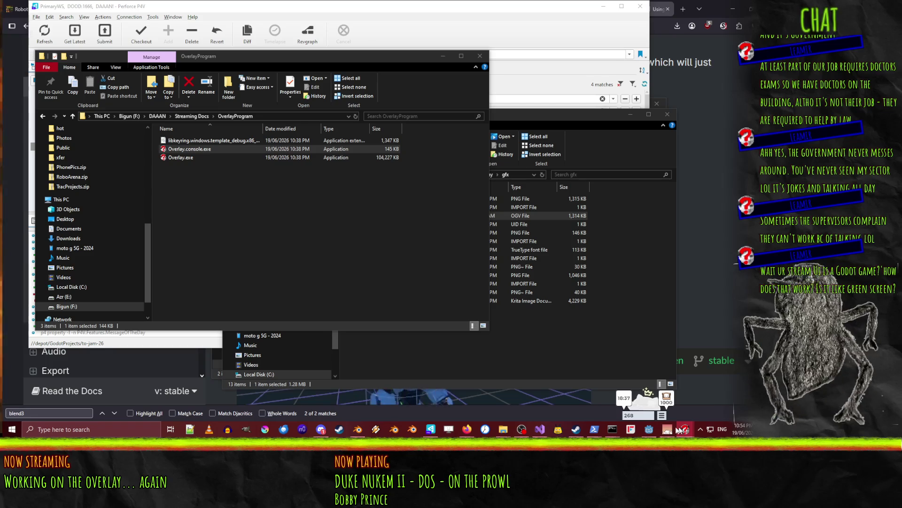
# Switch from File Explorer back to the Blender bee scene
pyautogui.moveTo(327, 436)
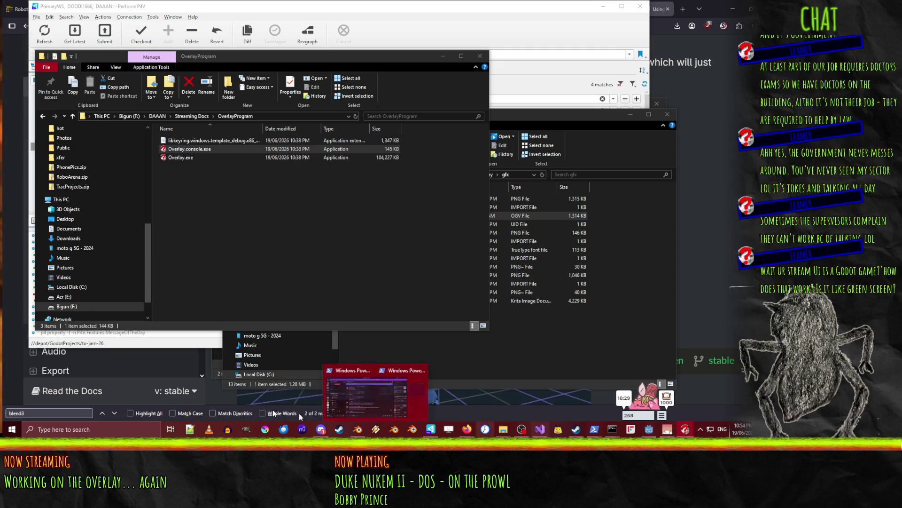
pyautogui.click(357, 429)
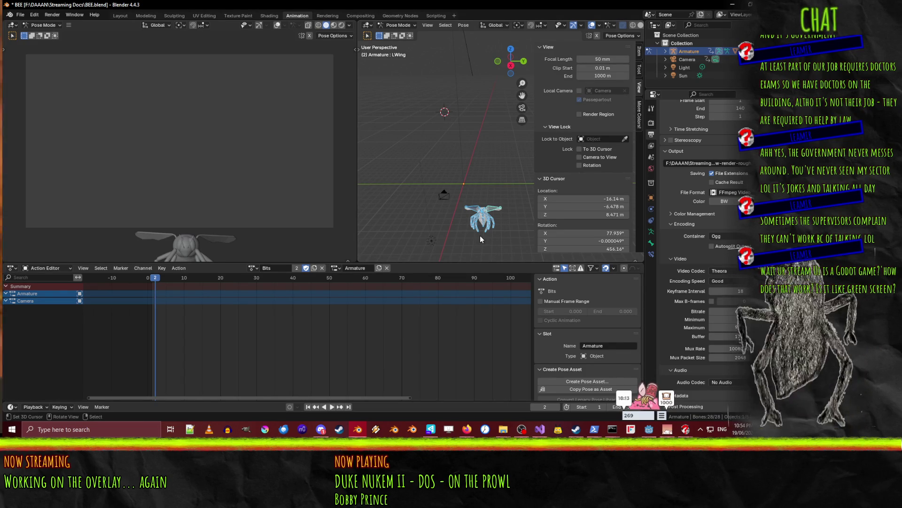
# Orbit around the posed bee, then switch to the Godot overlay project
pyautogui.moveTo(480, 235)
pyautogui.mouseDown(button='middle')
pyautogui.moveTo(488, 244)
pyautogui.moveTo(472, 213)
pyautogui.moveTo(430, 188)
pyautogui.moveTo(453, 200)
pyautogui.moveTo(450, 208)
pyautogui.mouseUp(button='middle')
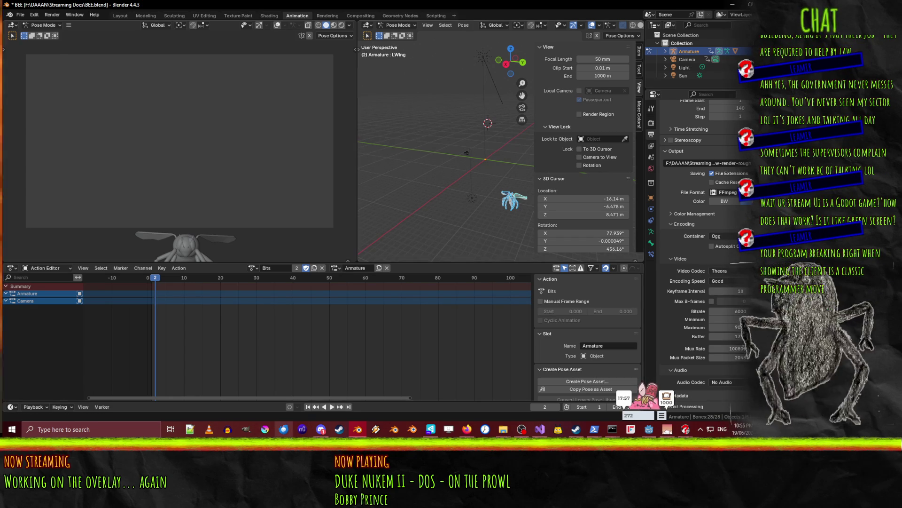
pyautogui.click(646, 431)
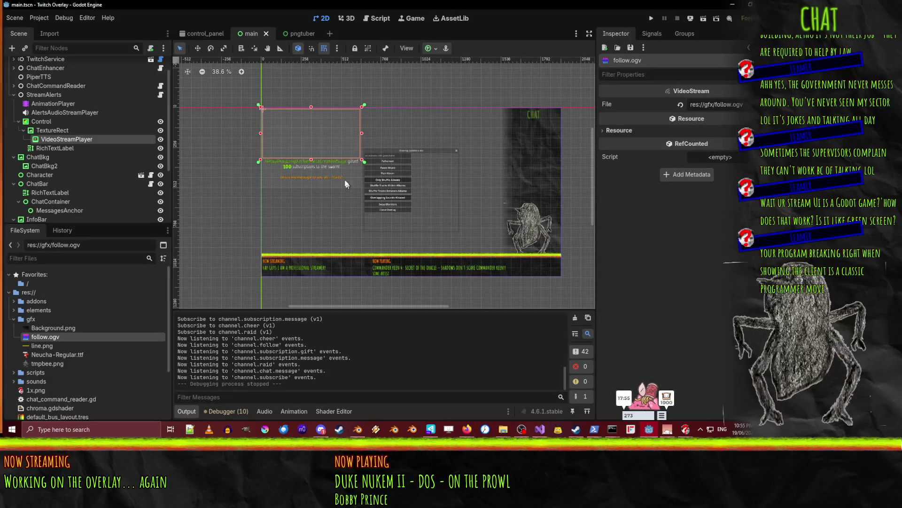
pyautogui.click(378, 19)
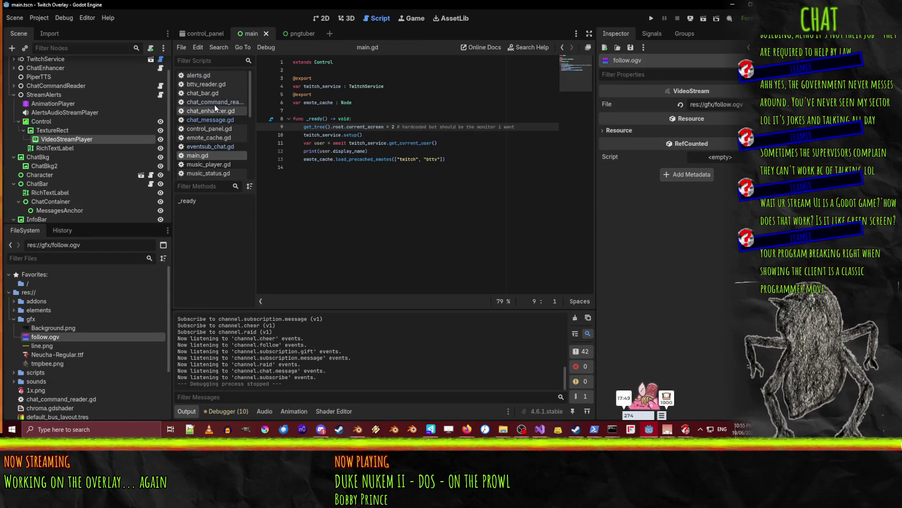
pyautogui.click(214, 102)
pyautogui.moveTo(332, 248)
pyautogui.mouseDown()
pyautogui.moveTo(388, 248)
pyautogui.moveTo(338, 248)
pyautogui.mouseUp()
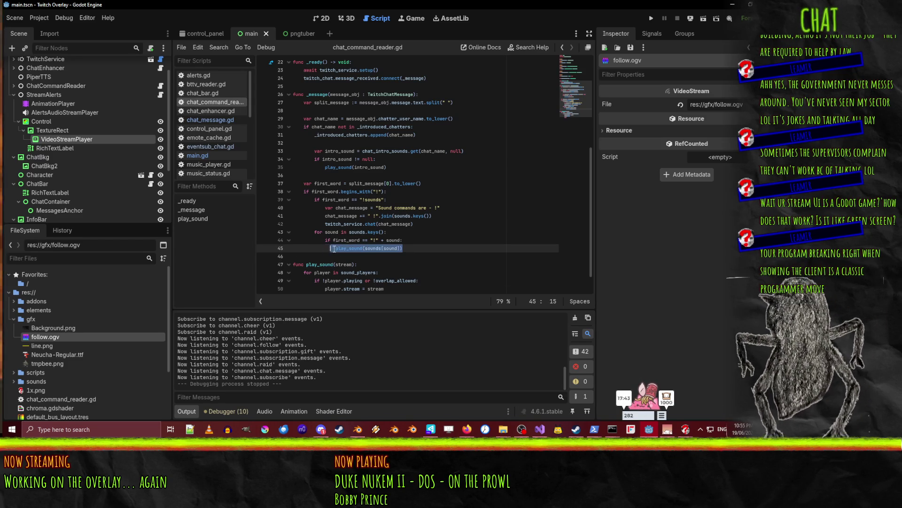
pyautogui.scroll(-1, 402, 238)
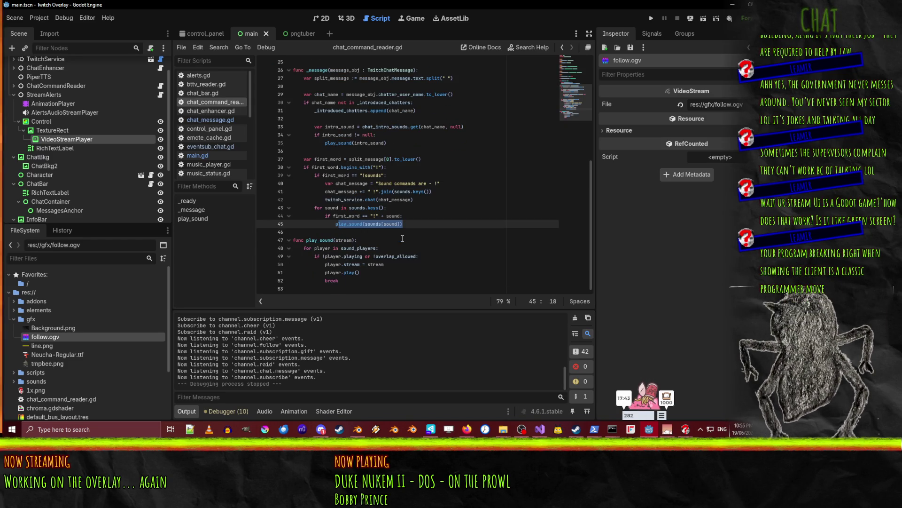
pyautogui.click(410, 217)
pyautogui.tripleClick(379, 226)
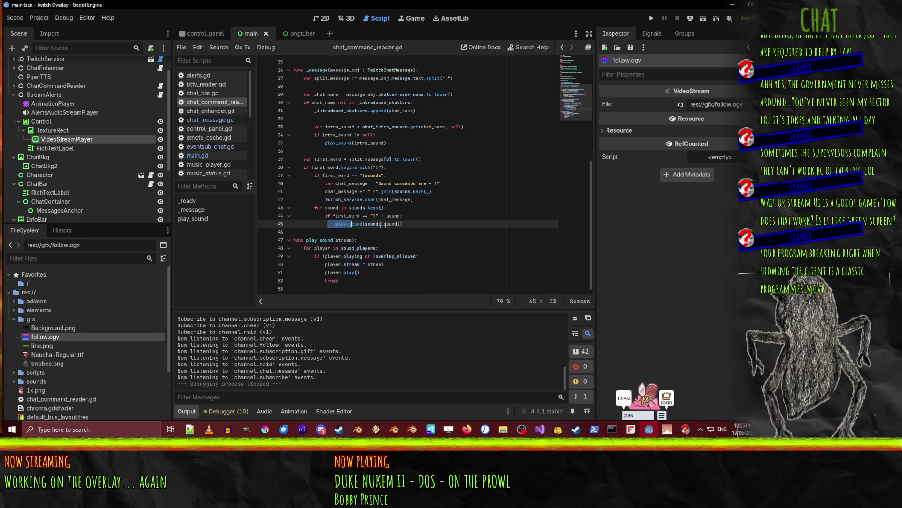
pyautogui.click(417, 225)
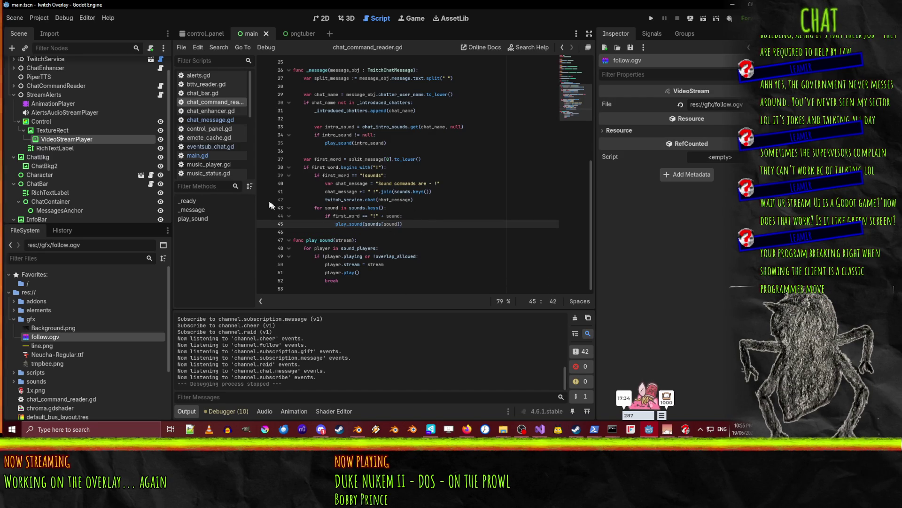
pyautogui.doubleClick(341, 217)
pyautogui.doubleClick(393, 216)
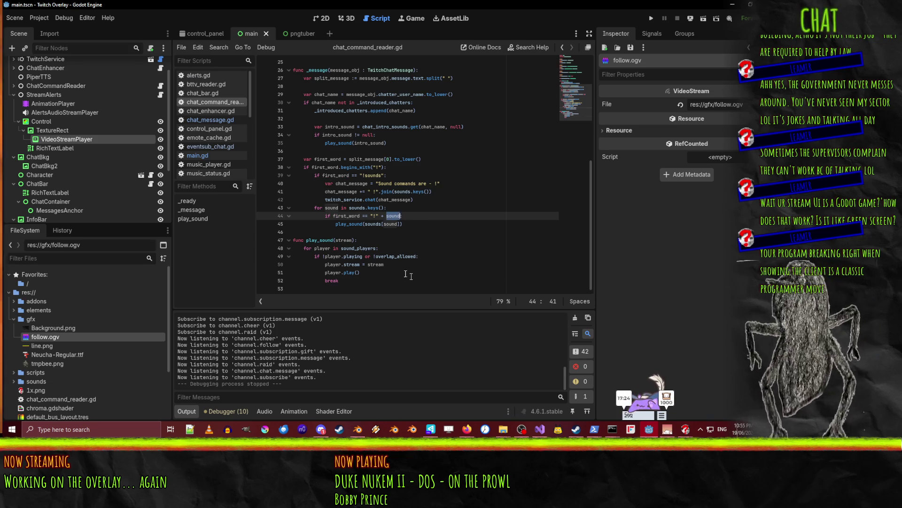
pyautogui.moveTo(412, 272); pyautogui.dragTo(311, 202)
pyautogui.click(376, 176)
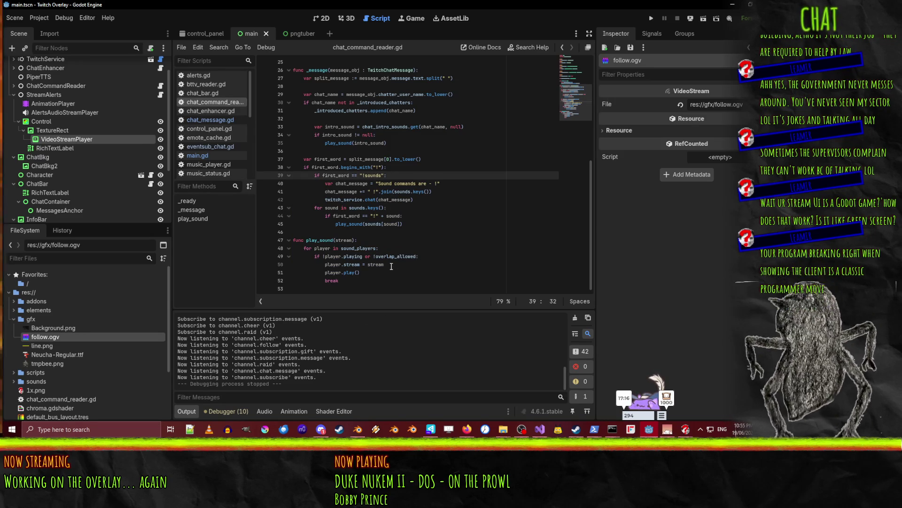
pyautogui.scroll(1, 393, 266)
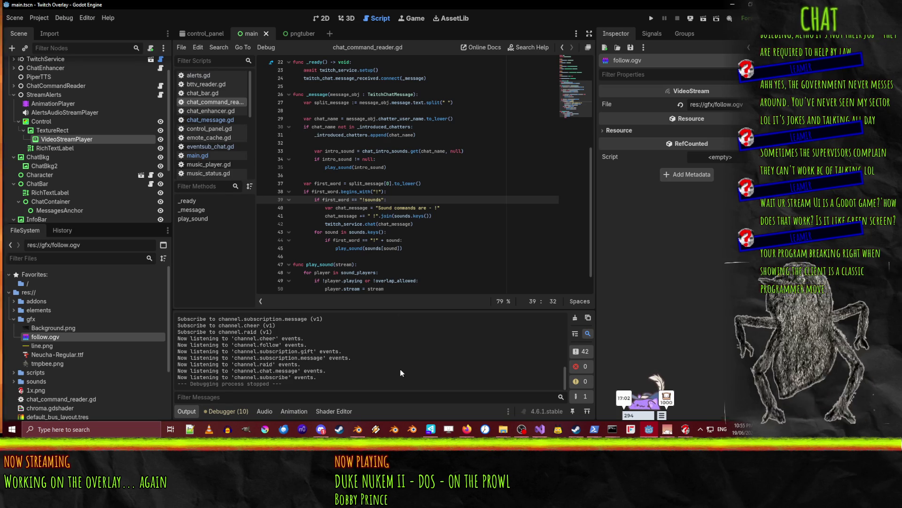
# Minimize Godot to reveal BEE.blend in Blender
pyautogui.click(732, 5)
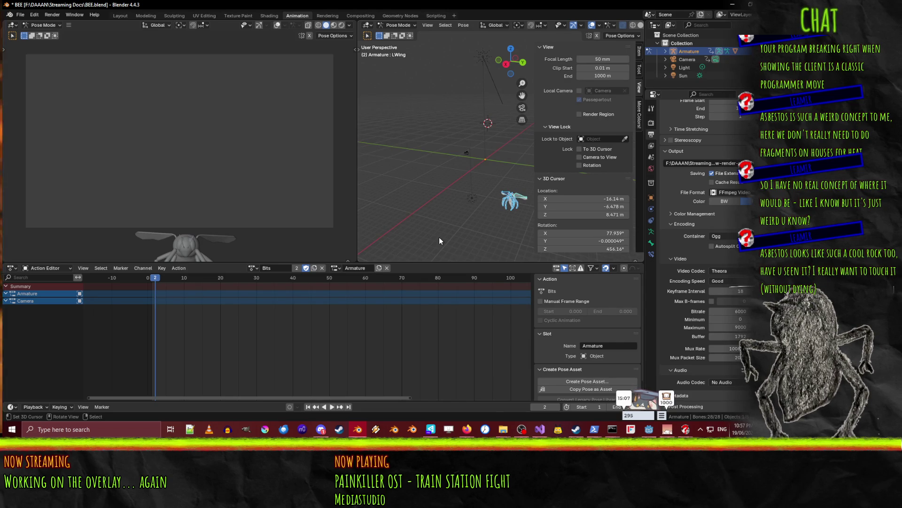
# Return the Bits action to frame 0 and clear all the bee's pose transforms
pyautogui.moveTo(157, 277)
pyautogui.mouseDown()
pyautogui.moveTo(186, 277)
pyautogui.moveTo(148, 277)
pyautogui.mouseUp()
pyautogui.moveTo(489, 214)
pyautogui.mouseDown(button='middle')
pyautogui.moveTo(504, 213)
pyautogui.moveTo(452, 208)
pyautogui.moveTo(441, 197)
pyautogui.mouseUp(button='middle')
pyautogui.press('F3')
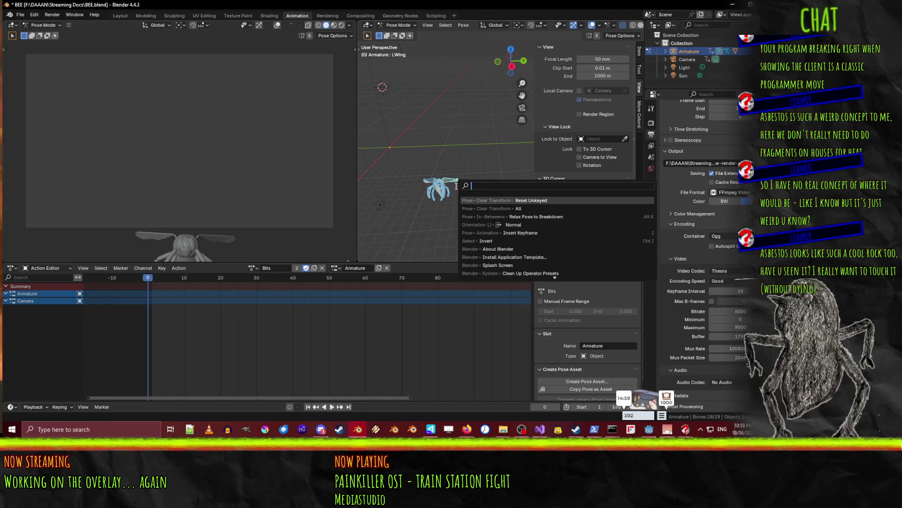
pyautogui.click(514, 206)
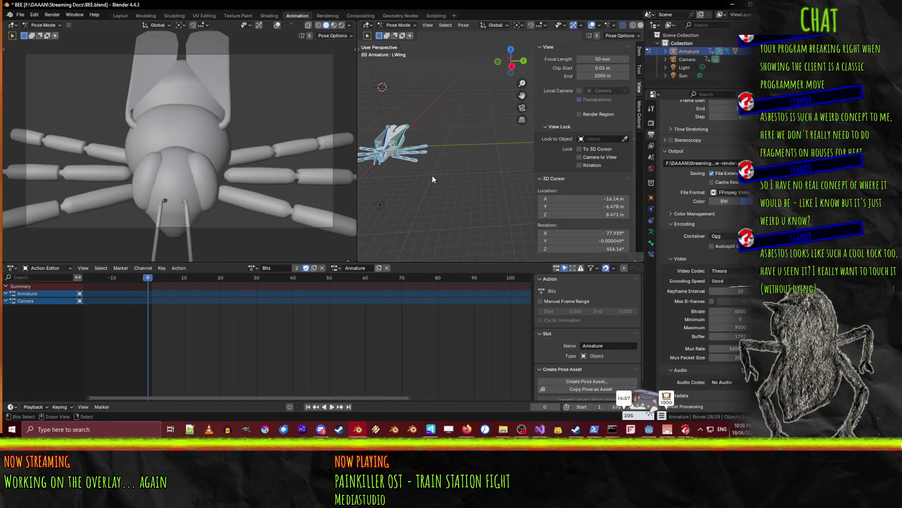
pyautogui.press('F3')
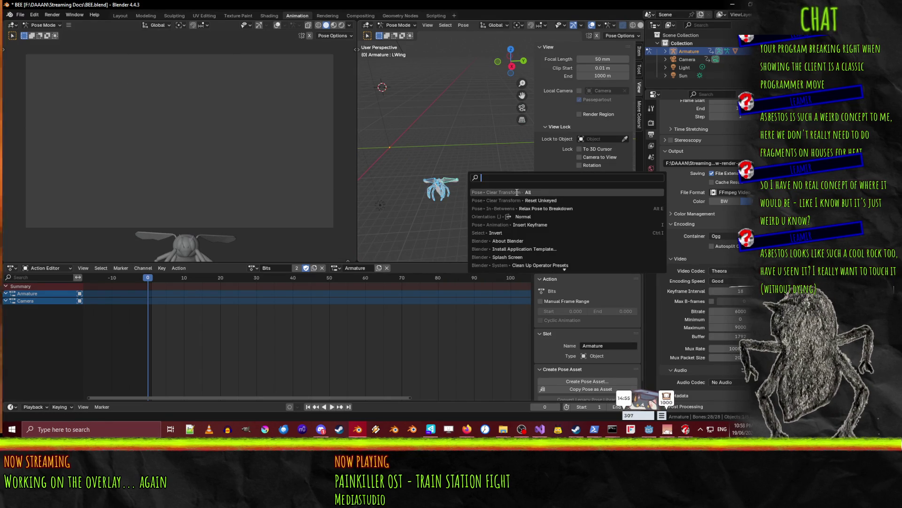
pyautogui.click(532, 200)
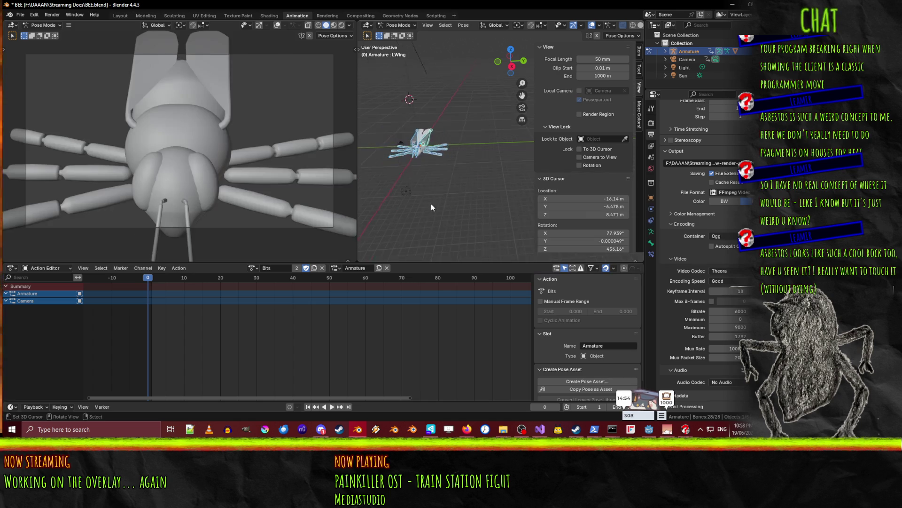
# Zoom in on the bee armature and select the Root bone
pyautogui.keyDown('shift'); pyautogui.moveTo(478, 193); pyautogui.dragTo(508, 200, button='middle'); pyautogui.keyUp('shift')
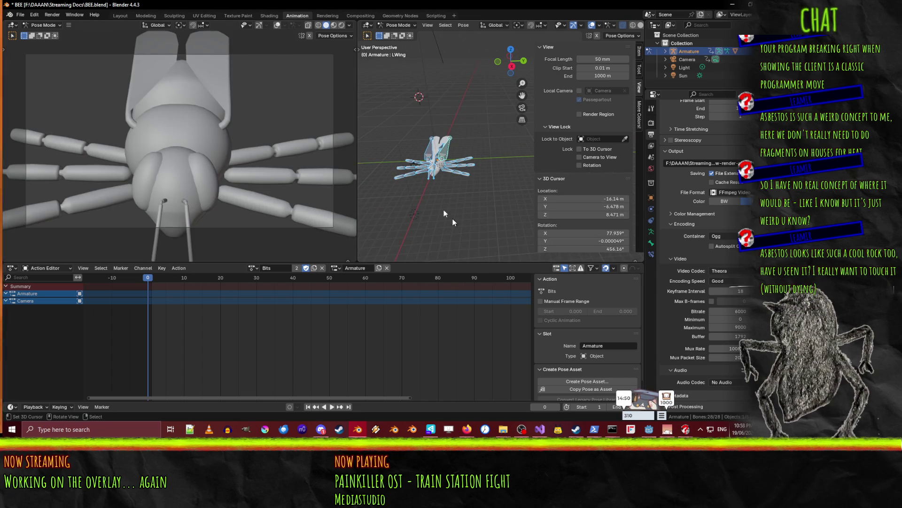
pyautogui.keyDown('shift'); pyautogui.moveTo(425, 166); pyautogui.dragTo(405, 162, button='middle'); pyautogui.keyUp('shift')
pyautogui.scroll(3, 422, 184)
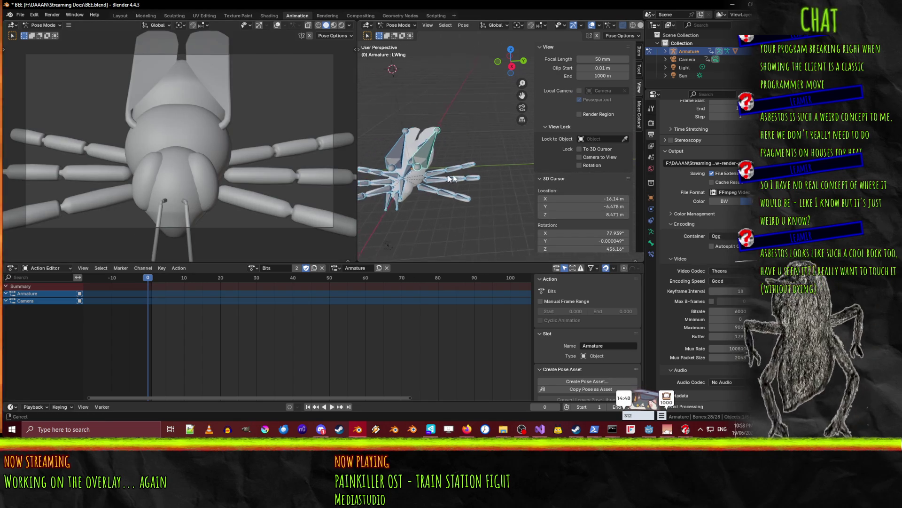
pyautogui.click(414, 184)
pyautogui.press('r')
pyautogui.press('Escape')
pyautogui.click(419, 199)
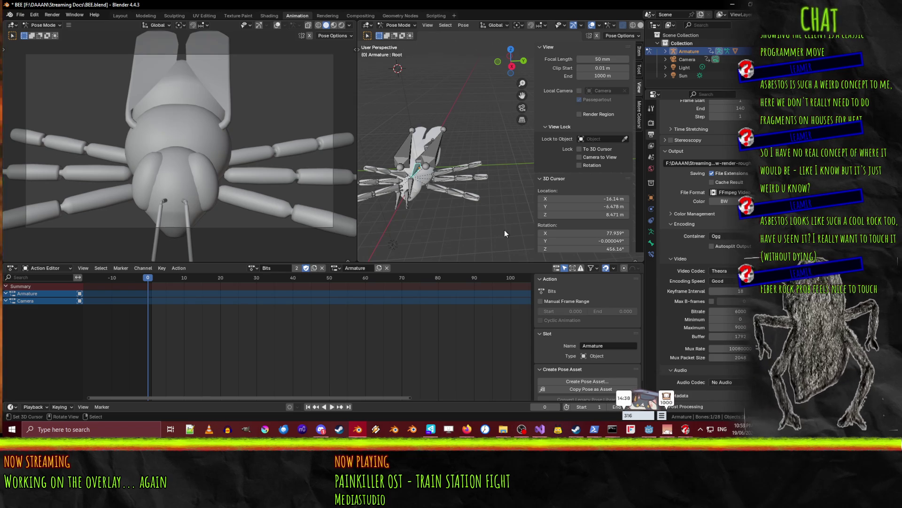
# Rotate the bee's Root bone around the global Y axis, then around global Z
pyautogui.press('r')
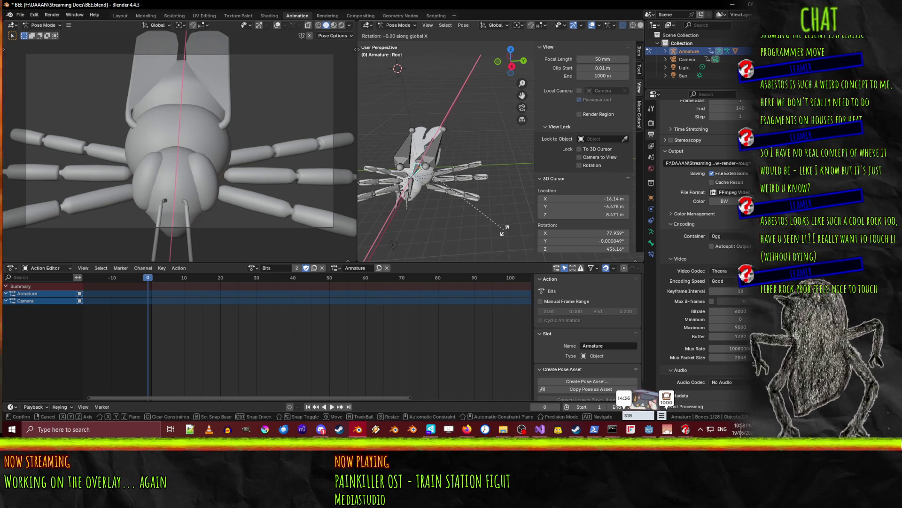
pyautogui.press('y')
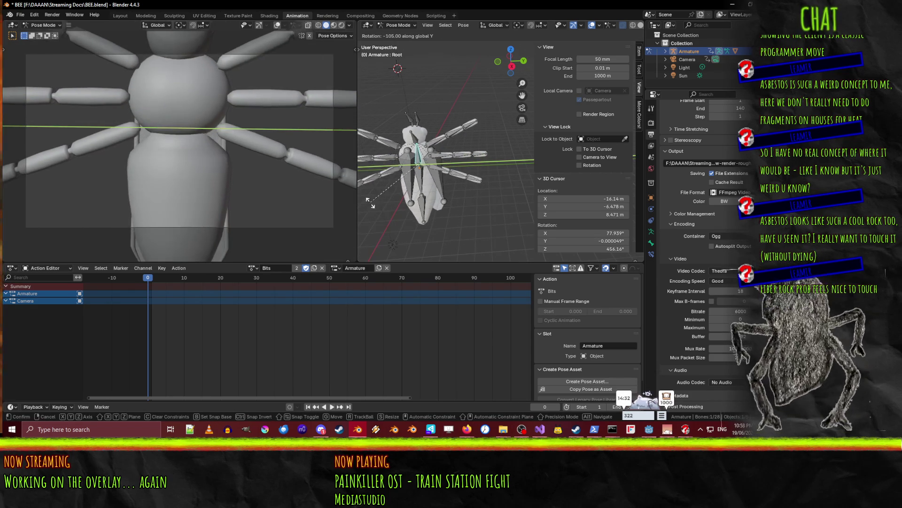
pyautogui.click(406, 225)
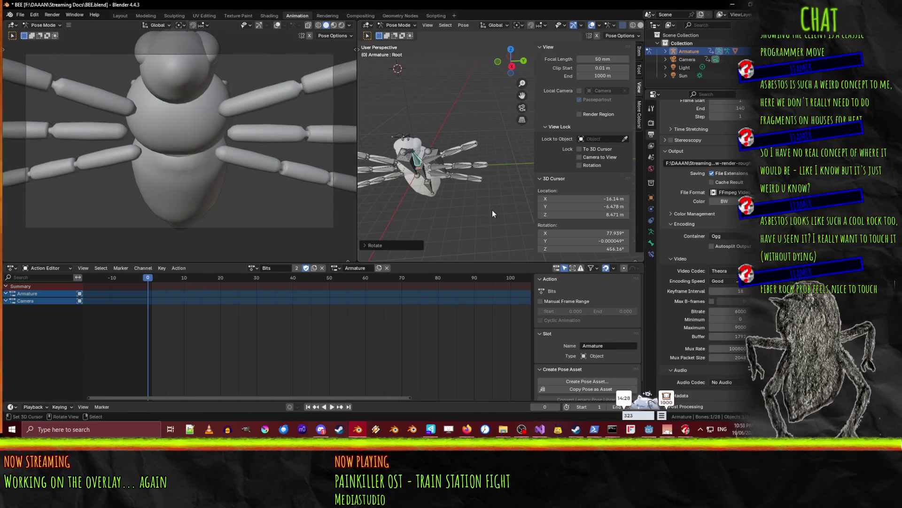
pyautogui.press('r')
pyautogui.press('x')
pyautogui.press('z')
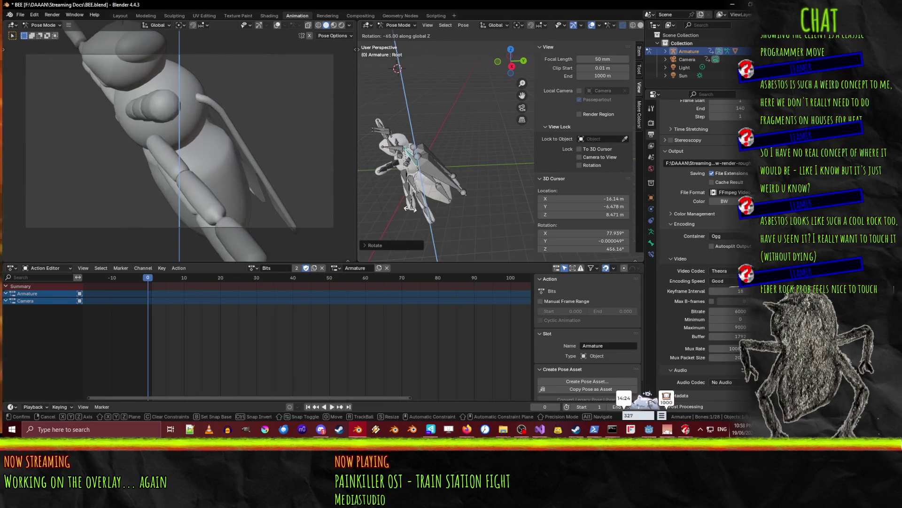
pyautogui.click(466, 215)
# Shift the Root along global X and lower it along Z, then tilt it around X
pyautogui.press('g')
pyautogui.press('x')
pyautogui.click(455, 167)
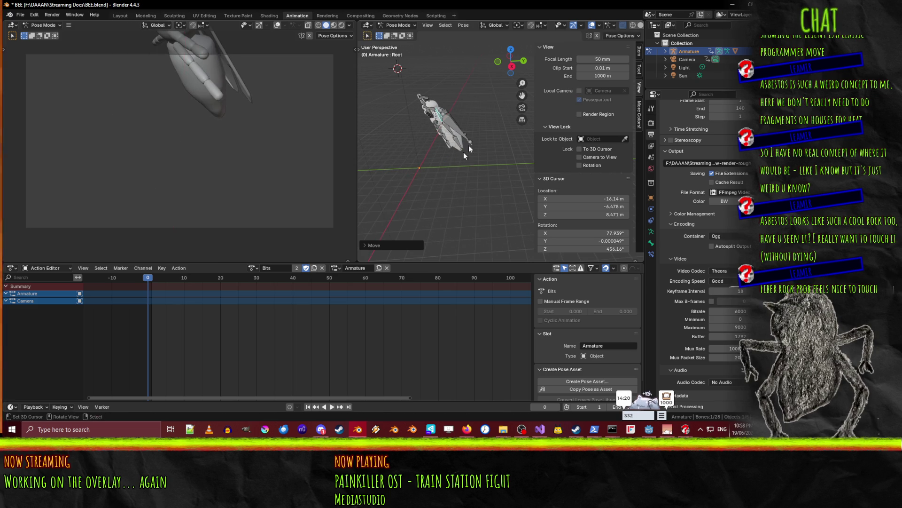
pyautogui.press('g')
pyautogui.press('z')
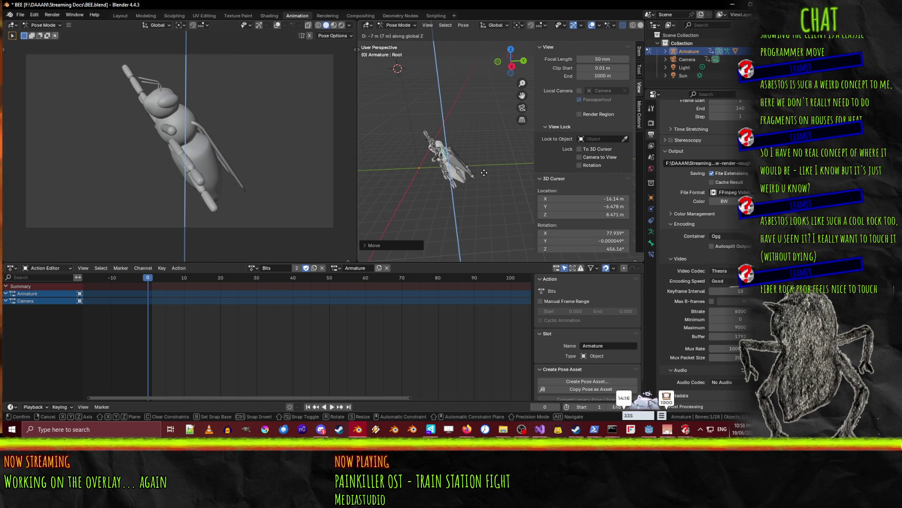
pyautogui.click(484, 173)
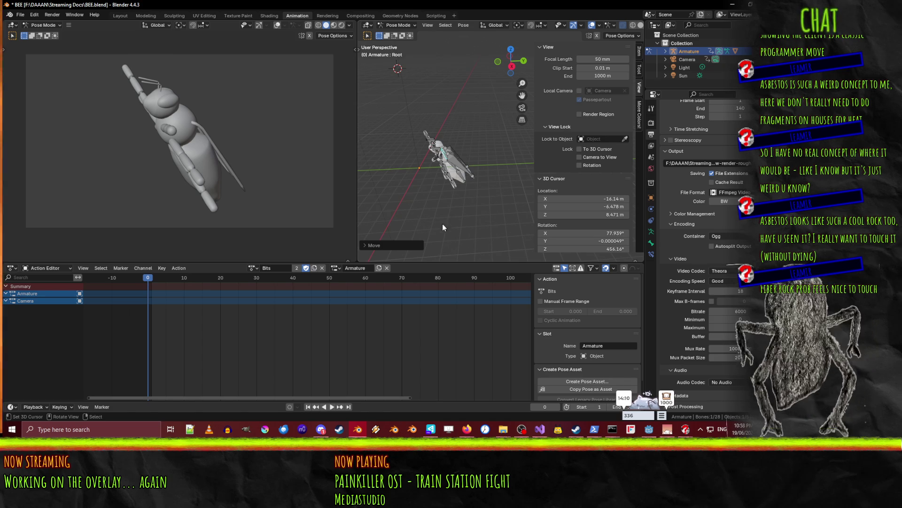
pyautogui.press('r')
pyautogui.press('x')
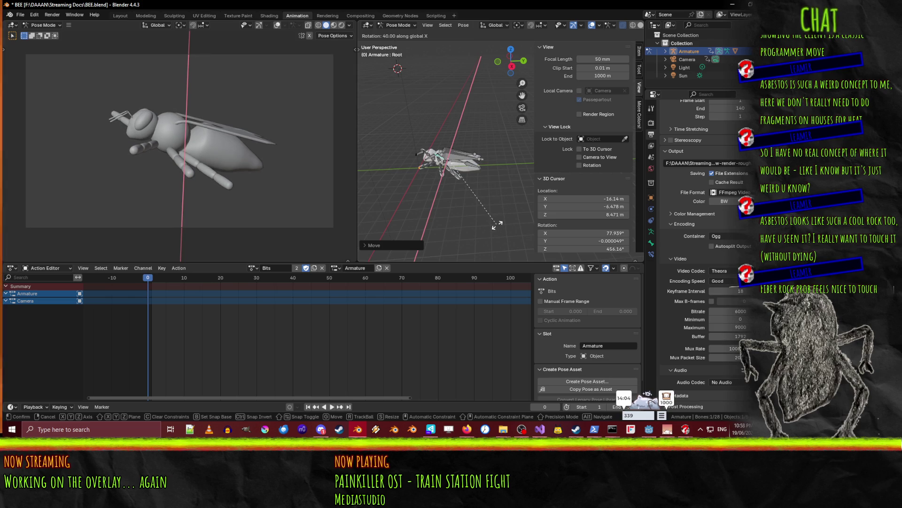
pyautogui.press('Escape')
# Select the LWing bone and rotate the left wing around global Z
pyautogui.click(484, 163)
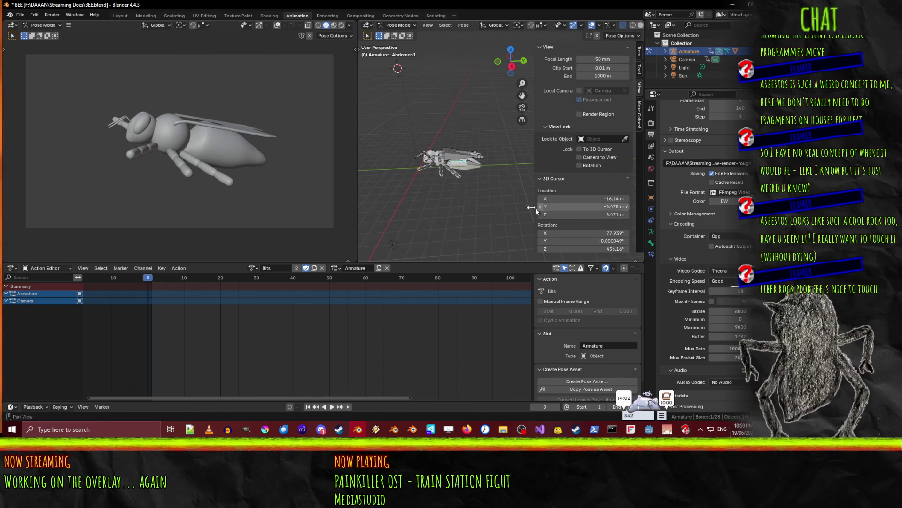
pyautogui.press('r')
pyautogui.press('x')
pyautogui.press('x')
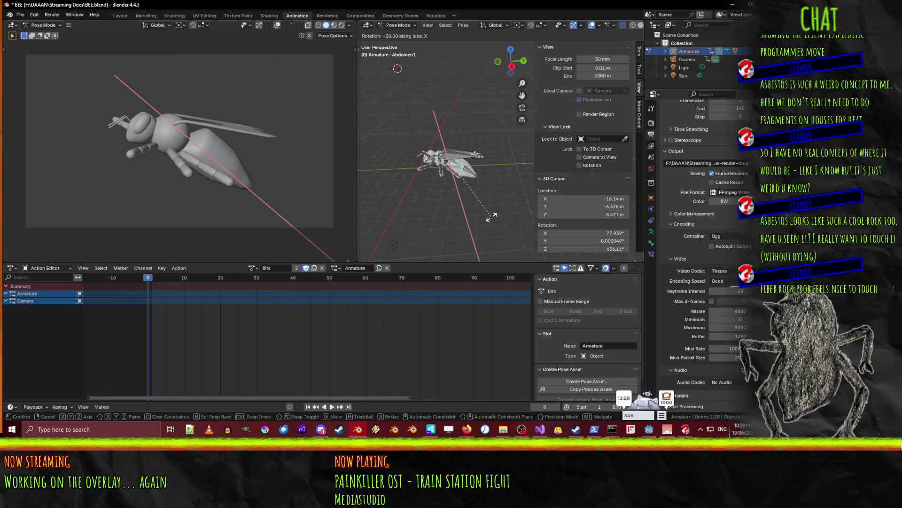
pyautogui.press('Escape')
pyautogui.click(446, 156)
pyautogui.press('r')
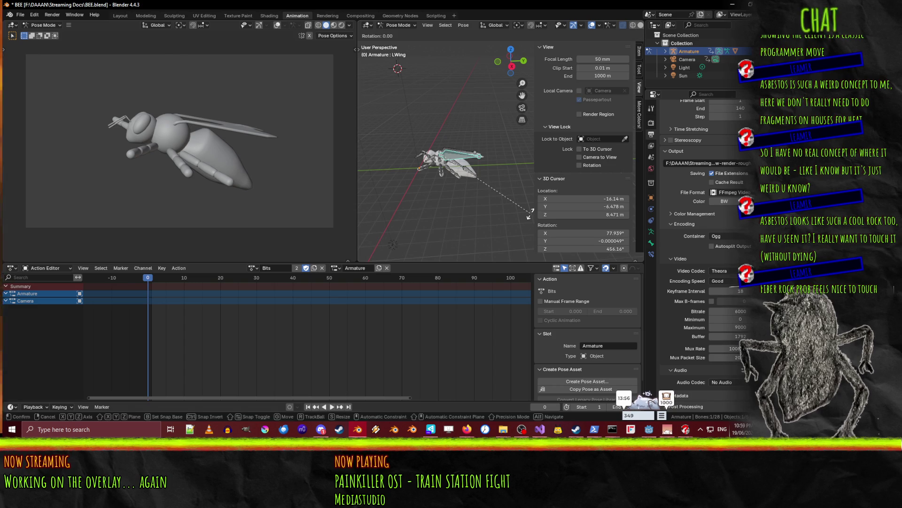
pyautogui.press('z')
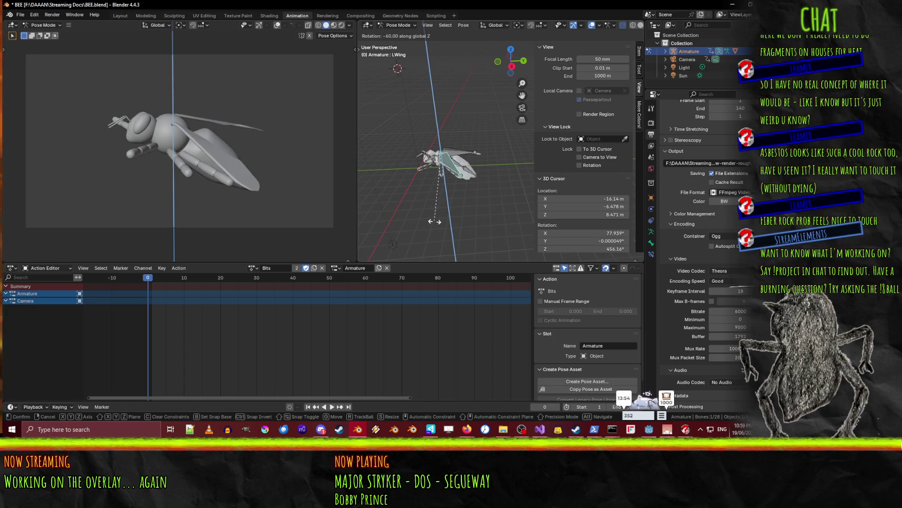
pyautogui.press('Escape')
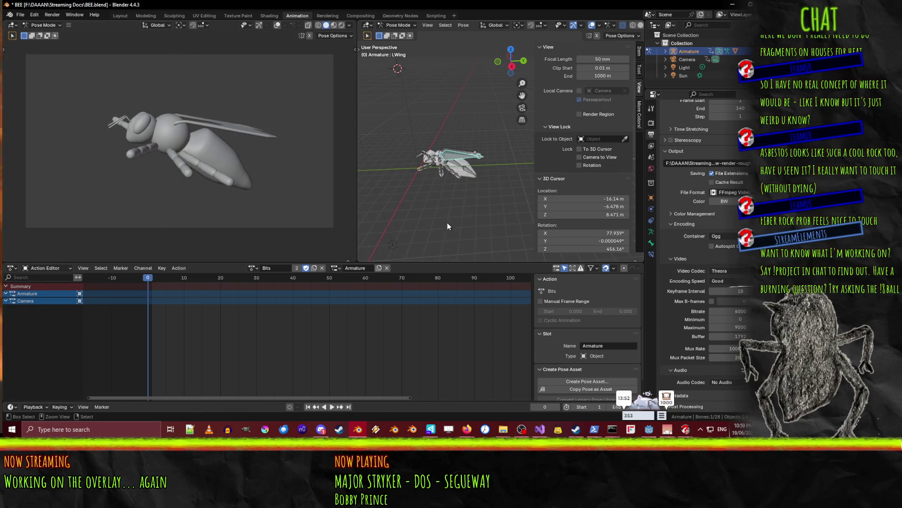
pyautogui.press('r')
pyautogui.press('z')
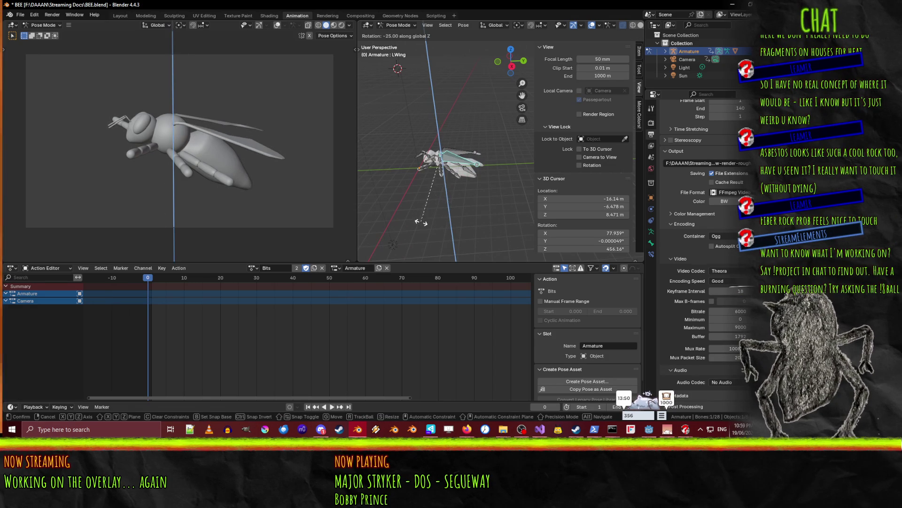
pyautogui.click(500, 180)
# Tilt the left wing around X and twist it around its local Y axis
pyautogui.press('r')
pyautogui.press('x')
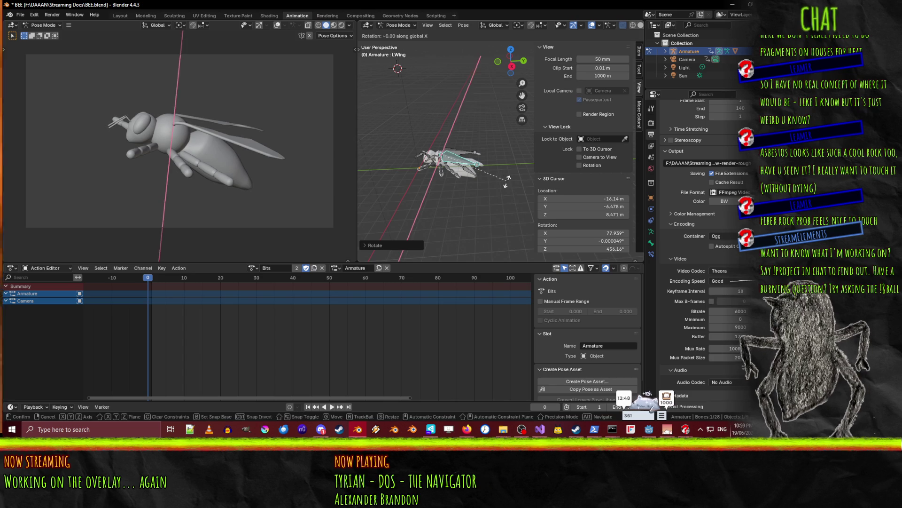
pyautogui.click(499, 196)
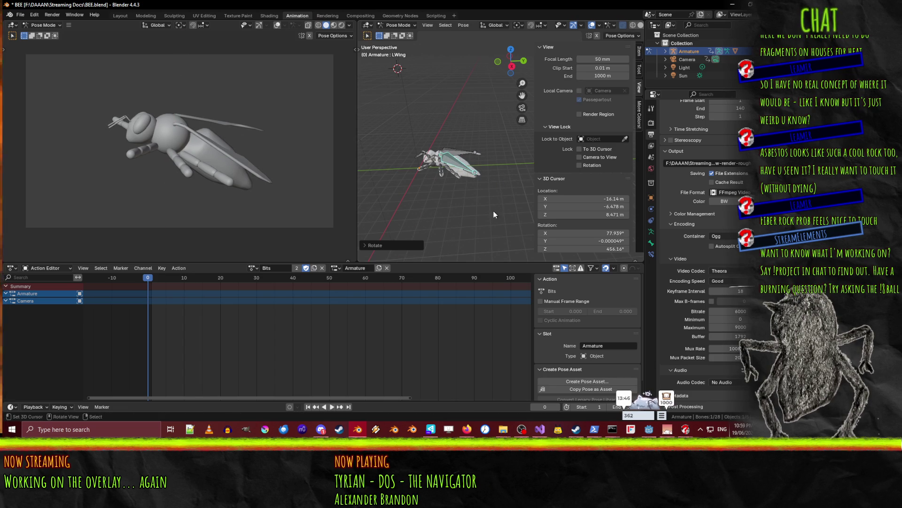
pyautogui.press('r')
pyautogui.press('x')
pyautogui.press('z')
pyautogui.press('z')
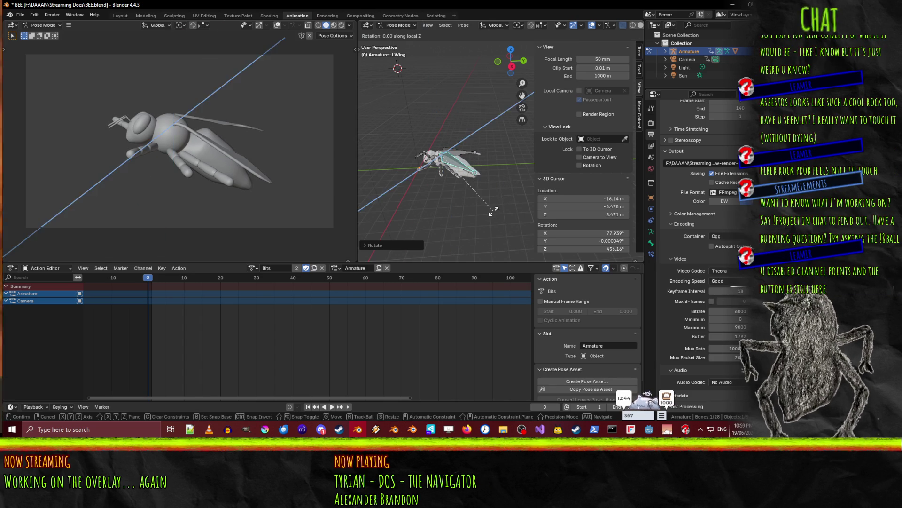
pyautogui.press('y')
pyautogui.press('y')
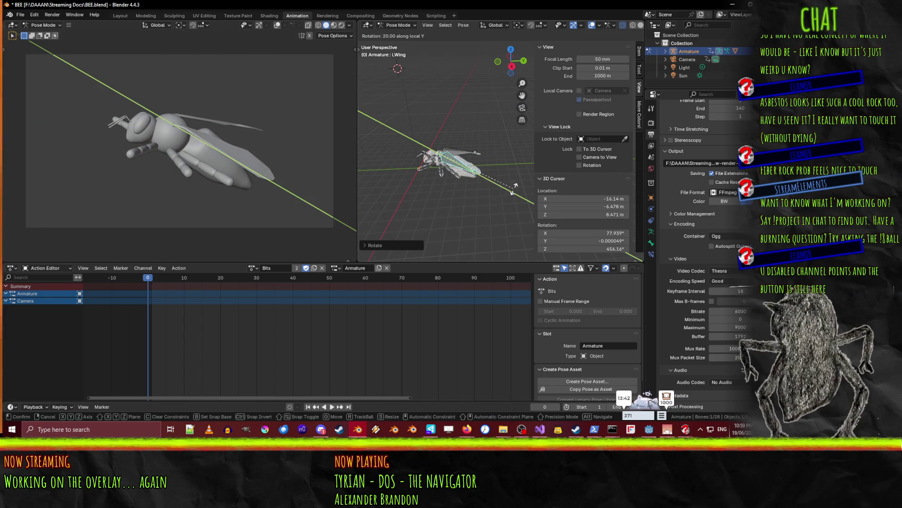
pyautogui.click(524, 171)
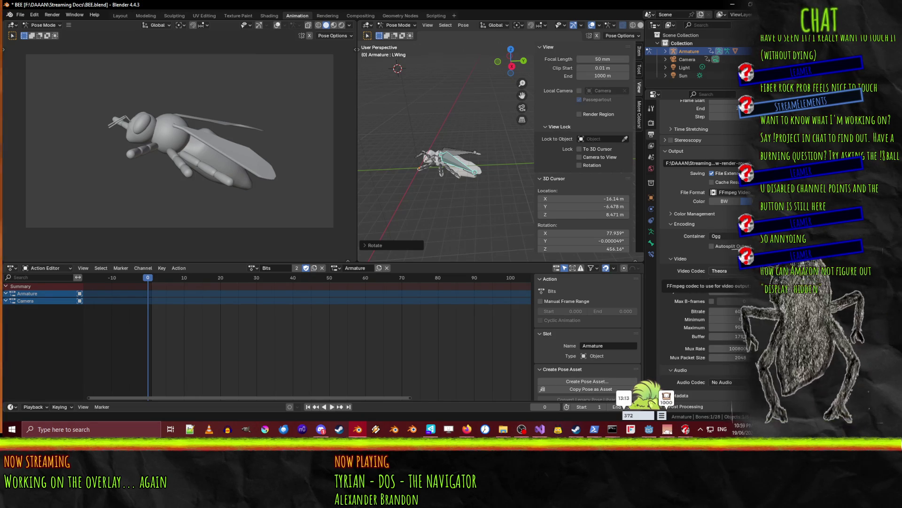
pyautogui.click(466, 151)
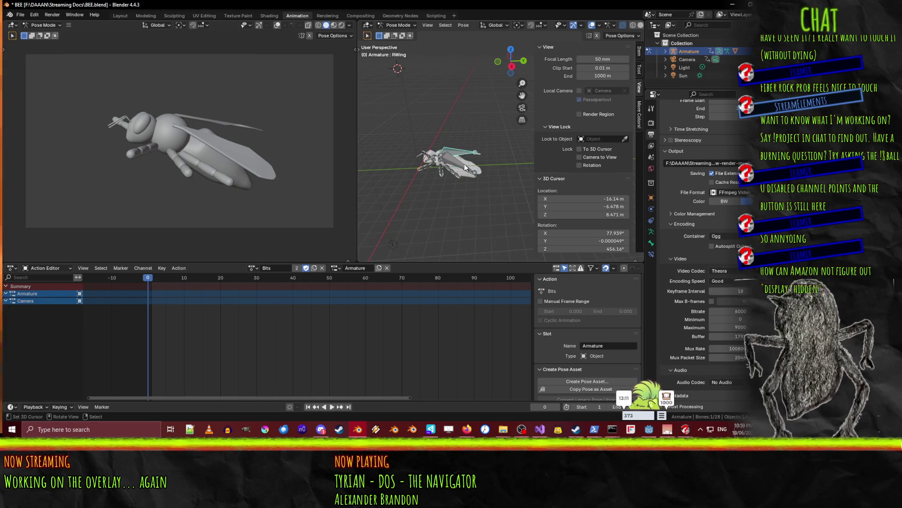
# Rotate the right wing around global Z, then switch to the Twitch monetization article
pyautogui.press('r')
pyautogui.press('z')
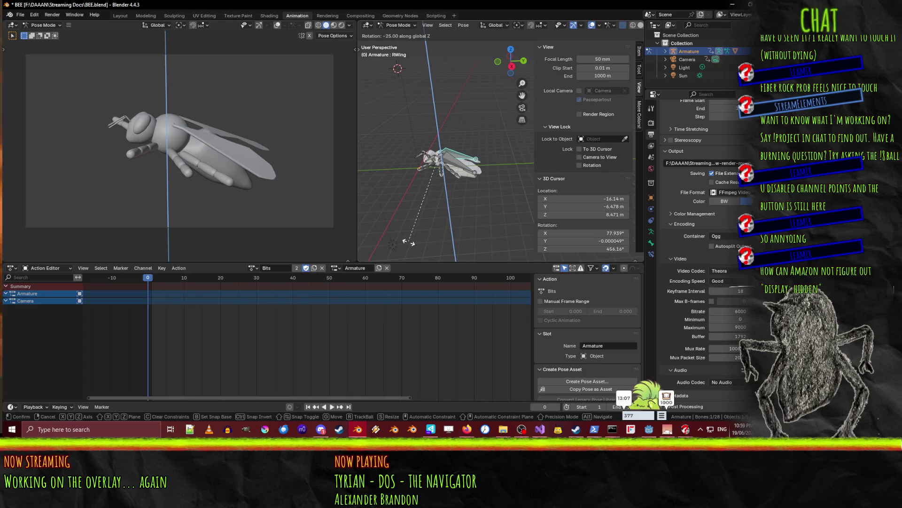
pyautogui.click(424, 231)
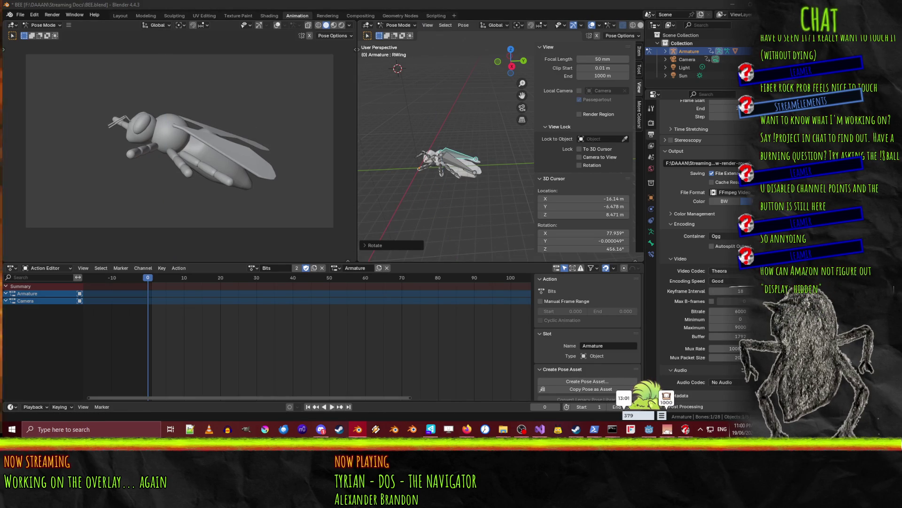
pyautogui.hotkey('alt', 'Tab')
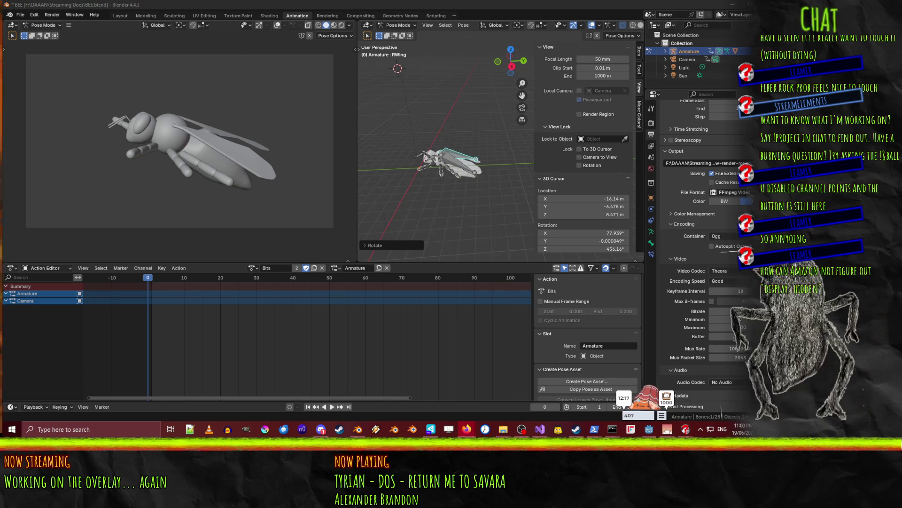
pyautogui.hotkey('alt', 'Tab')
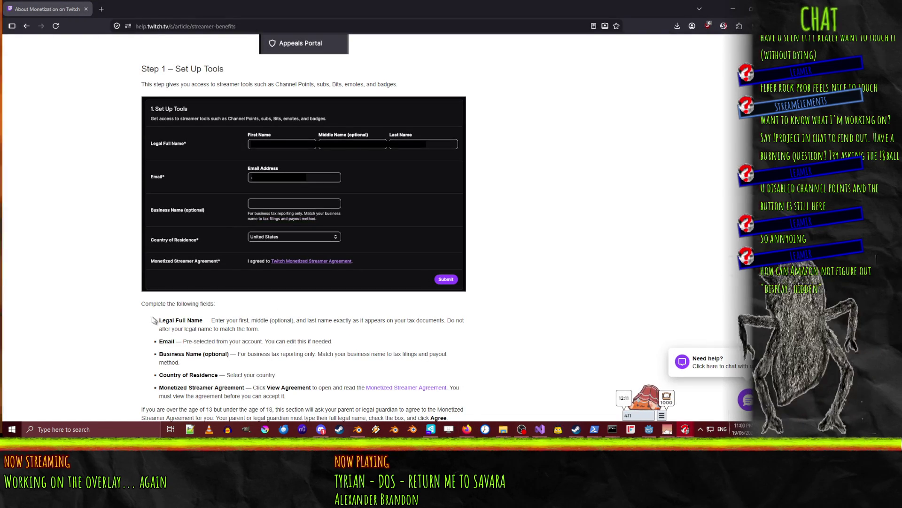
# Scroll the Twitch monetization article down to its FAQ, then return to Blender
pyautogui.scroll(-1, 78, 174)
pyautogui.scroll(-7, 78, 174)
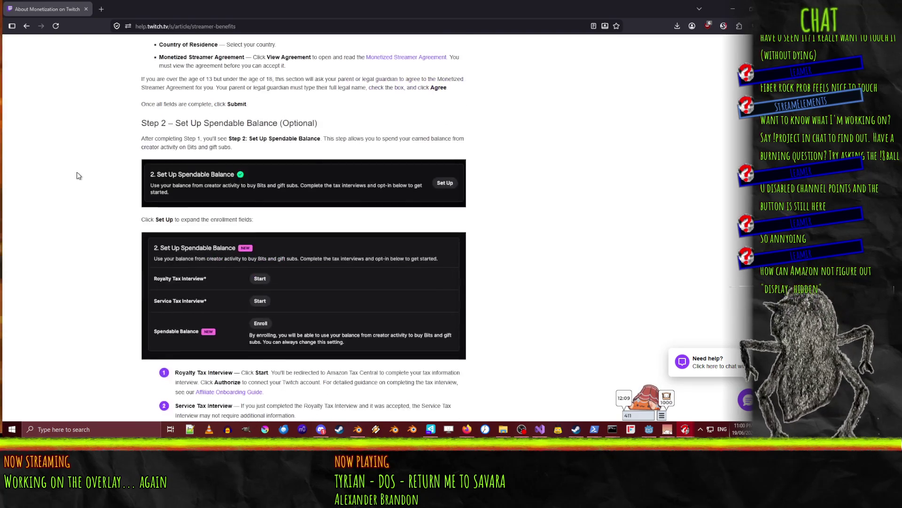
pyautogui.scroll(-3, 78, 175)
pyautogui.scroll(-5, 79, 175)
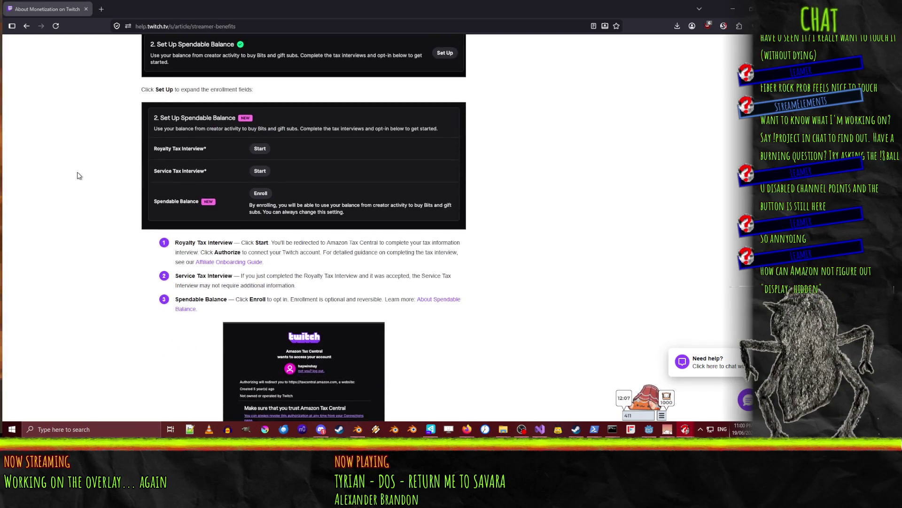
pyautogui.scroll(-4, 86, 188)
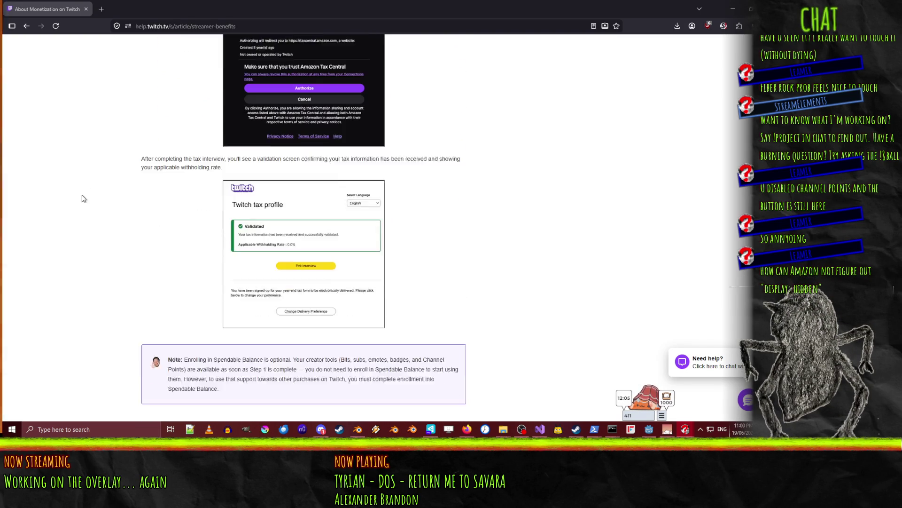
pyautogui.scroll(-3, 78, 209)
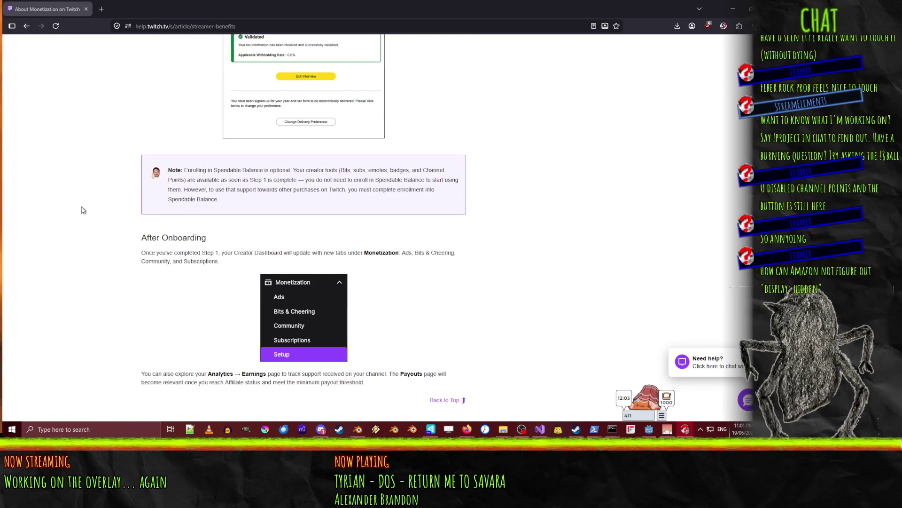
pyautogui.scroll(-7, 104, 209)
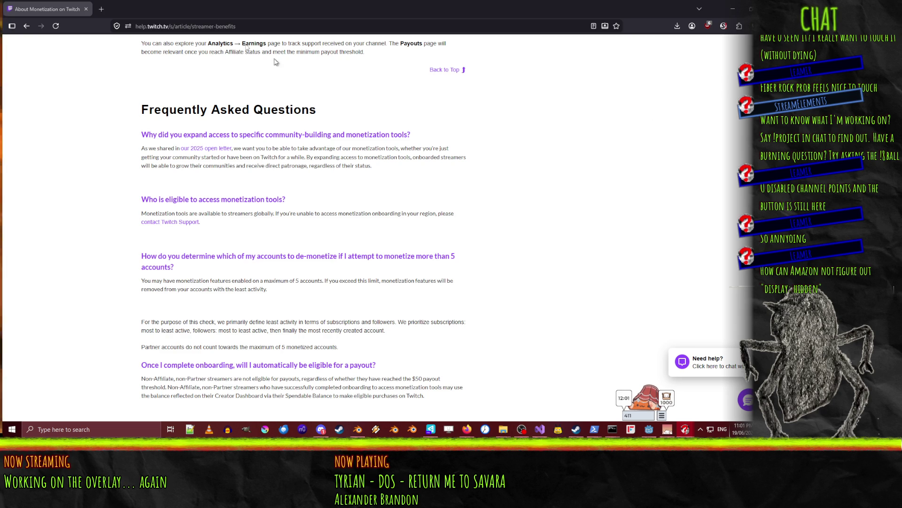
pyautogui.click(467, 429)
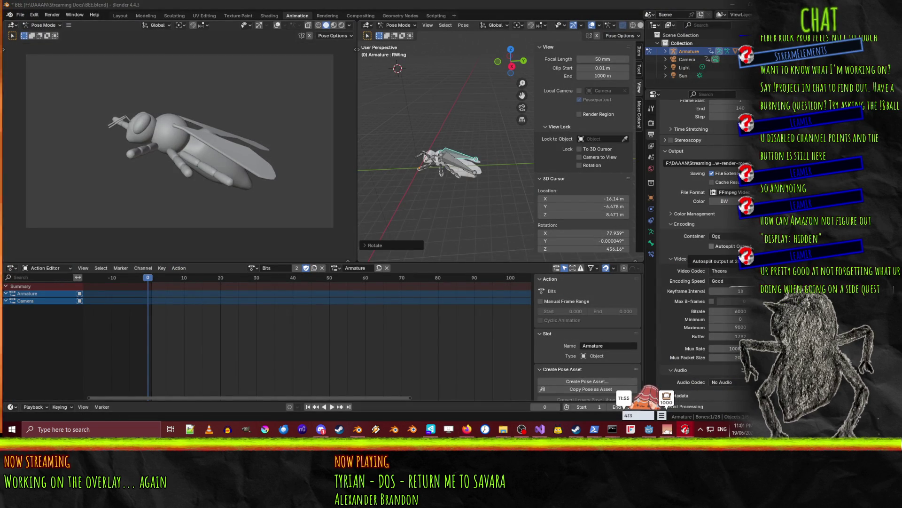
# Rotate the left front LFLeg1 and middle LMLeg1 leg bones around X
pyautogui.click(351, 4)
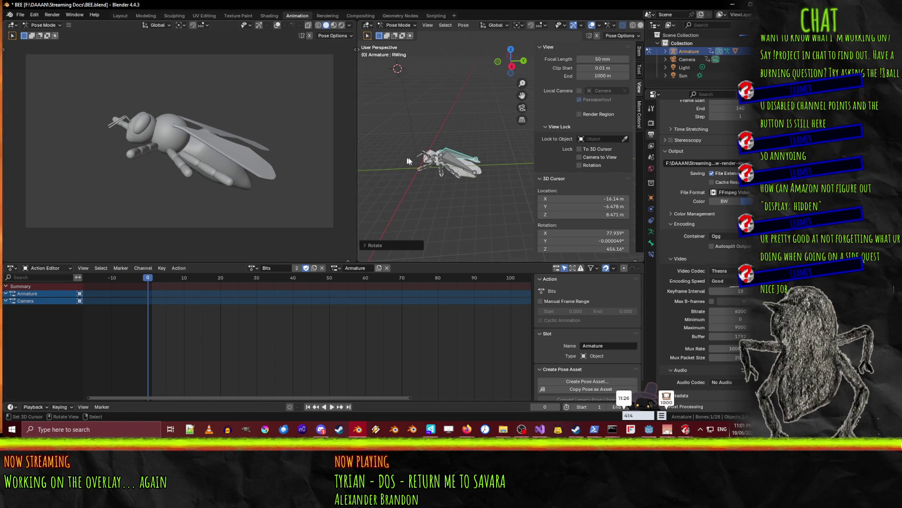
pyautogui.click(430, 168)
pyautogui.click(438, 165)
pyautogui.press('r')
pyautogui.press('x')
pyautogui.press('x')
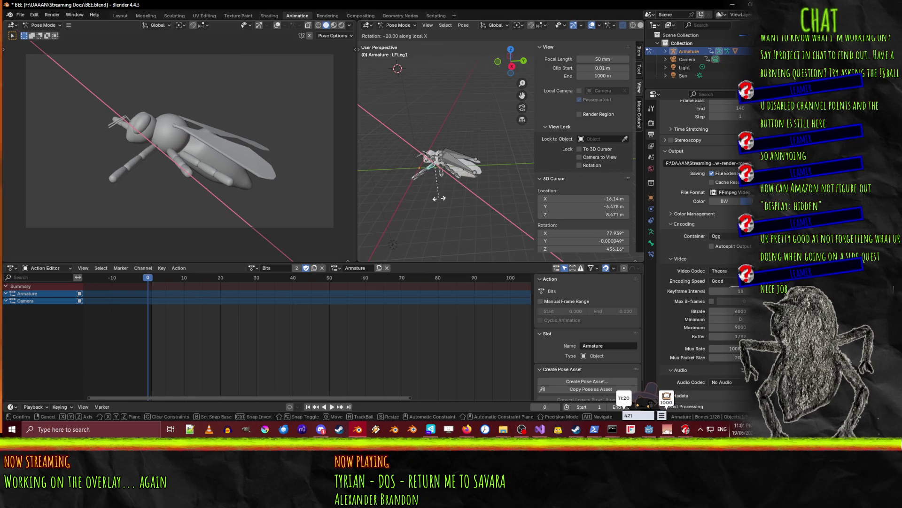
pyautogui.click(442, 195)
pyautogui.click(439, 160)
pyautogui.press('r')
pyautogui.press('x')
pyautogui.press('x')
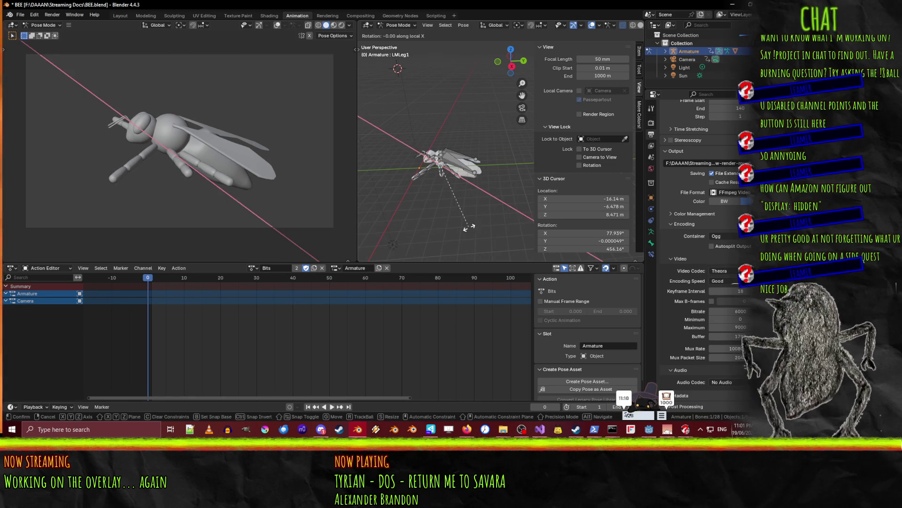
pyautogui.click(443, 234)
# Rotate the rear LRLeg1 bone, then turn LMLeg2 around local and global X
pyautogui.click(449, 173)
pyautogui.press('r')
pyautogui.press('x')
pyautogui.press('x')
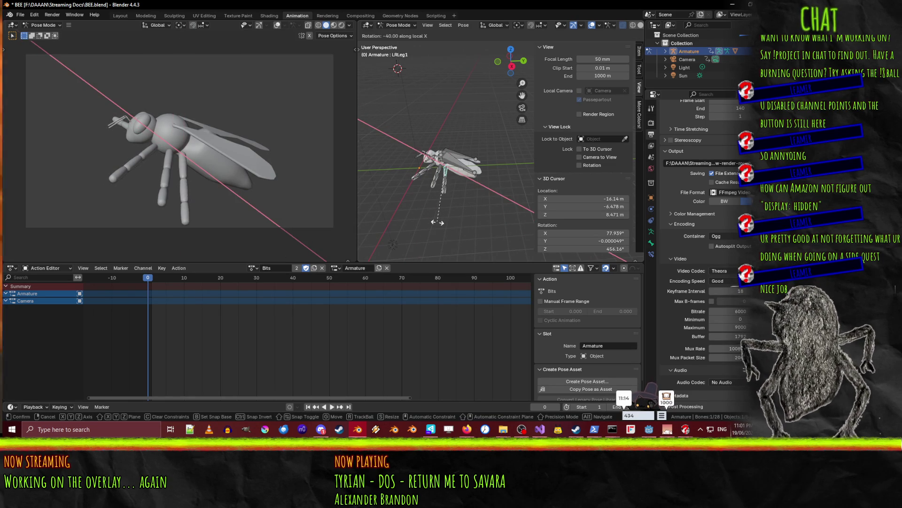
pyautogui.click(436, 183)
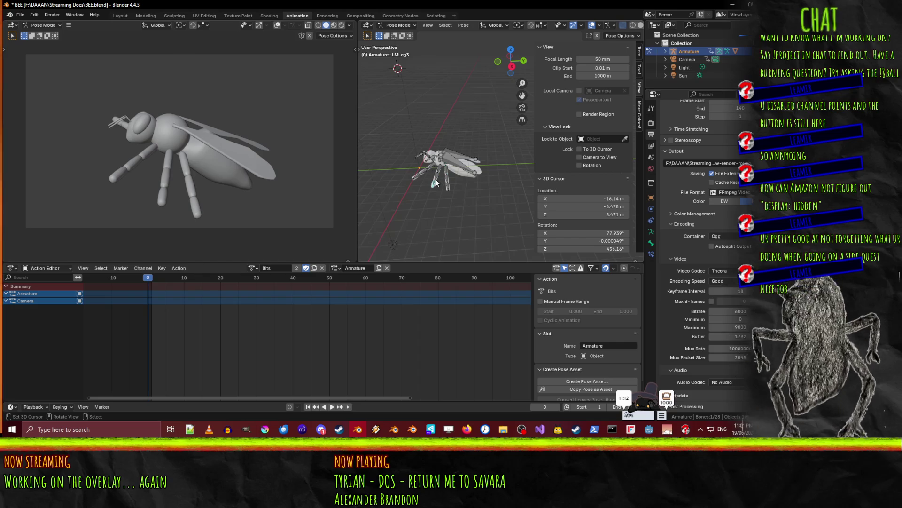
pyautogui.press('r')
pyautogui.press('x')
pyautogui.press('x')
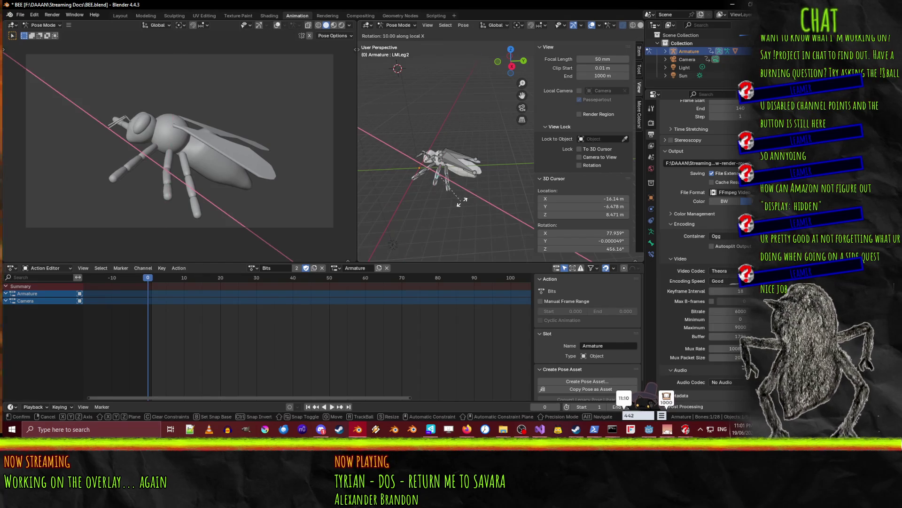
pyautogui.click(426, 211)
pyautogui.press('r')
pyautogui.press('x')
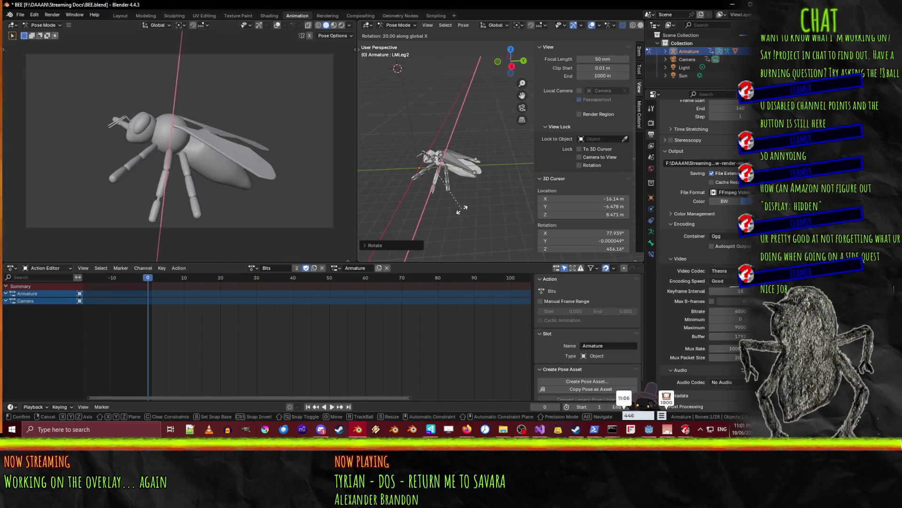
pyautogui.click(463, 211)
# Bend LFLeg2 with a global X rotation, a -50° local X rotation, then global X
pyautogui.click(430, 168)
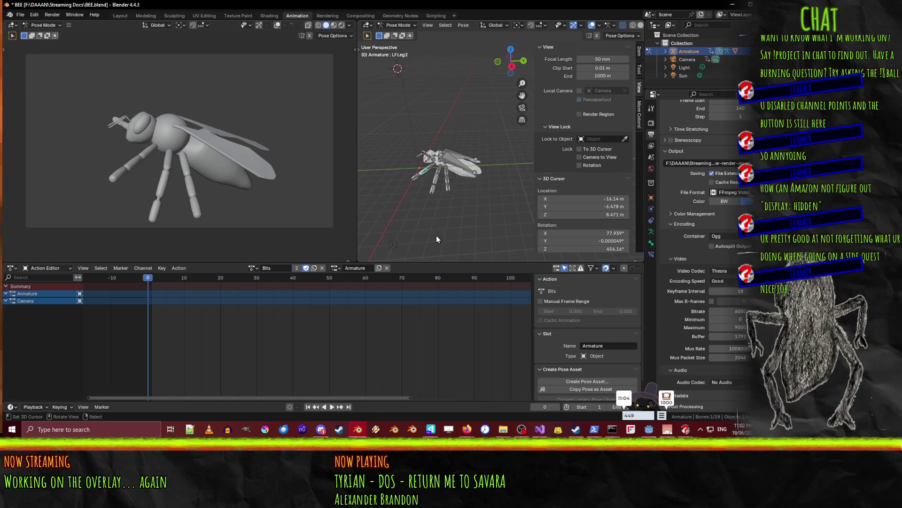
pyautogui.press('r')
pyautogui.press('x')
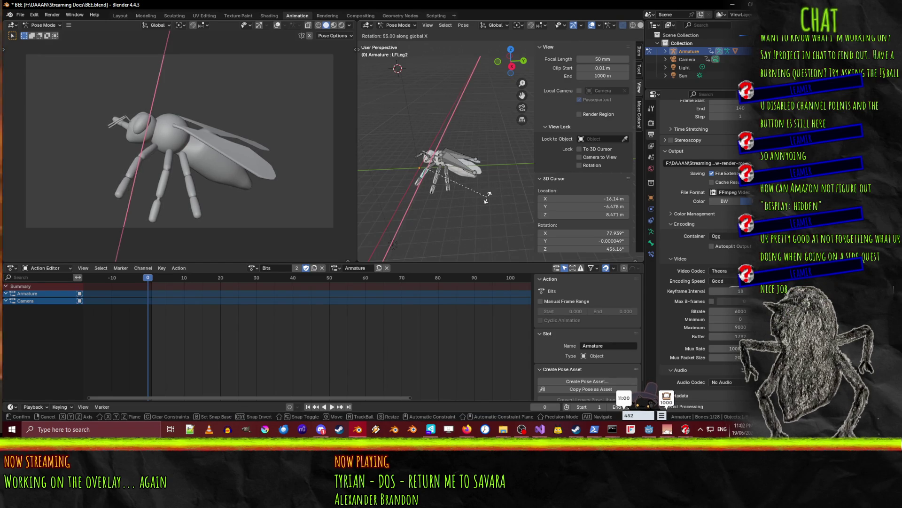
pyautogui.click(477, 211)
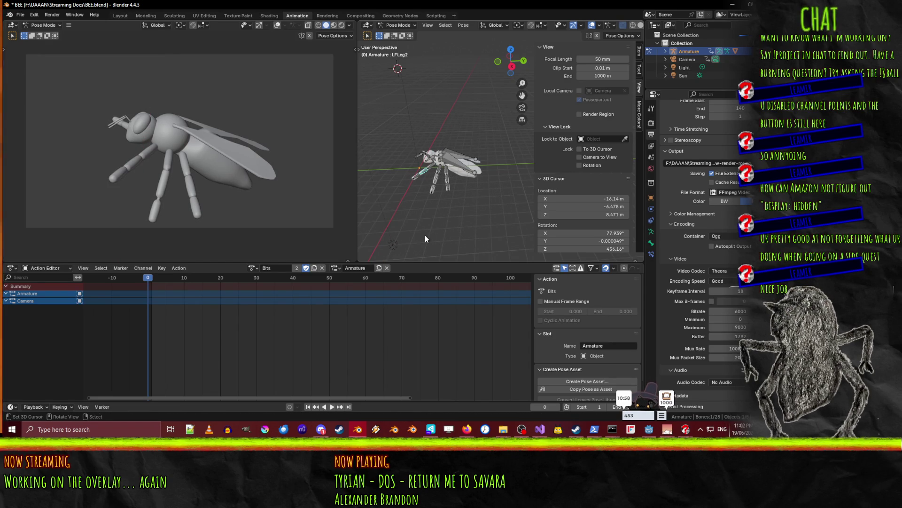
pyautogui.press('r')
pyautogui.press('x')
pyautogui.press('x')
pyautogui.click(458, 213)
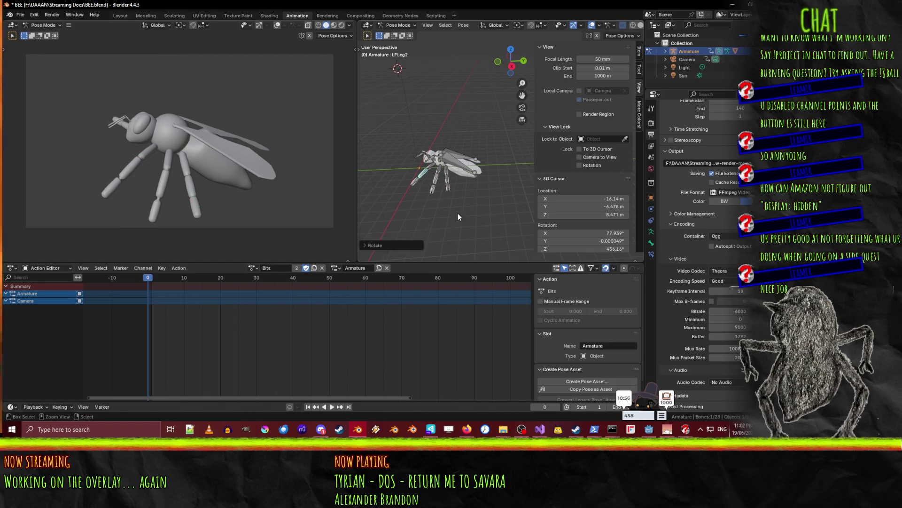
pyautogui.press('r')
pyautogui.press('x')
pyautogui.click(475, 213)
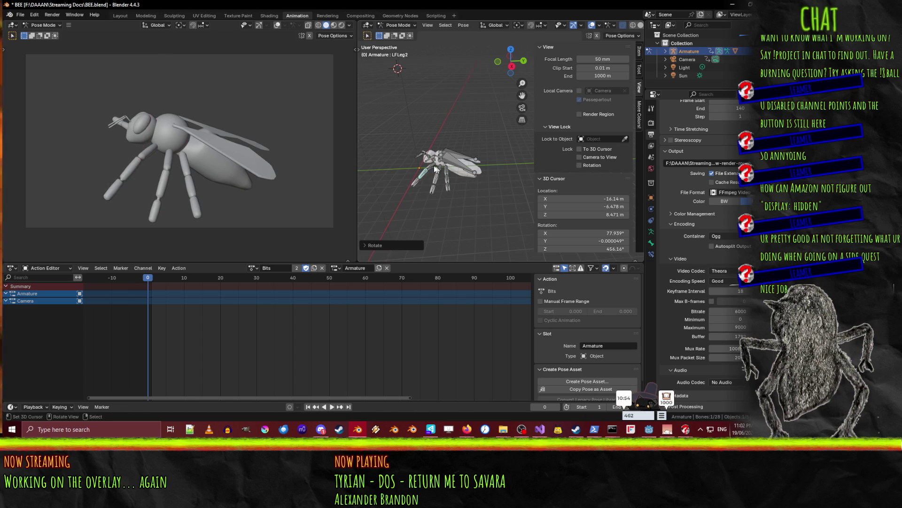
# Rotate LFLeg1 around global X, then LFLeg3 by 30° around global X
pyautogui.click(429, 165)
pyautogui.press('r')
pyautogui.press('x')
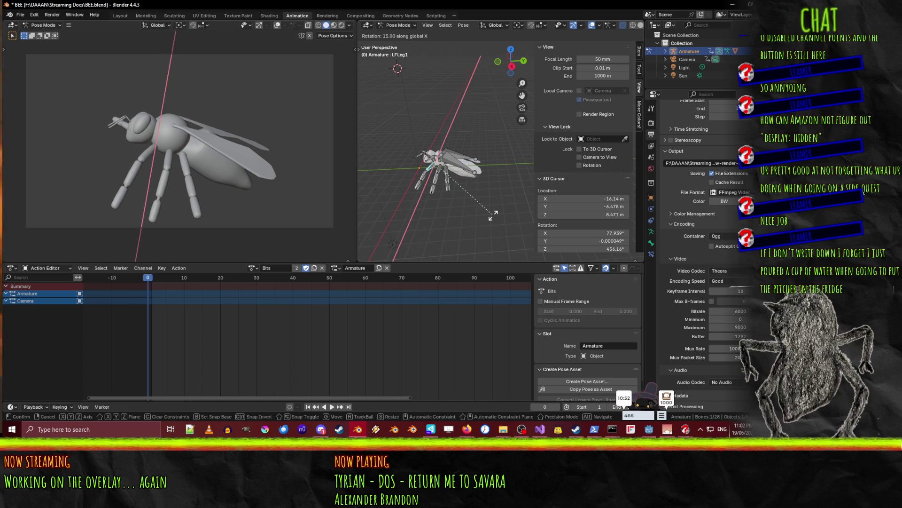
pyautogui.click(490, 215)
pyautogui.click(417, 187)
pyautogui.press('r')
pyautogui.press('x')
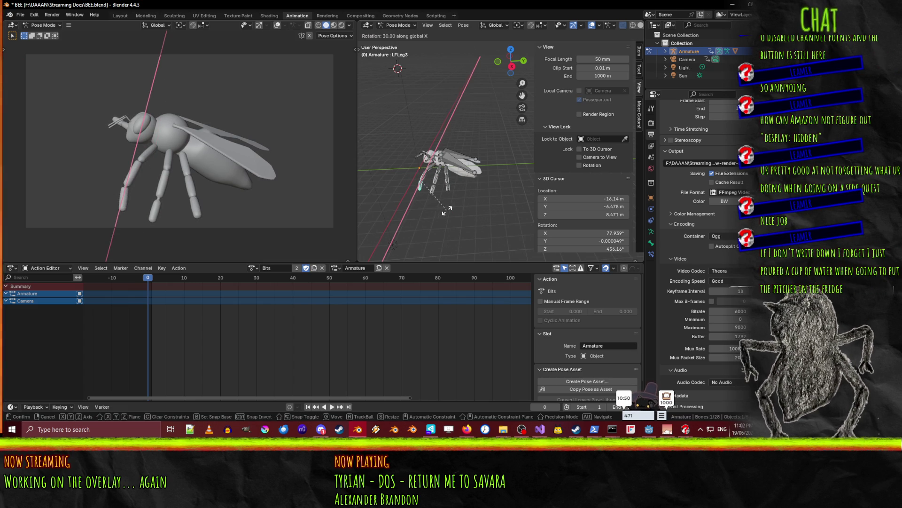
pyautogui.click(449, 213)
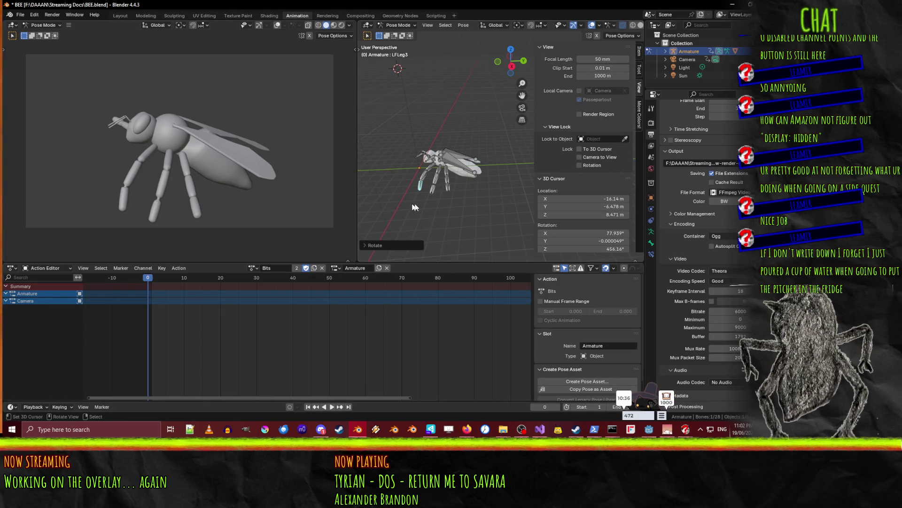
# Bend the rear leg bones LRLeg2 and LRLeg3 about their X axis
pyautogui.click(449, 180)
pyautogui.press('r')
pyautogui.press('r')
pyautogui.press('x')
pyautogui.press('x')
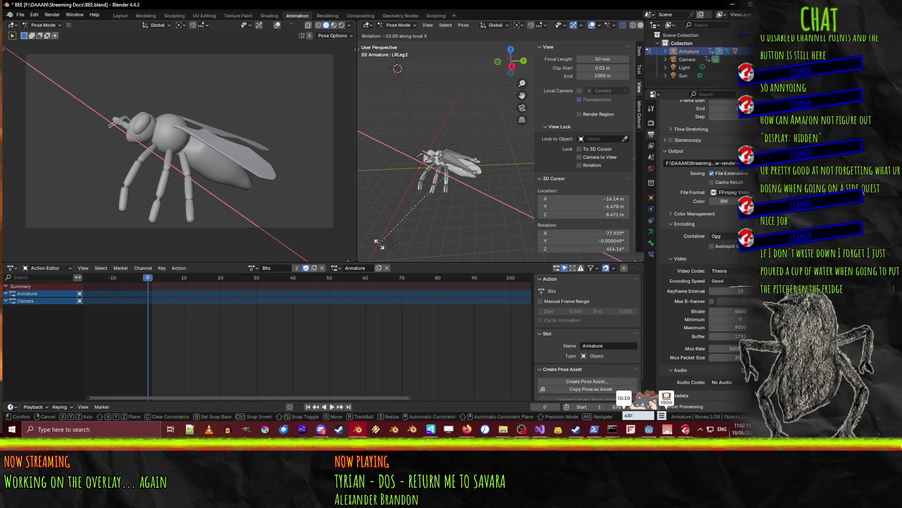
pyautogui.click(539, 161)
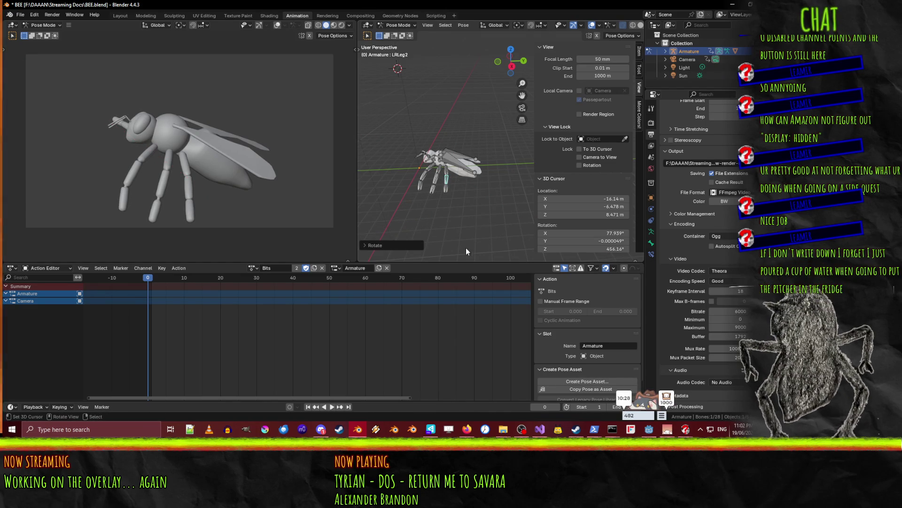
pyautogui.click(444, 190)
pyautogui.press('r')
pyautogui.press('x')
pyautogui.press('x')
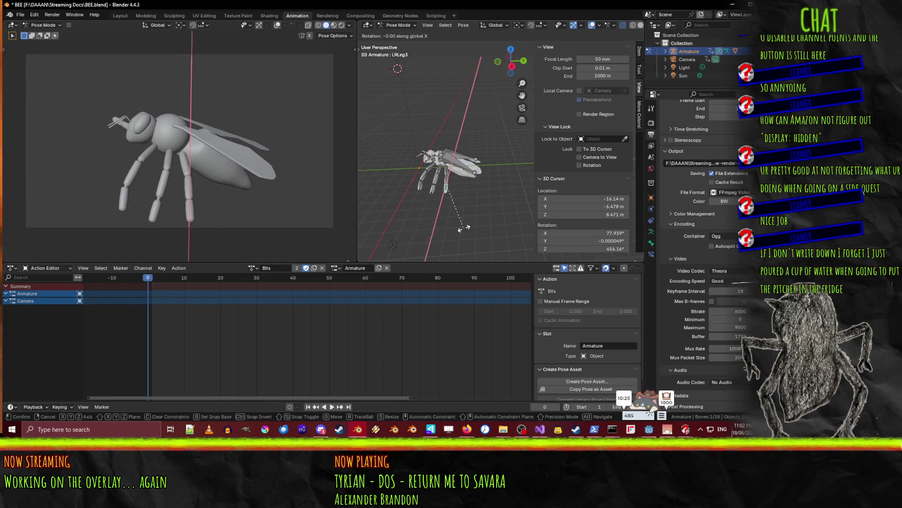
pyautogui.click(442, 245)
# Refine the rear leg pose with further rotations of its segments
pyautogui.click(450, 179)
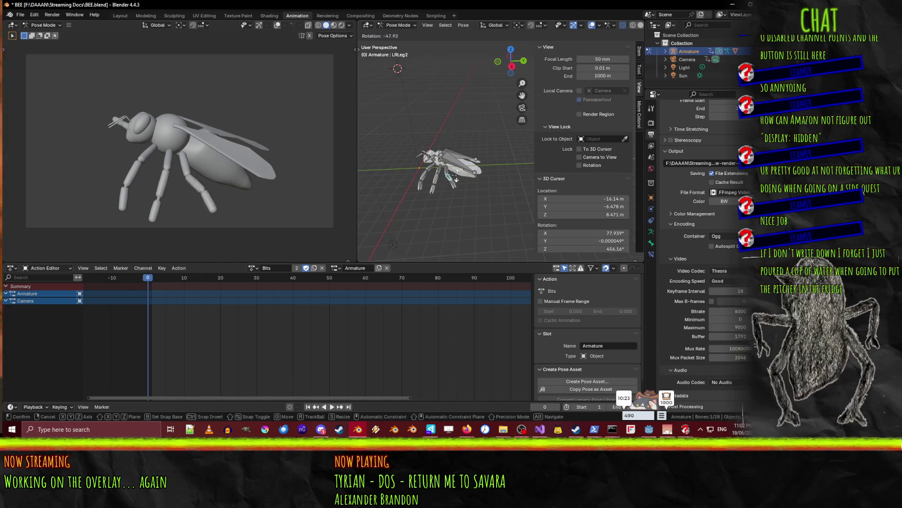
pyautogui.press('r')
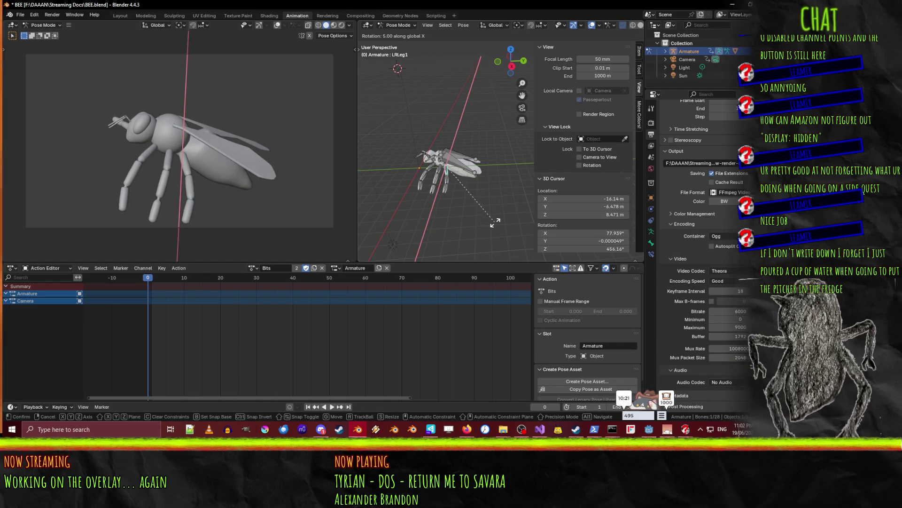
pyautogui.click(460, 199)
pyautogui.click(448, 184)
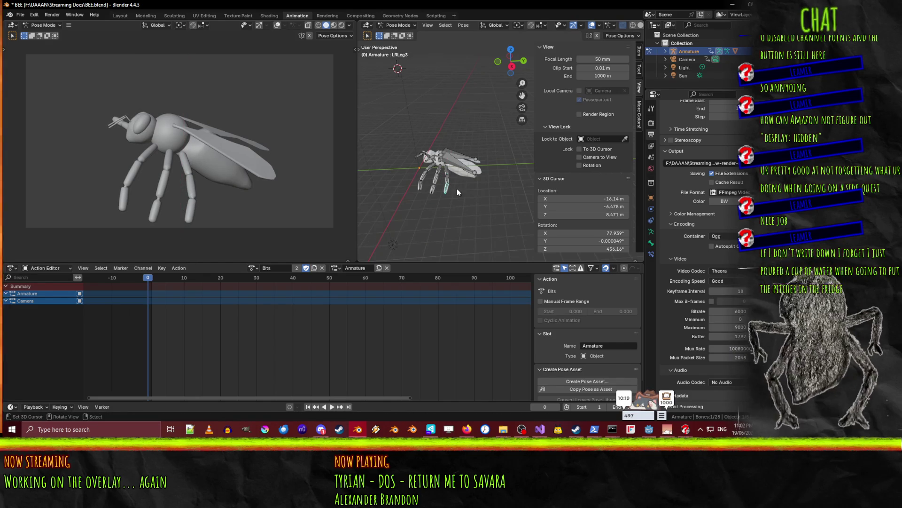
pyautogui.press('r')
pyautogui.press('x')
pyautogui.press('x')
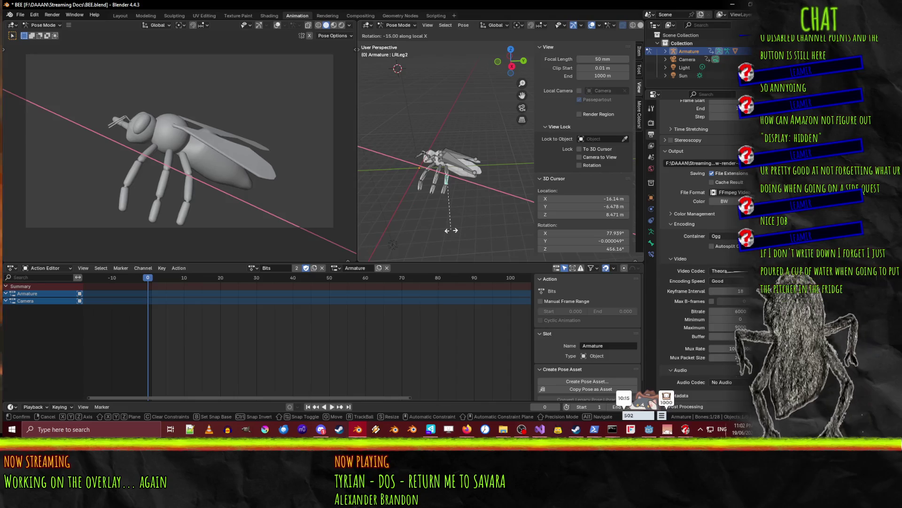
pyautogui.click(454, 233)
# Curl the right front leg by rotating RFLeg1, RFLeg2 and RFLeg3 about local X
pyautogui.moveTo(436, 214)
pyautogui.mouseDown(button='middle')
pyautogui.moveTo(399, 174)
pyautogui.moveTo(453, 187)
pyautogui.moveTo(368, 111)
pyautogui.moveTo(432, 188)
pyautogui.moveTo(498, 132)
pyautogui.moveTo(442, 145)
pyautogui.mouseUp(button='middle')
pyautogui.click(451, 137)
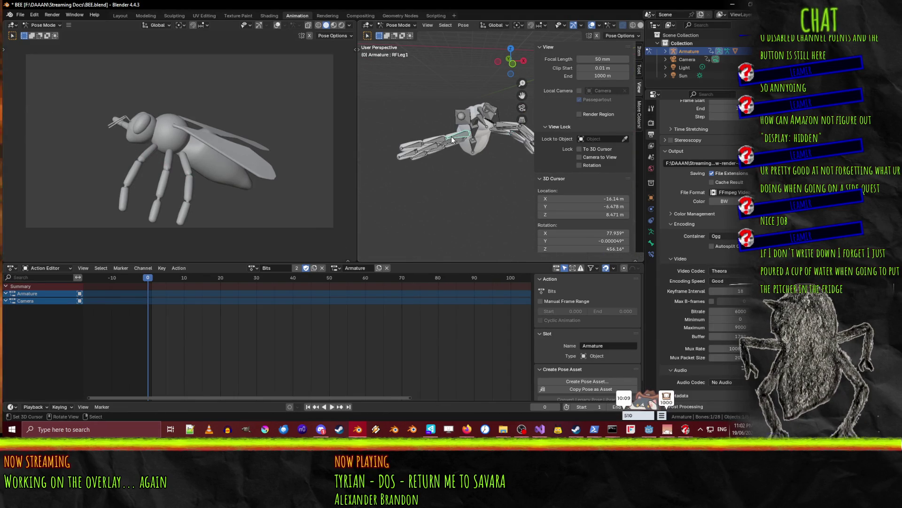
pyautogui.press('r')
pyautogui.press('x')
pyautogui.press('x')
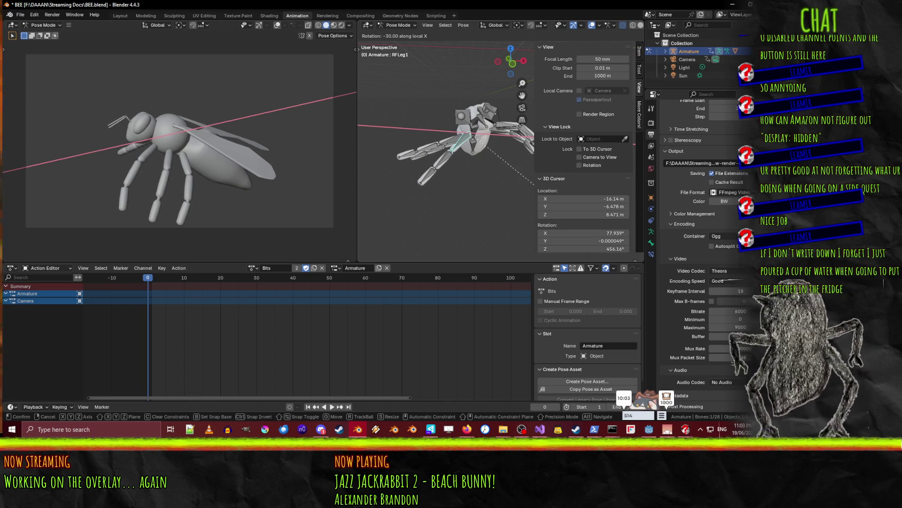
pyautogui.click(448, 194)
pyautogui.press('r')
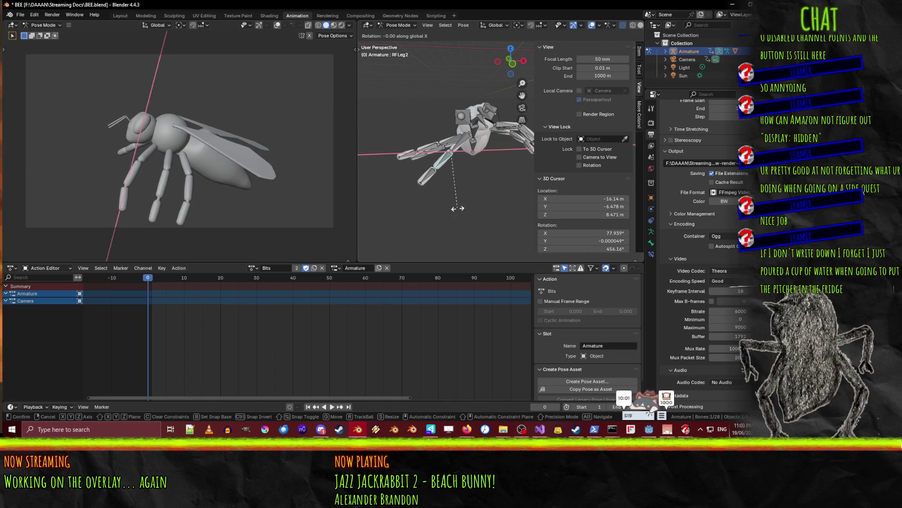
pyautogui.press('x')
pyautogui.press('x')
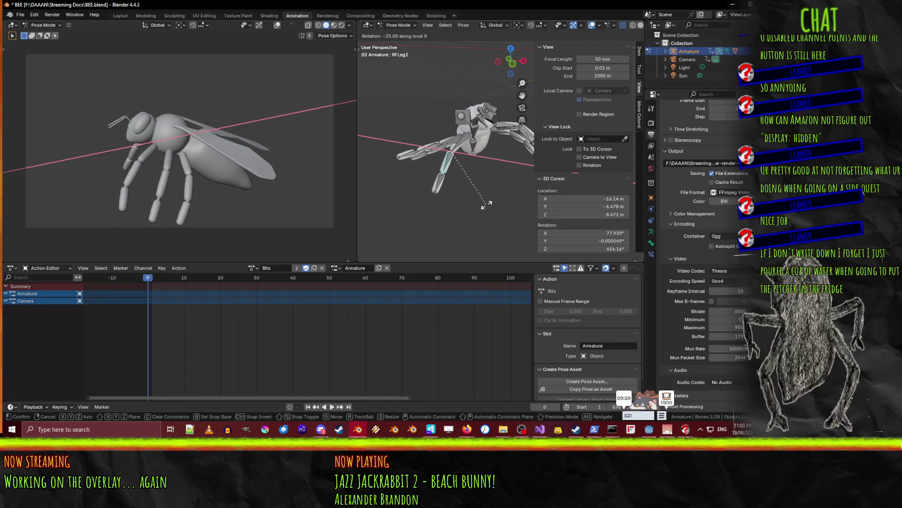
pyautogui.click(441, 184)
pyautogui.click(441, 185)
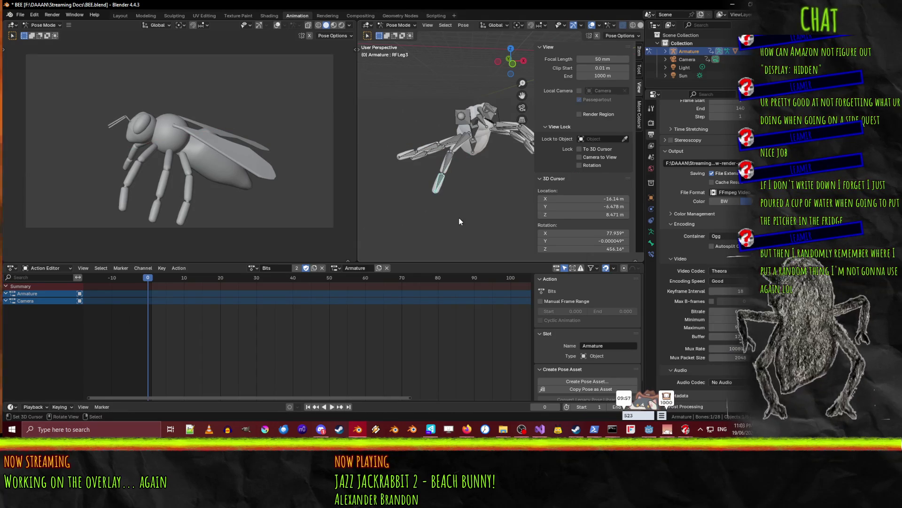
pyautogui.press('r')
pyautogui.press('x')
pyautogui.press('x')
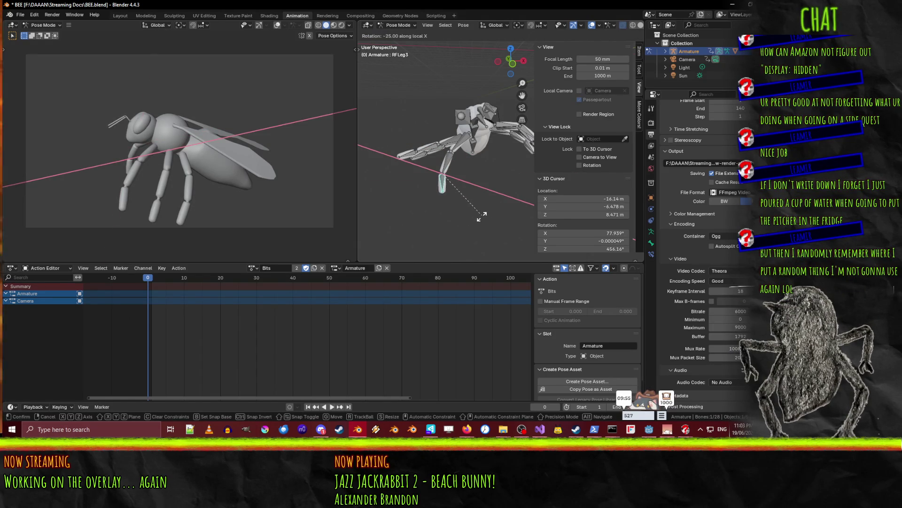
pyautogui.click(482, 216)
# Undo an accidental move of RFLeg1 and cancel the retried rotation
pyautogui.click(456, 148)
pyautogui.moveTo(456, 147); pyautogui.dragTo(464, 188)
pyautogui.hotkey('ctrl', 'z')
pyautogui.click(477, 189)
pyautogui.click(467, 155)
pyautogui.press('r')
pyautogui.press('x')
pyautogui.press('Escape')
# Bend the right middle leg bone RMLeg1 about 60° around its local X axis
pyautogui.click(454, 155)
pyautogui.press('r')
pyautogui.press('x')
pyautogui.press('x')
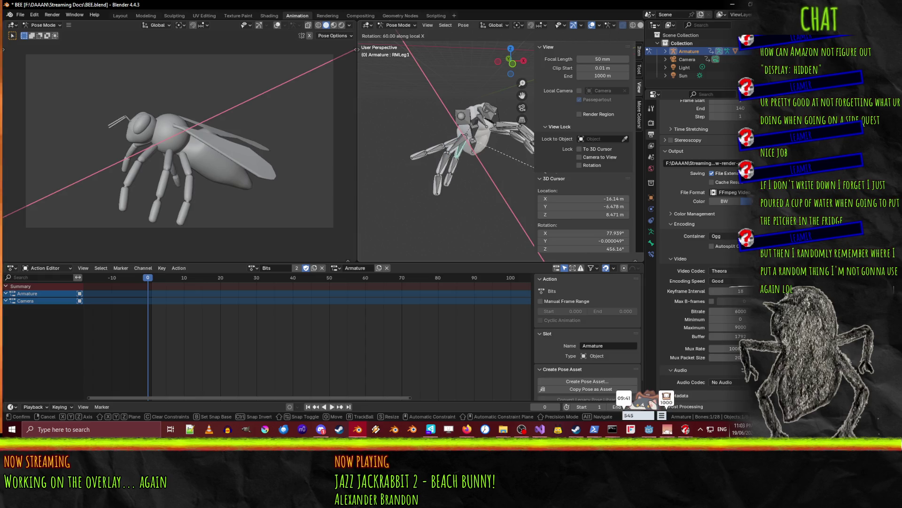
pyautogui.click(579, 182)
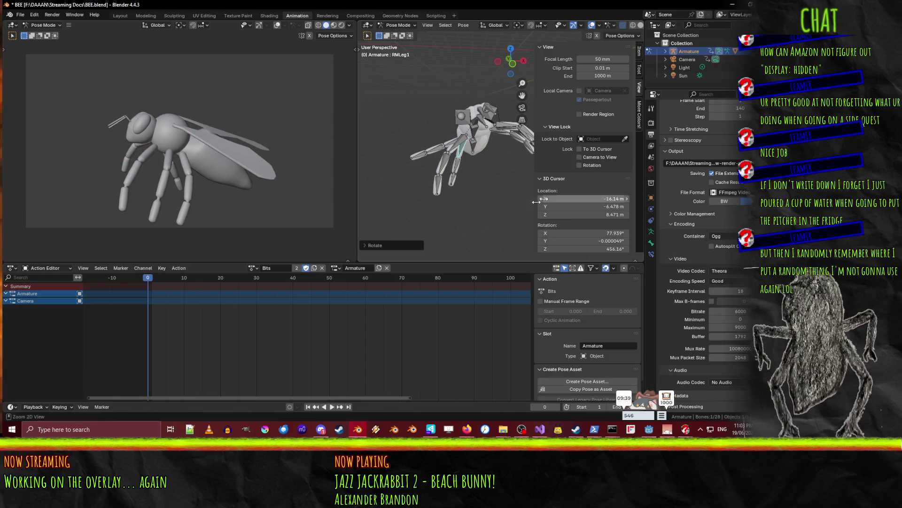
pyautogui.press('r')
pyautogui.press('x')
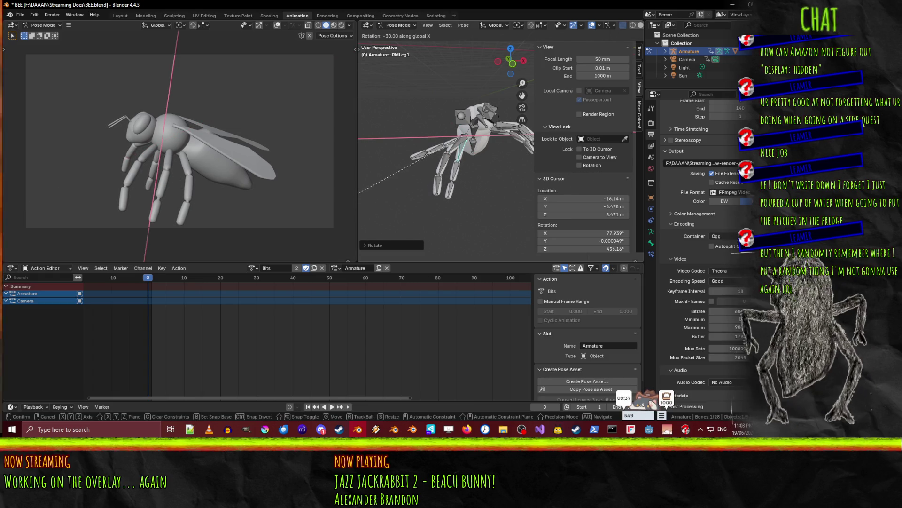
pyautogui.click(552, 163)
pyautogui.moveTo(551, 162)
pyautogui.mouseDown(button='middle')
pyautogui.moveTo(486, 173)
pyautogui.moveTo(443, 197)
pyautogui.moveTo(489, 191)
pyautogui.moveTo(367, 184)
pyautogui.moveTo(419, 196)
pyautogui.moveTo(441, 186)
pyautogui.mouseUp(button='middle')
pyautogui.click(459, 153)
# Bend RRLeg1 by -50° on local X and bend RRLeg2 along X
pyautogui.press('r')
pyautogui.press('x')
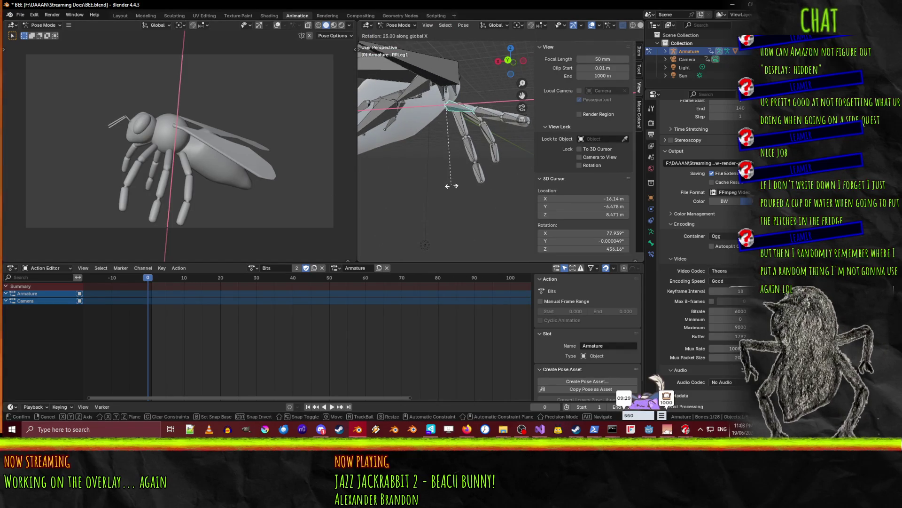
pyautogui.press('x')
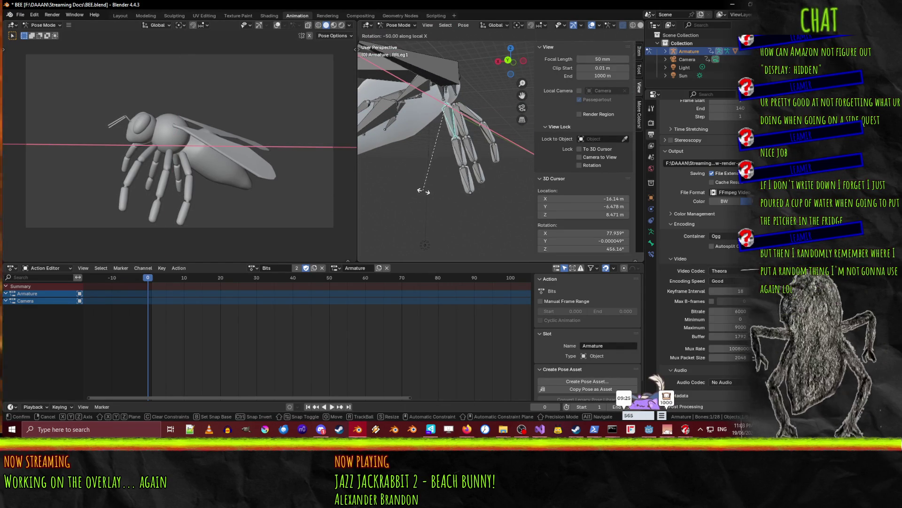
pyautogui.click(419, 189)
pyautogui.click(467, 151)
pyautogui.press('r')
pyautogui.press('x')
pyautogui.press('x')
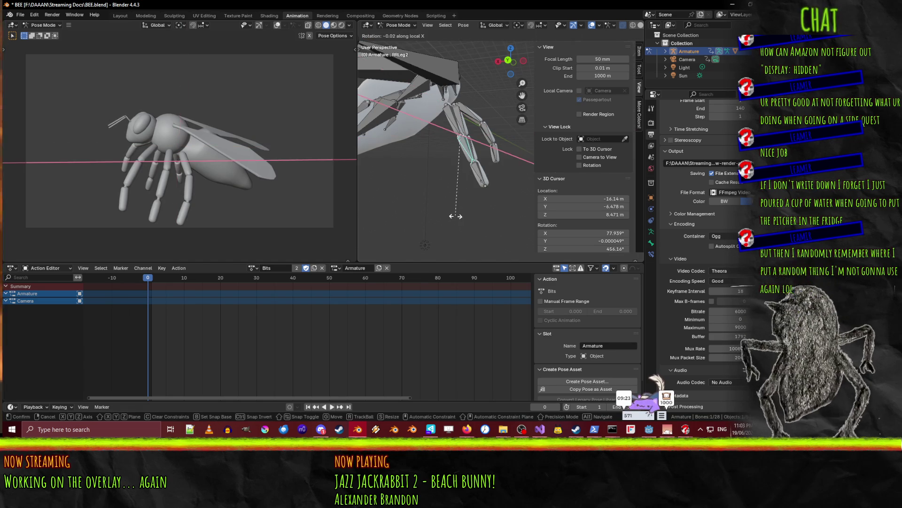
pyautogui.click(382, 215)
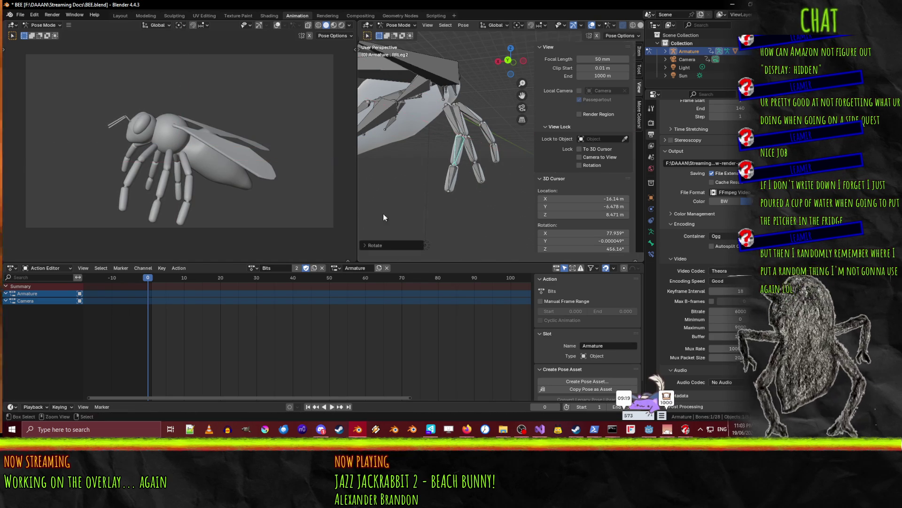
# Readjust RRLeg1, then bend RRLeg2 and RRLeg3 about their local X axis
pyautogui.click(451, 108)
pyautogui.press('r')
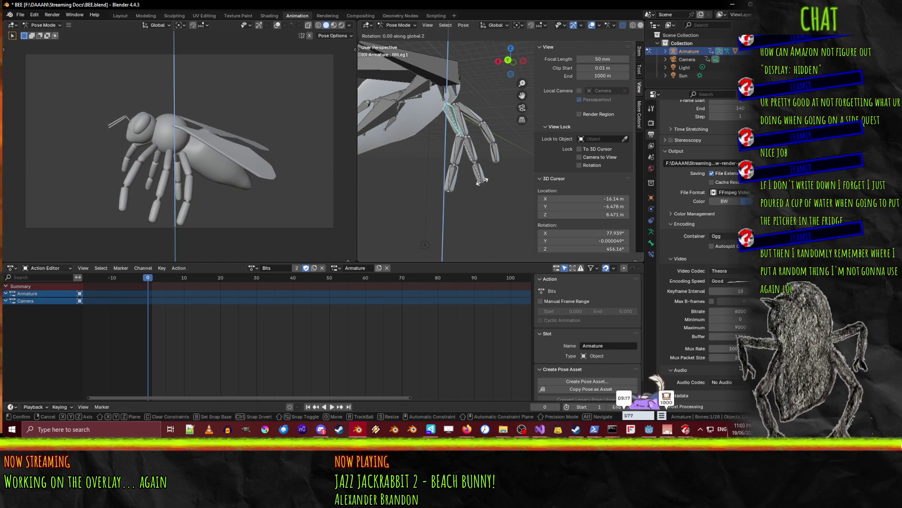
pyautogui.press('x')
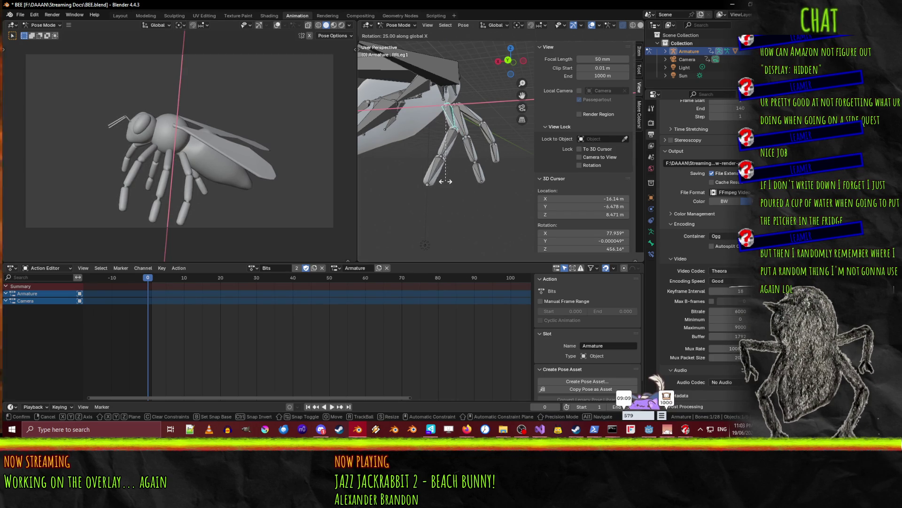
pyautogui.click(481, 182)
pyautogui.click(459, 146)
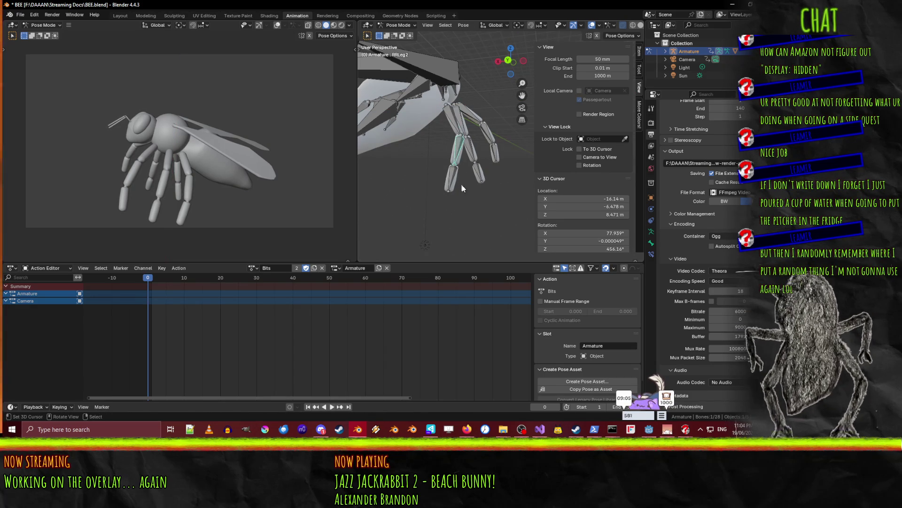
pyautogui.press('r')
pyautogui.press('x')
pyautogui.press('x')
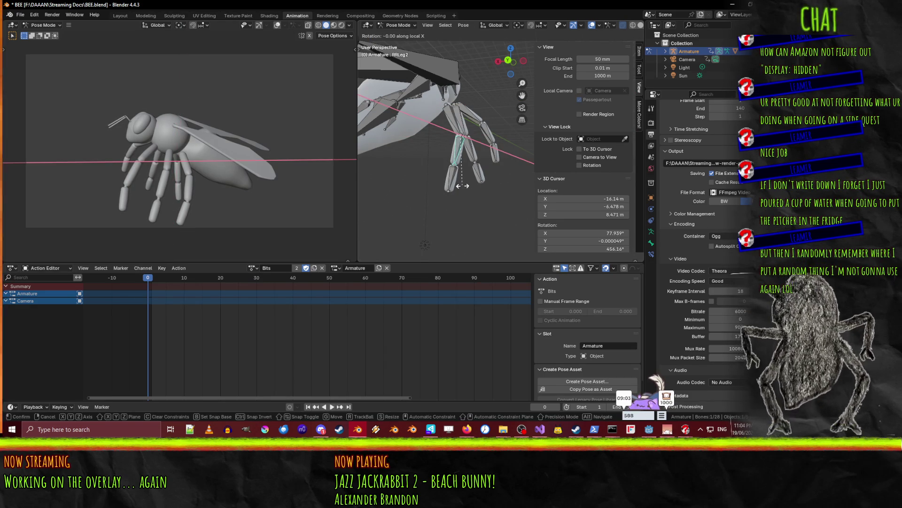
pyautogui.click(461, 183)
pyautogui.click(461, 183)
pyautogui.press('r')
pyautogui.press('x')
pyautogui.press('x')
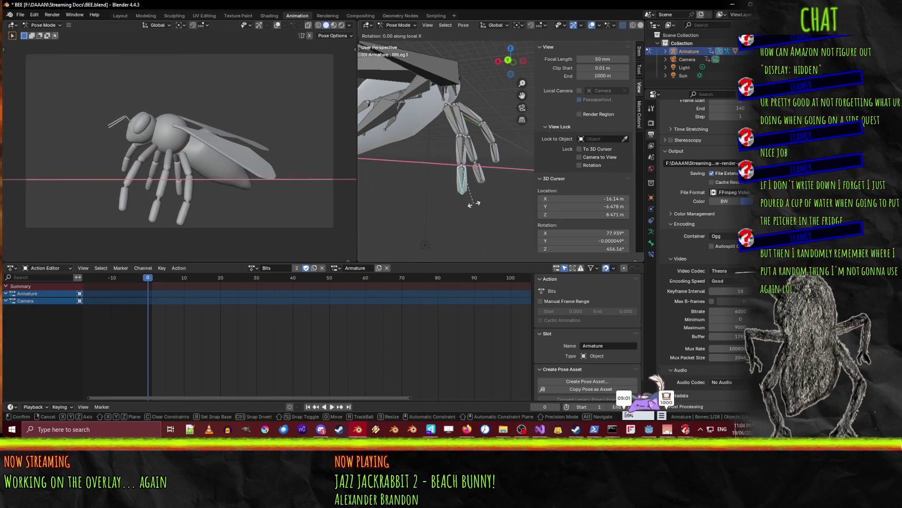
pyautogui.click(441, 203)
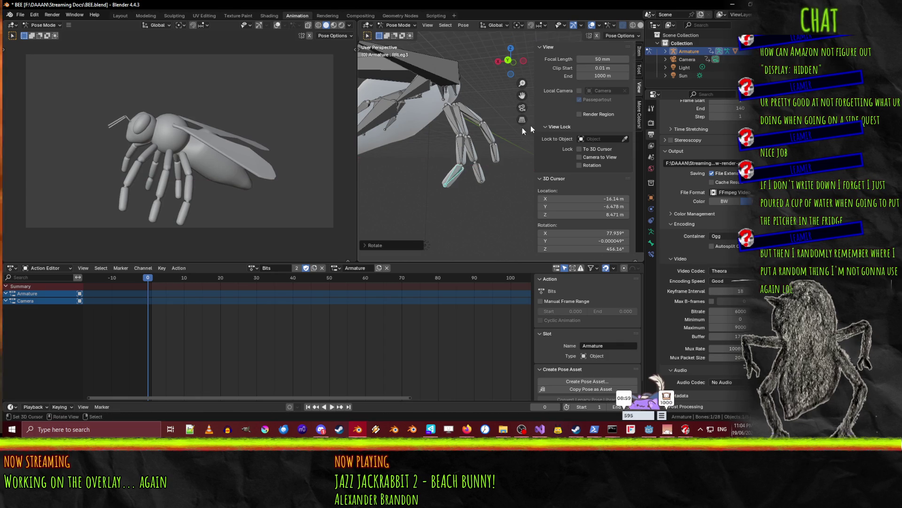
pyautogui.moveTo(497, 139)
pyautogui.mouseDown(button='middle')
pyautogui.moveTo(451, 179)
pyautogui.moveTo(392, 156)
pyautogui.moveTo(419, 166)
pyautogui.mouseUp(button='middle')
pyautogui.scroll(-5, 420, 160)
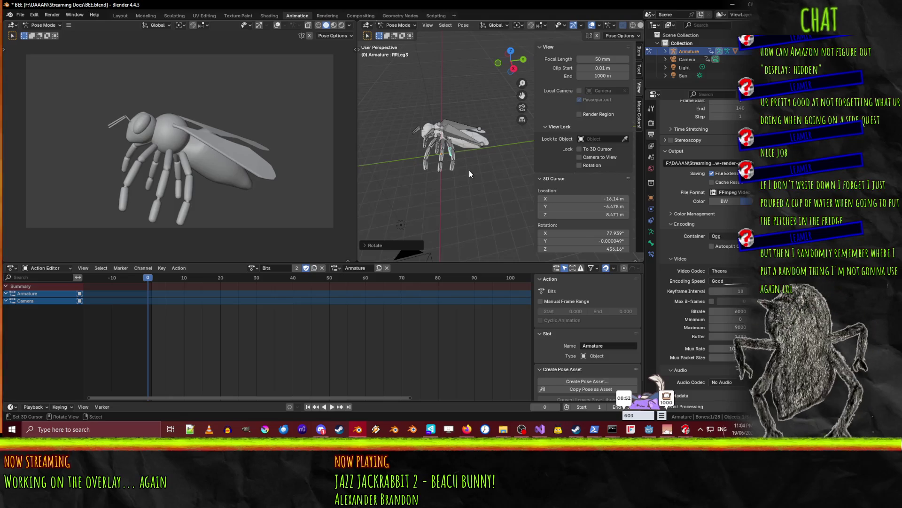
pyautogui.moveTo(469, 171)
pyautogui.mouseDown(button='middle')
pyautogui.moveTo(490, 124)
pyautogui.moveTo(492, 148)
pyautogui.moveTo(459, 157)
pyautogui.moveTo(453, 188)
pyautogui.moveTo(480, 173)
pyautogui.moveTo(445, 175)
pyautogui.moveTo(458, 151)
pyautogui.moveTo(447, 148)
pyautogui.moveTo(461, 166)
pyautogui.moveTo(452, 171)
pyautogui.mouseUp(button='middle')
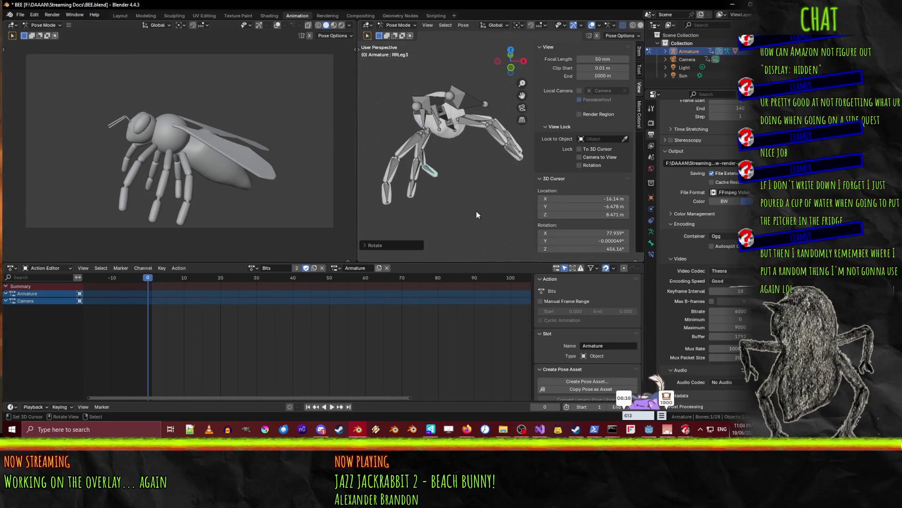
pyautogui.moveTo(489, 211)
pyautogui.mouseDown(button='middle')
pyautogui.moveTo(470, 206)
pyautogui.moveTo(484, 218)
pyautogui.moveTo(458, 134)
pyautogui.moveTo(466, 154)
pyautogui.mouseUp(button='middle')
pyautogui.click(466, 154)
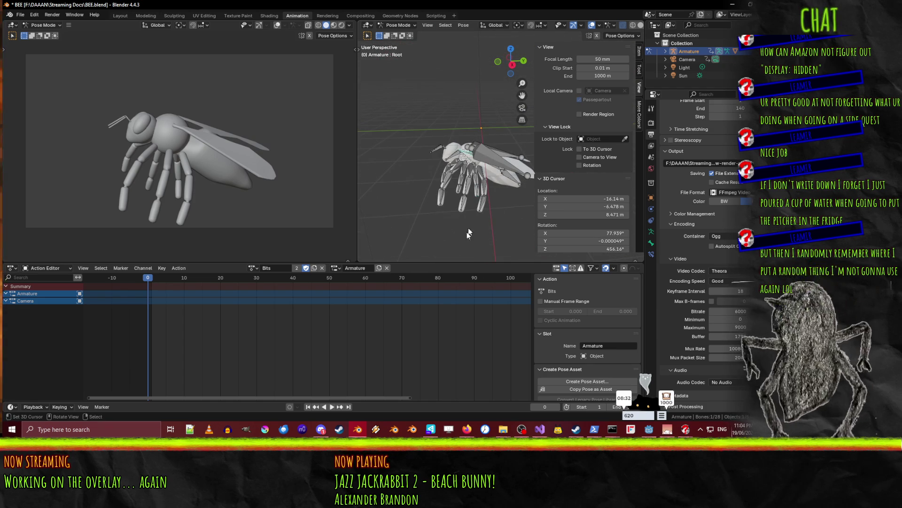
# Shift the whole bee along Y, then cancel a sideways X move
pyautogui.press('r')
pyautogui.press('z')
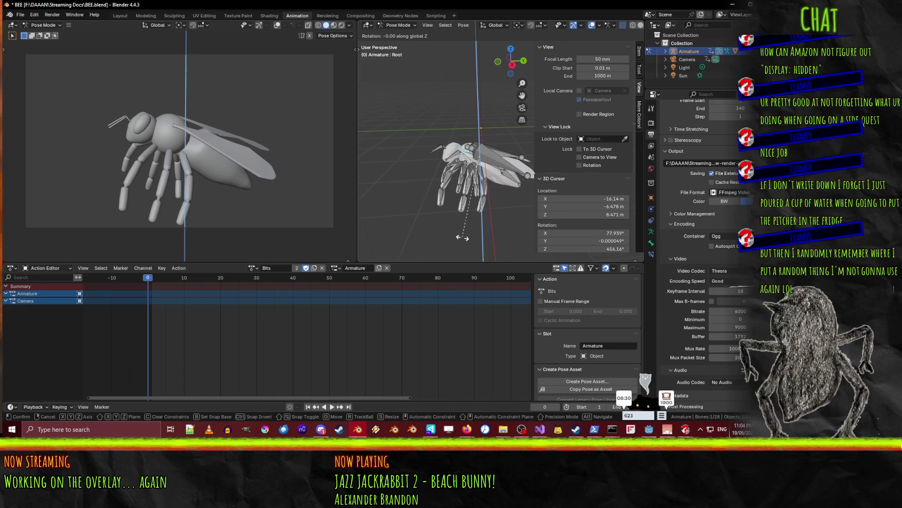
pyautogui.rightClick(477, 243)
pyautogui.press('g')
pyautogui.press('y')
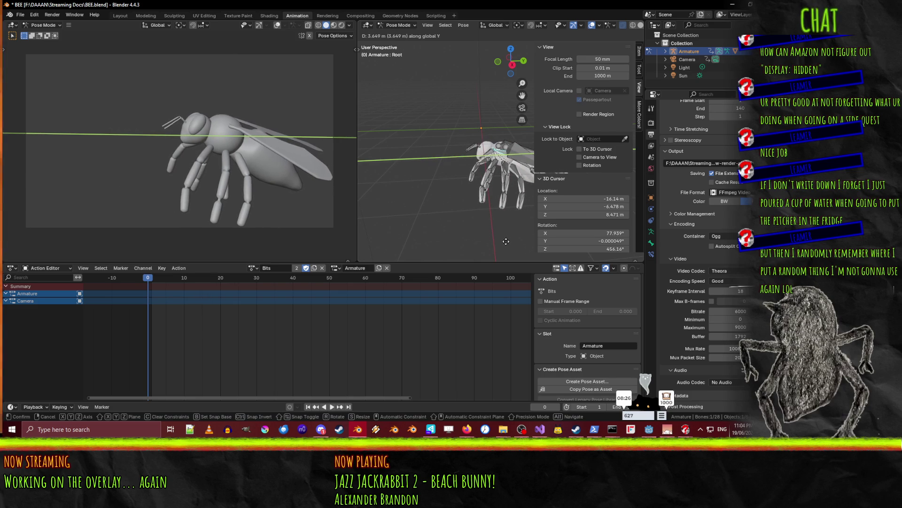
pyautogui.click(506, 244)
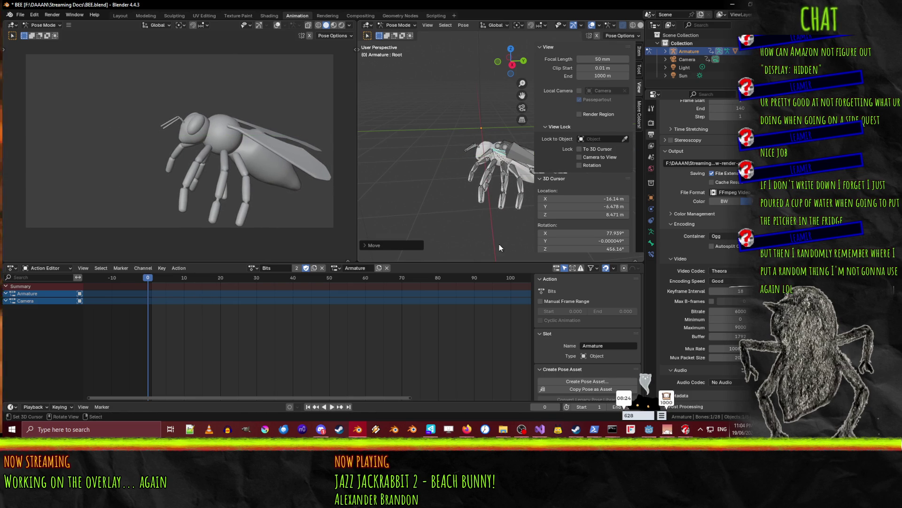
pyautogui.press('g')
pyautogui.press('x')
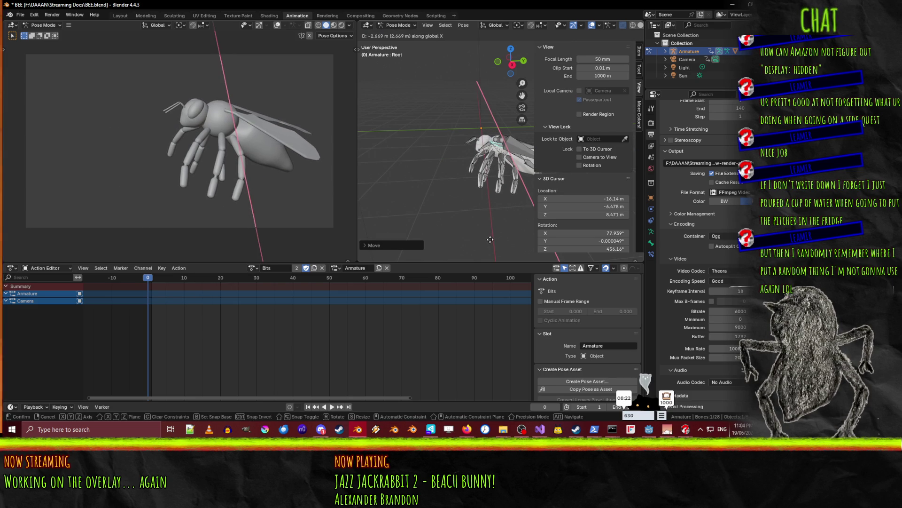
pyautogui.click(490, 239)
# Lower the bee and shift it along the Y axis
pyautogui.moveTo(483, 215)
pyautogui.mouseDown(button='middle')
pyautogui.moveTo(447, 225)
pyautogui.moveTo(494, 196)
pyautogui.mouseUp(button='middle')
pyautogui.press('g')
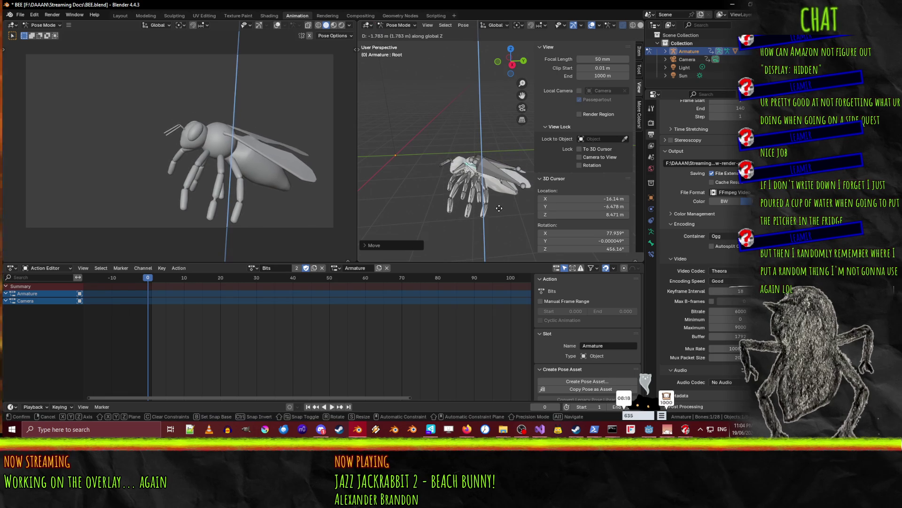
pyautogui.click(501, 211)
pyautogui.press('g')
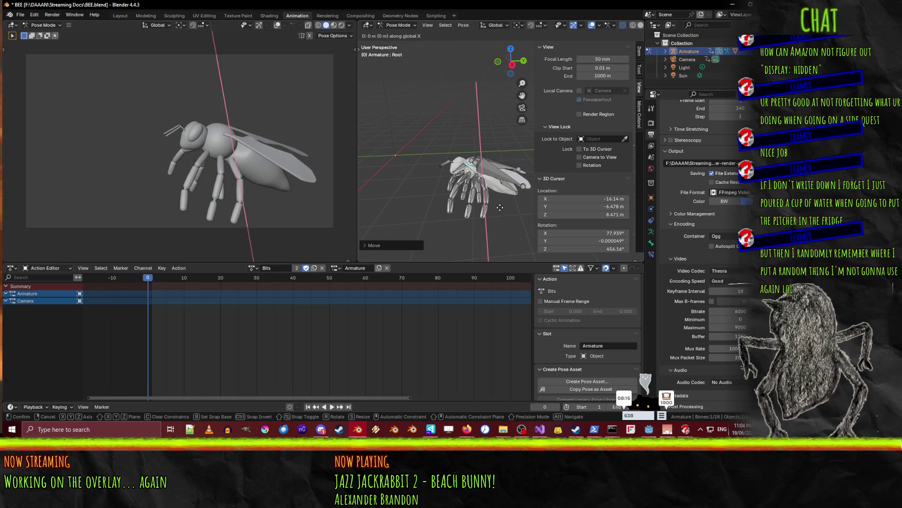
pyautogui.press('y')
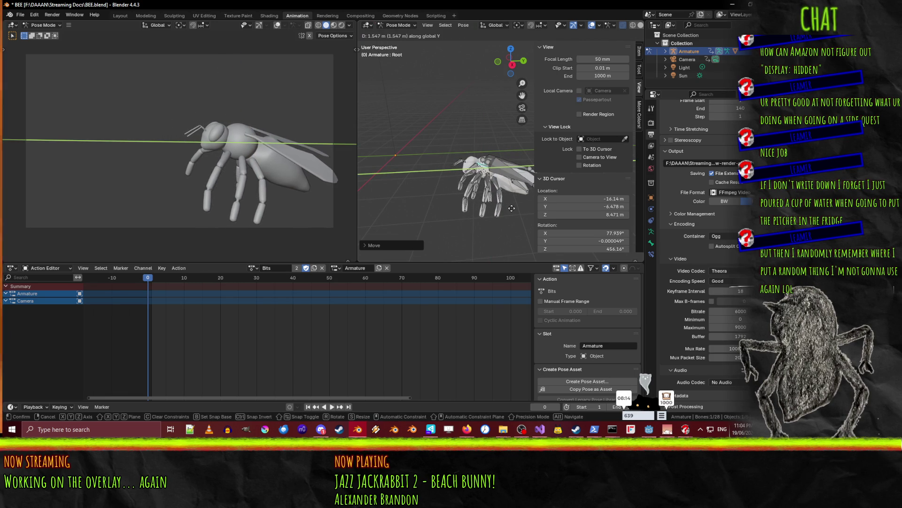
pyautogui.click(506, 207)
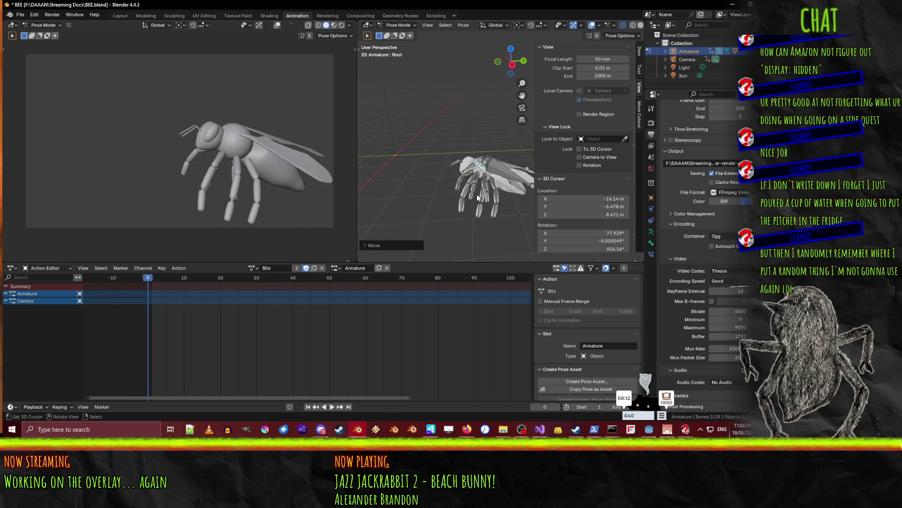
# Tilt the bee slightly about the Y axis
pyautogui.press('g')
pyautogui.press('z')
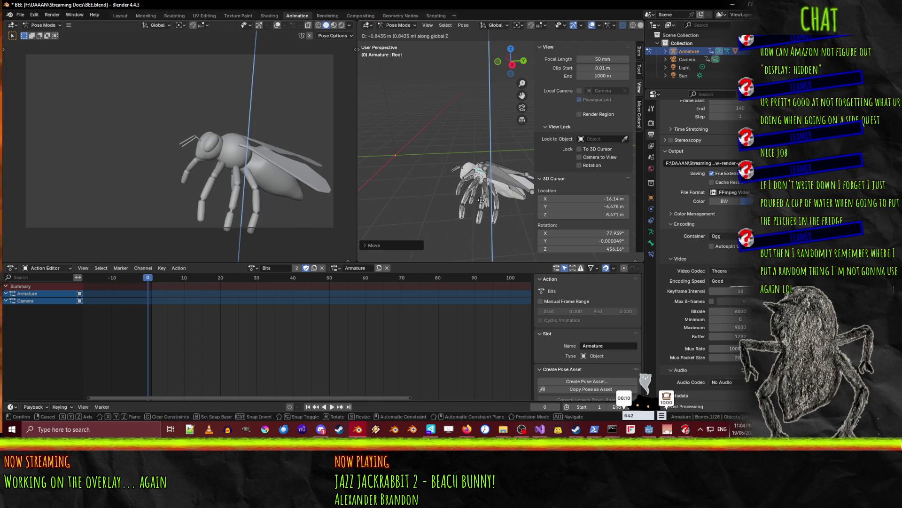
pyautogui.press('r')
pyautogui.press('x')
pyautogui.press('z')
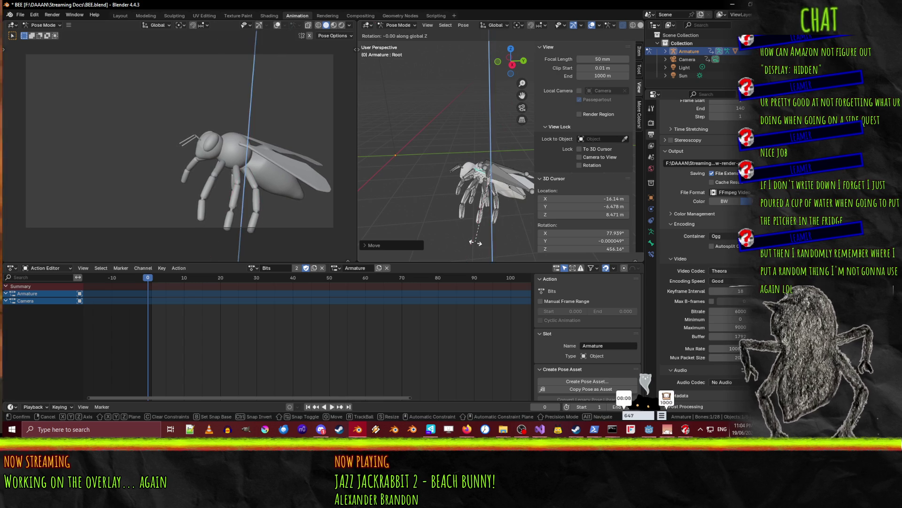
pyautogui.press('y')
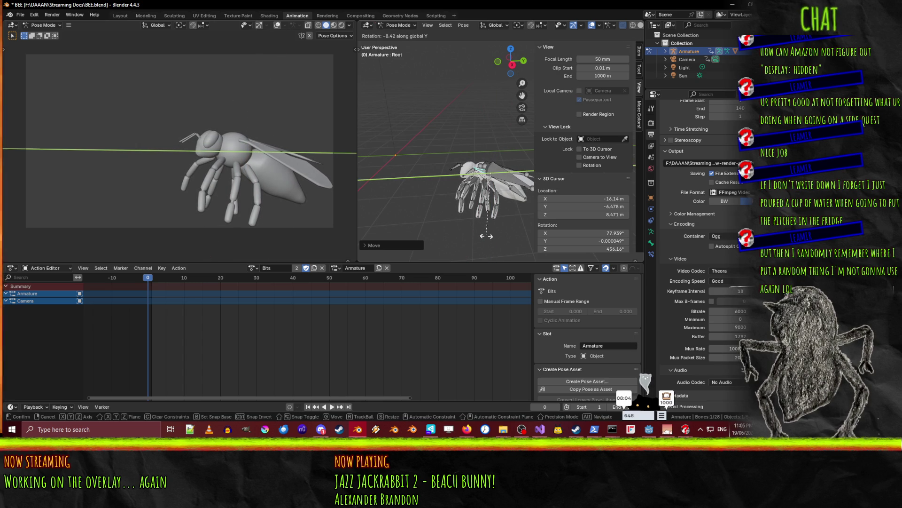
pyautogui.click(486, 236)
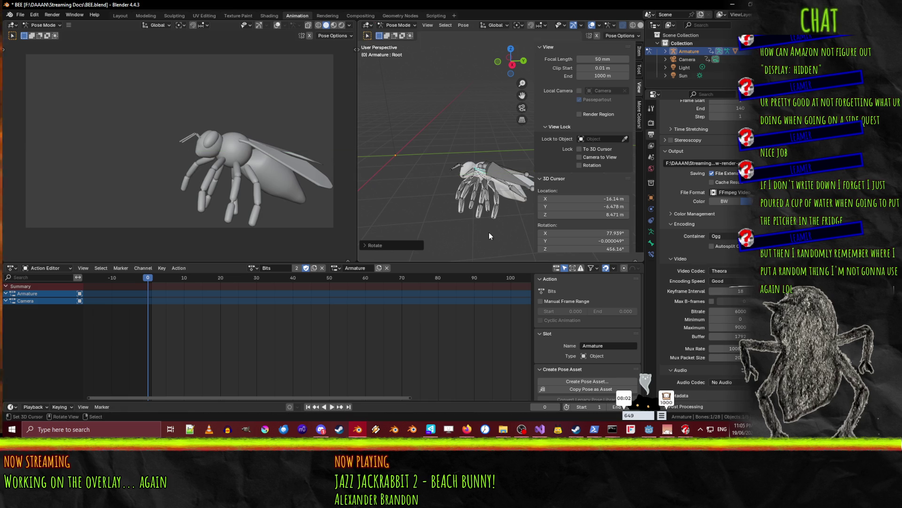
# Nudge the bee vertically along Z and sideways along X in frame
pyautogui.press('g')
pyautogui.press('z')
pyautogui.click(494, 219)
pyautogui.press('g')
pyautogui.press('x')
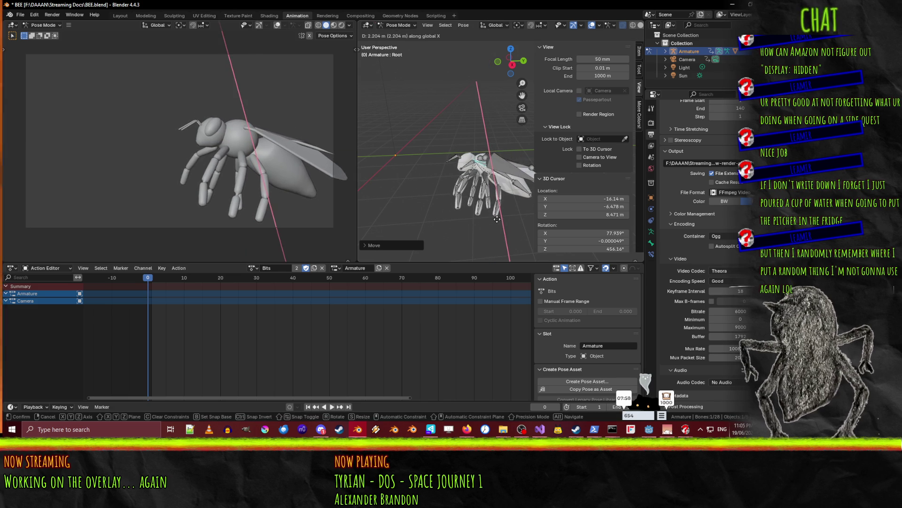
pyautogui.click(497, 219)
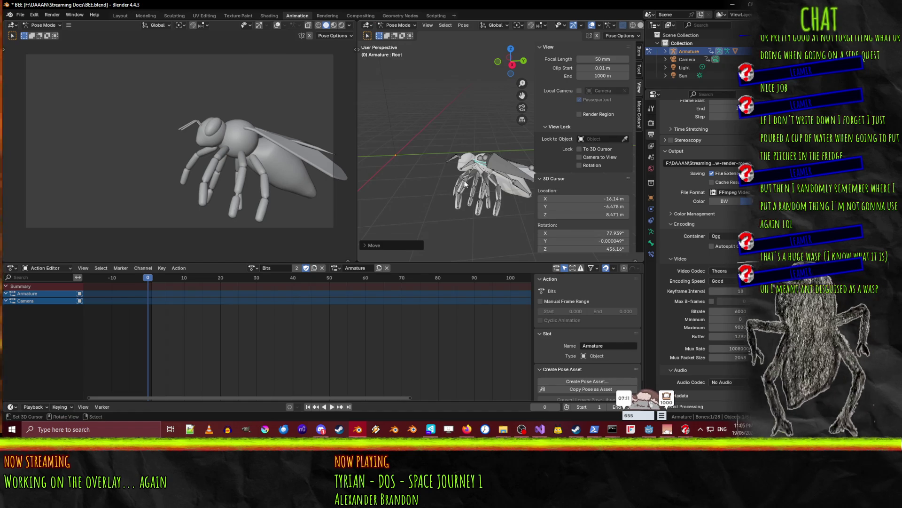
# Rotate the left antenna's LAntennaEnd and LAntennaStart bones about Z
pyautogui.moveTo(438, 185); pyautogui.dragTo(429, 181, button='middle')
pyautogui.scroll(6, 430, 181)
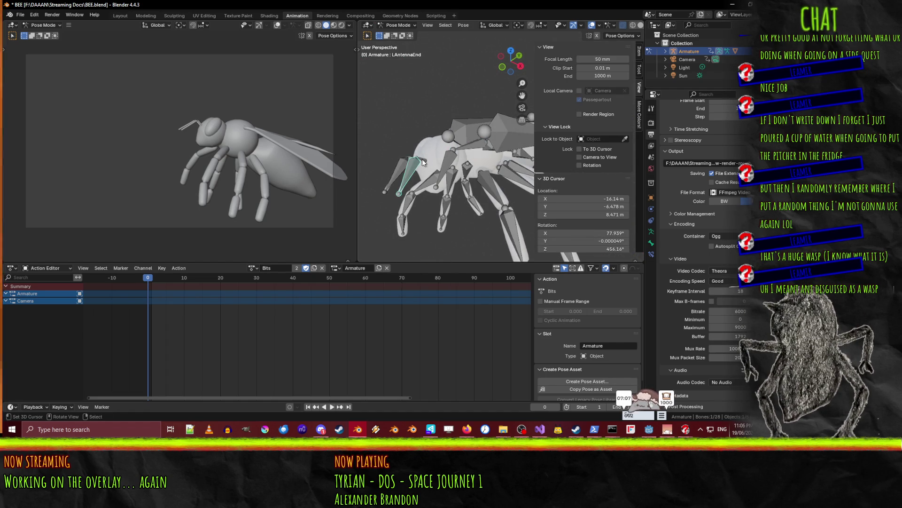
pyautogui.click(428, 162)
pyautogui.click(408, 178)
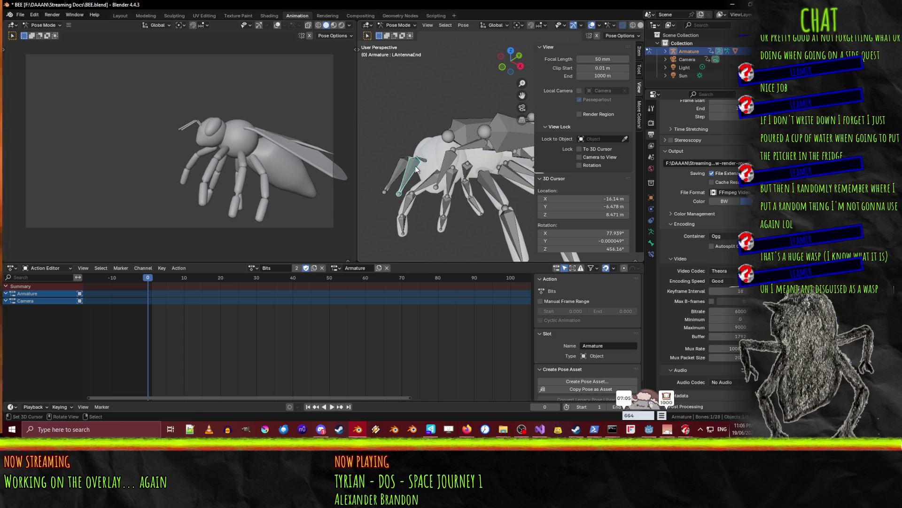
pyautogui.press('r')
pyautogui.press('x')
pyautogui.press('x')
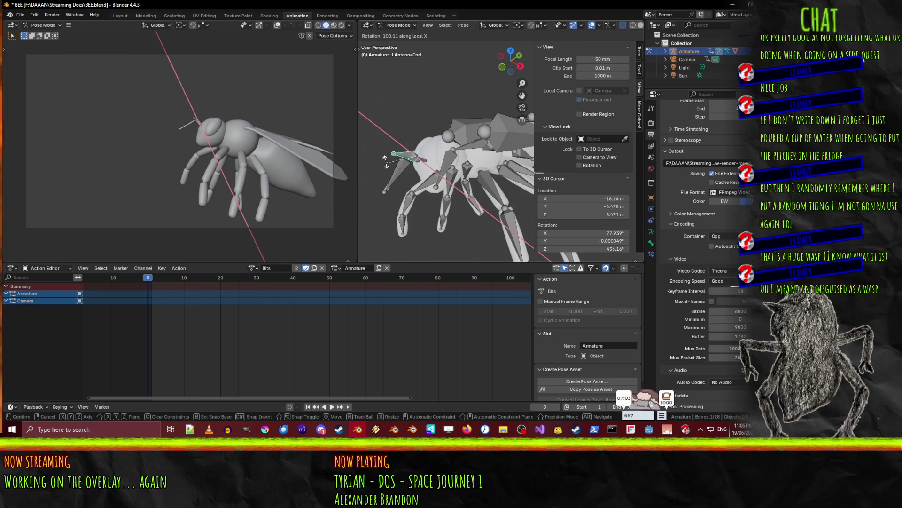
pyautogui.press('z')
pyautogui.press('z')
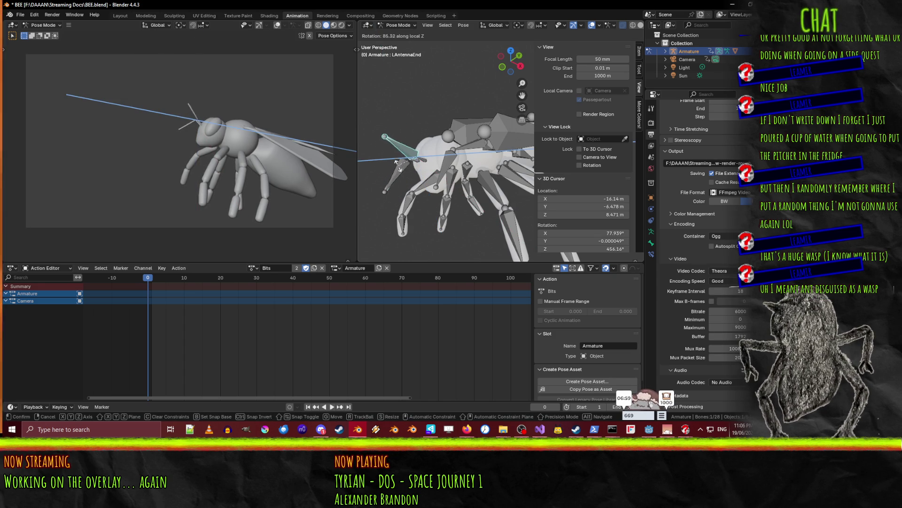
pyautogui.click(411, 169)
pyautogui.click(422, 162)
pyautogui.press('r')
pyautogui.press('z')
pyautogui.press('z')
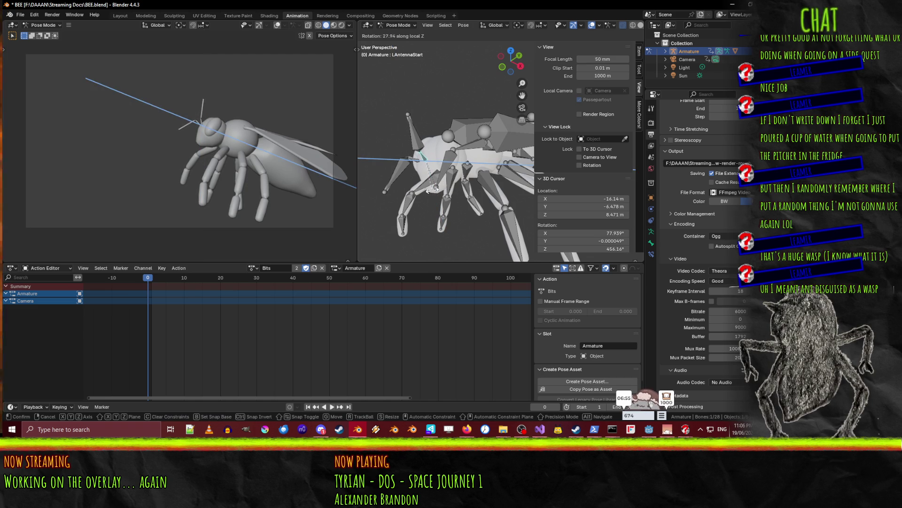
pyautogui.click(428, 190)
# Rotate RAntennaStart and RAntennaEnd about Z, tipping the right antenna upward
pyautogui.click(413, 160)
pyautogui.press('r')
pyautogui.press('z')
pyautogui.press('z')
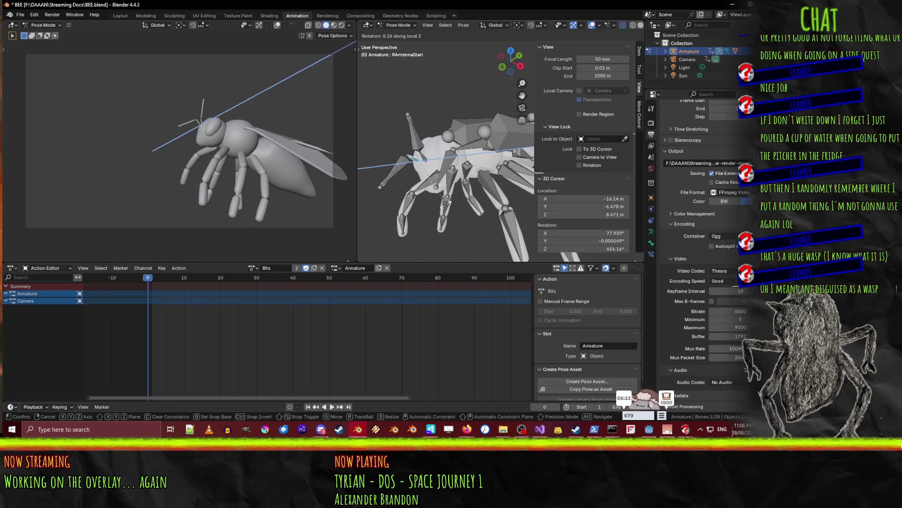
pyautogui.click(426, 200)
pyautogui.click(390, 162)
pyautogui.press('r')
pyautogui.press('z')
pyautogui.press('z')
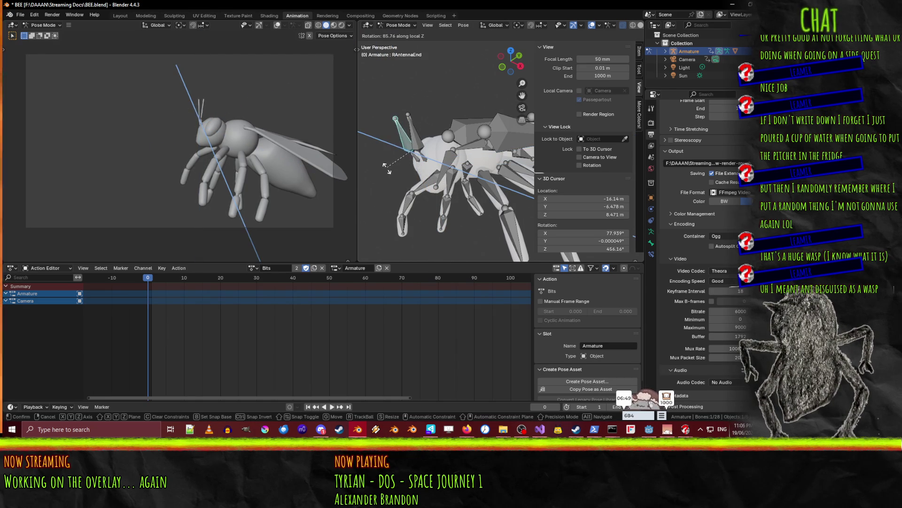
pyautogui.click(388, 171)
# Angle both antenna bases, LAntennaStart and RAntennaStart, about the global Y axis
pyautogui.click(420, 160)
pyautogui.press('r')
pyautogui.press('x')
pyautogui.press('y')
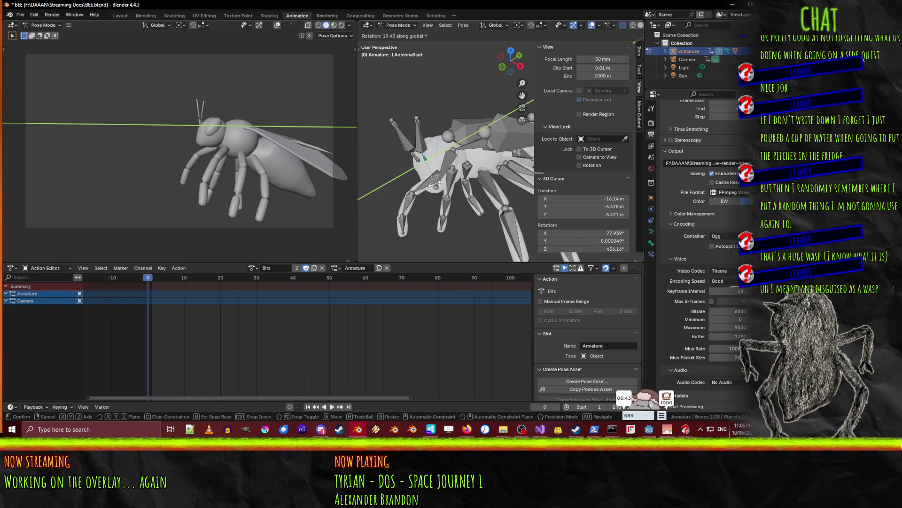
pyautogui.click(428, 176)
pyautogui.click(431, 182)
pyautogui.press('r')
pyautogui.press('y')
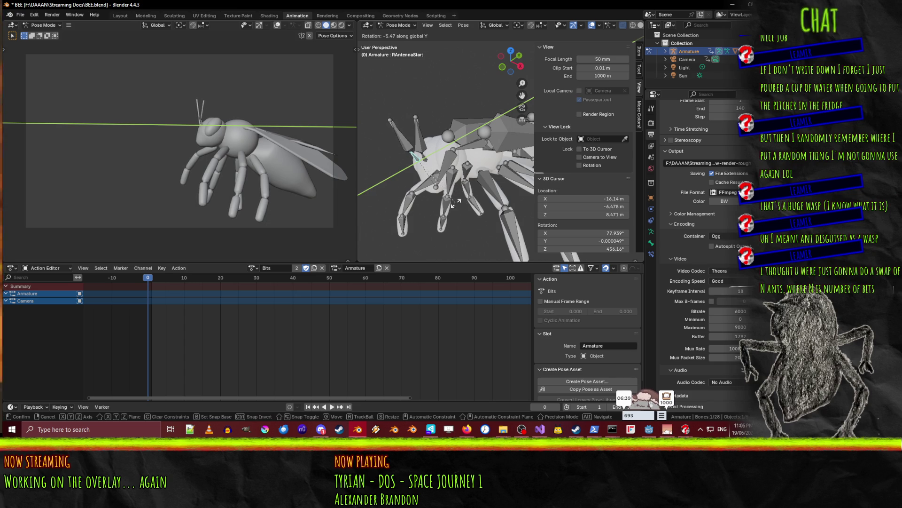
pyautogui.click(473, 200)
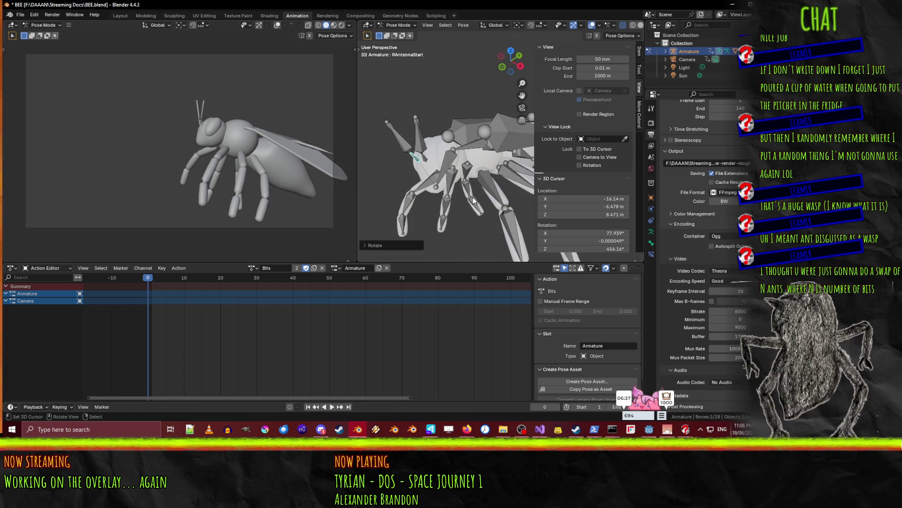
# Rotate the right antenna base about local X and its tip about global X
pyautogui.press('r')
pyautogui.press('z')
pyautogui.press('x')
pyautogui.press('x')
pyautogui.press('x')
pyautogui.press('x')
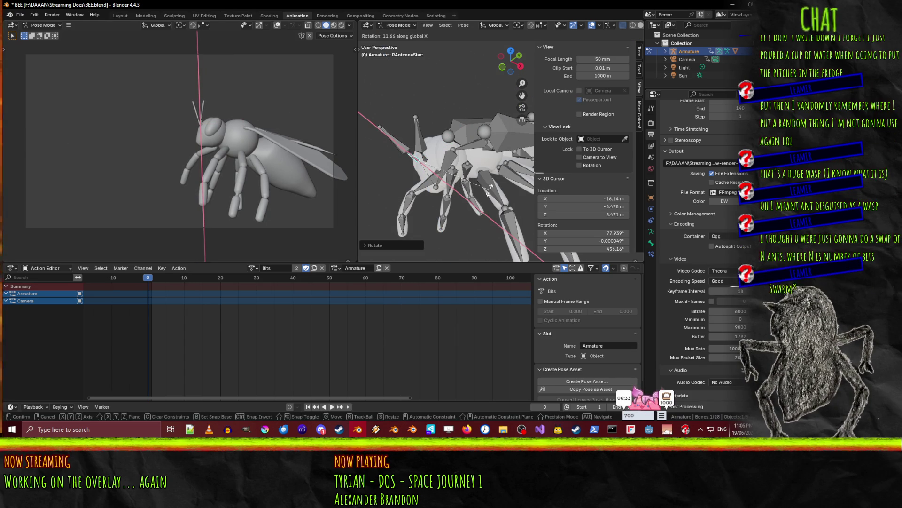
pyautogui.click(489, 187)
pyautogui.press(']')
pyautogui.press('r')
pyautogui.press('x')
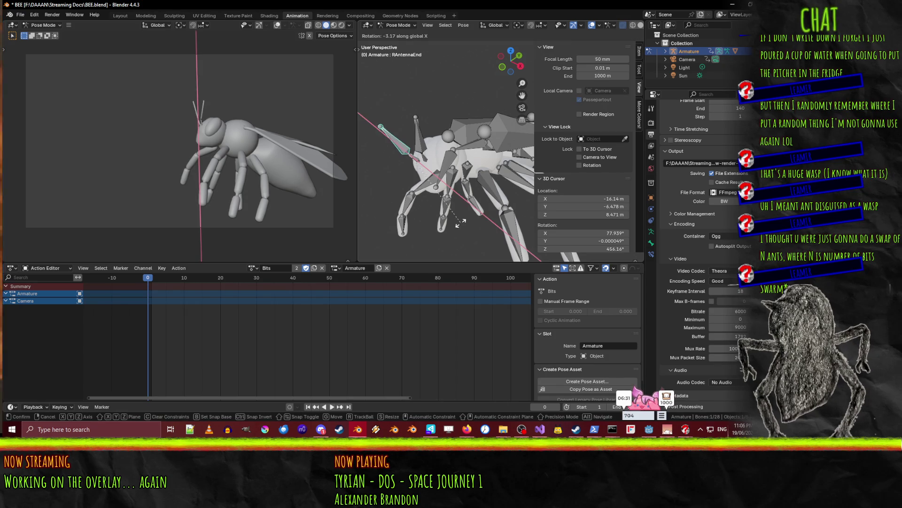
pyautogui.click(436, 250)
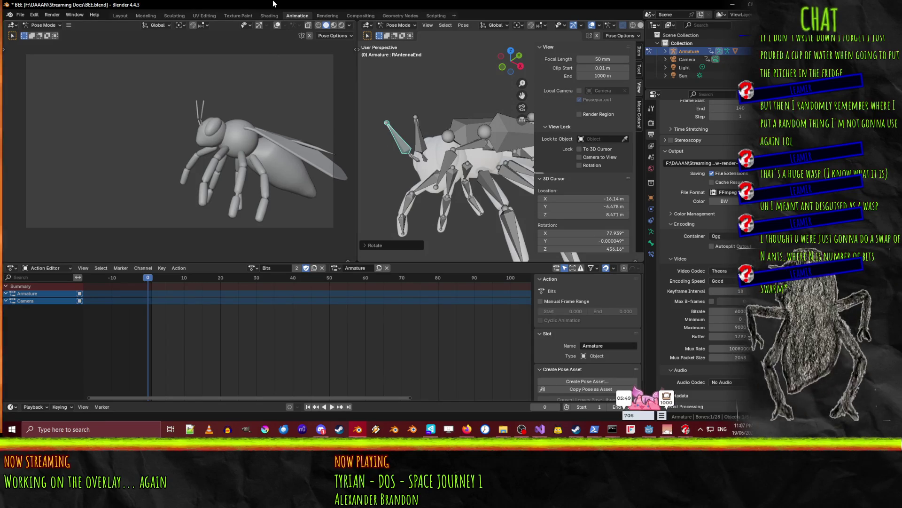
# Save BEE.blend with Ctrl+S
pyautogui.hotkey('ctrl', 's')
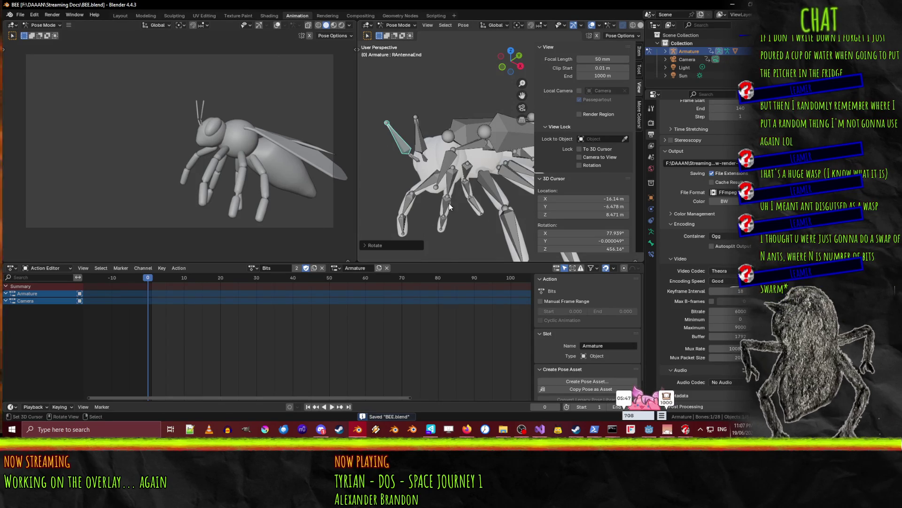
# Select all bones and insert keyframes for the whole pose at frame 1
pyautogui.press('a')
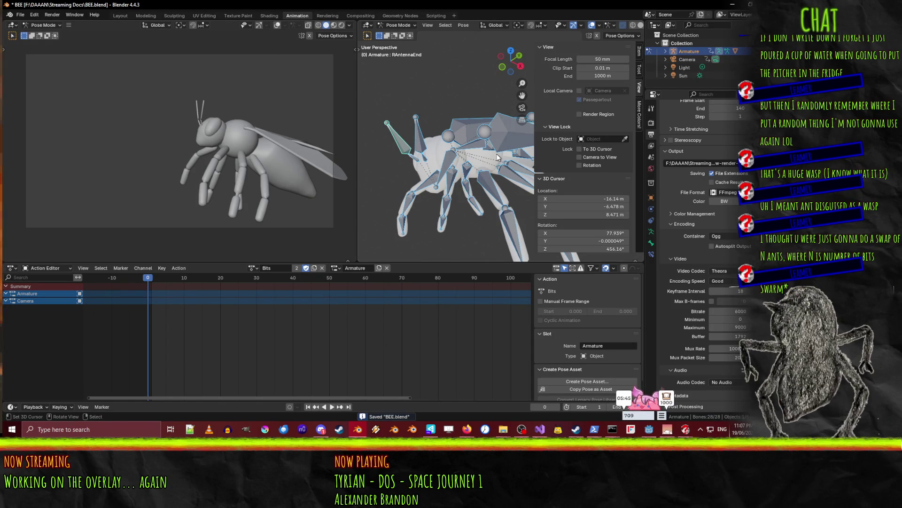
pyautogui.moveTo(147, 282); pyautogui.dragTo(153, 283)
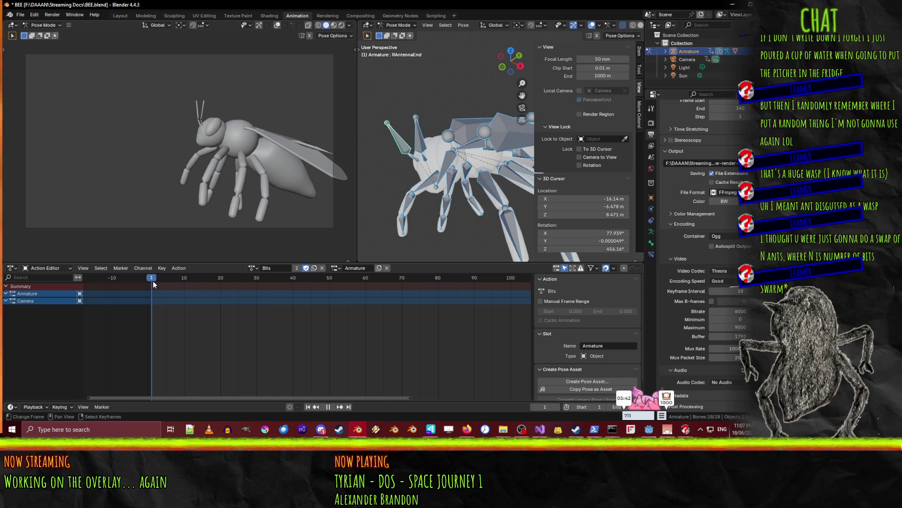
pyautogui.press('i')
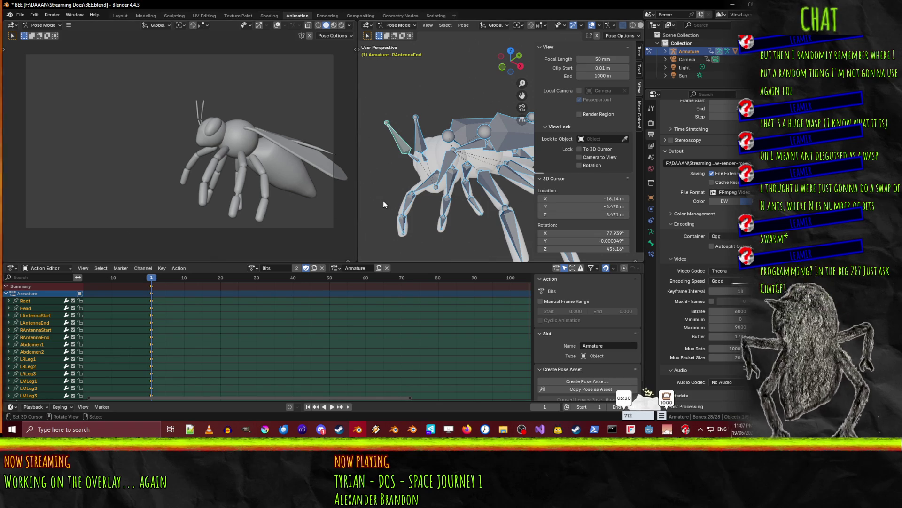
# Switch the bee armature into Edit Mode, showing its rest shape
pyautogui.scroll(-6, 419, 182)
pyautogui.moveTo(420, 183)
pyautogui.mouseDown(button='middle')
pyautogui.moveTo(469, 157)
pyautogui.moveTo(476, 187)
pyautogui.moveTo(487, 188)
pyautogui.moveTo(484, 177)
pyautogui.mouseUp(button='middle')
pyautogui.press('Tab')
pyautogui.press('F3')
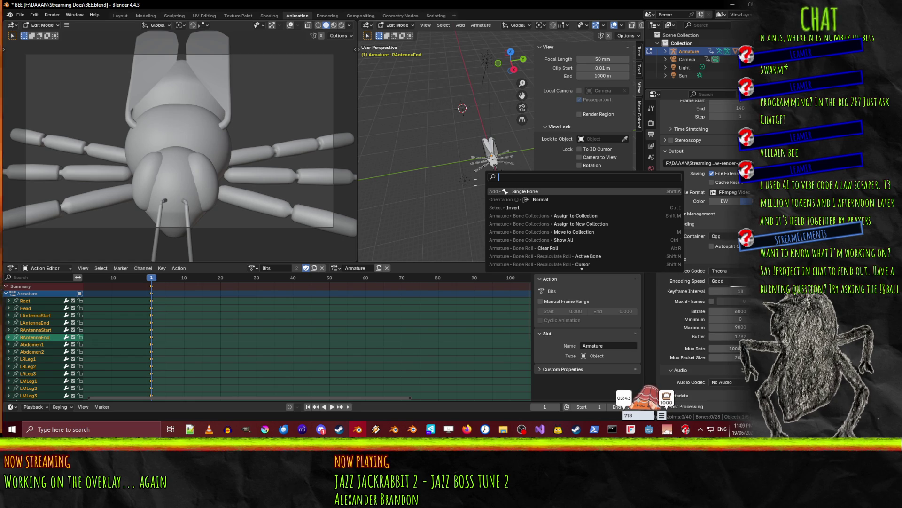
# Leave edit mode for Object Mode and add a new mesh cube through the F3 search
pyautogui.write('cube')
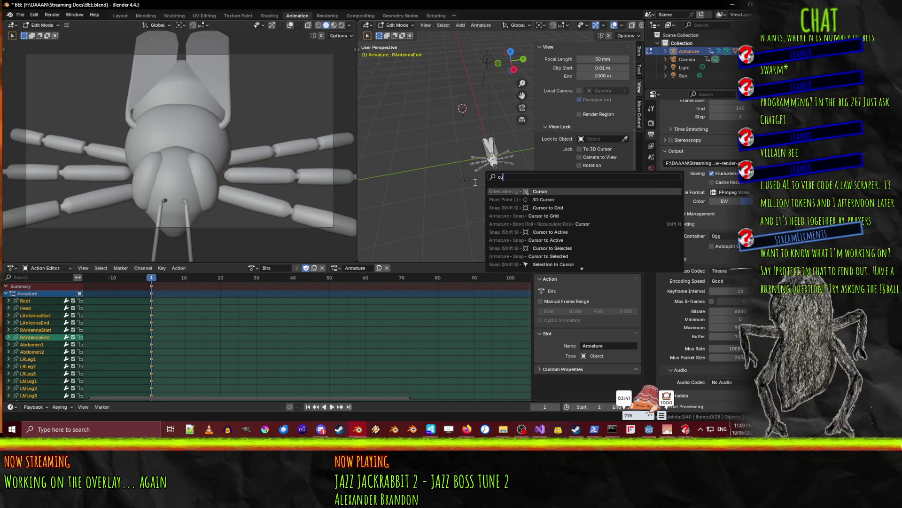
pyautogui.press('BackSpace')
pyautogui.press('BackSpace')
pyautogui.press('BackSpace')
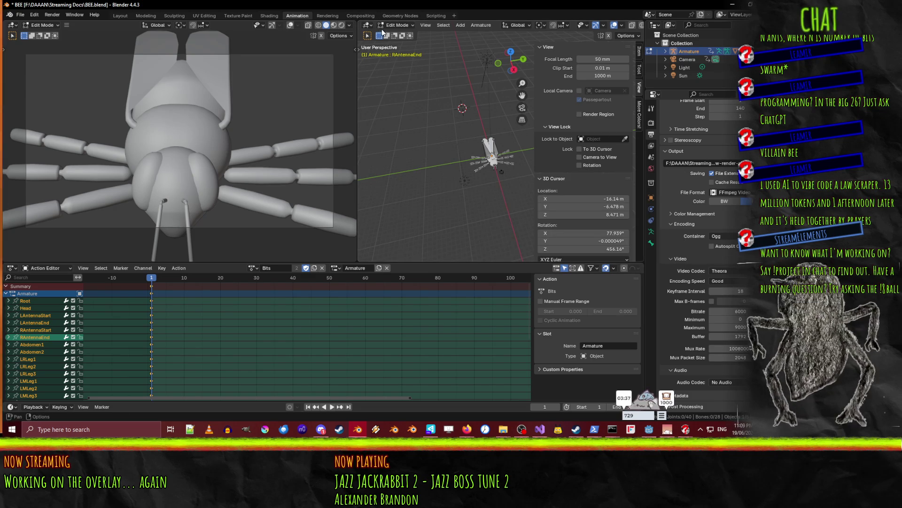
pyautogui.moveTo(392, 22); pyautogui.dragTo(393, 21)
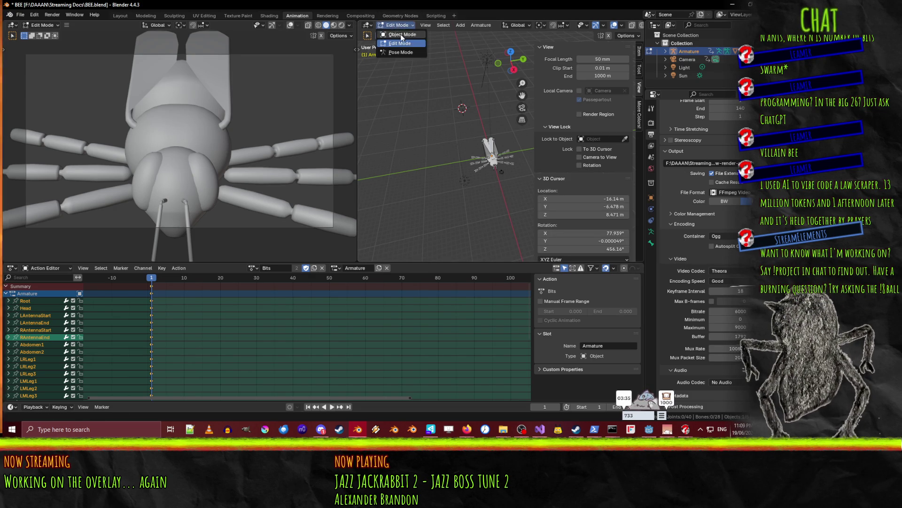
pyautogui.click(403, 37)
pyautogui.press('Tab')
pyautogui.press('F3')
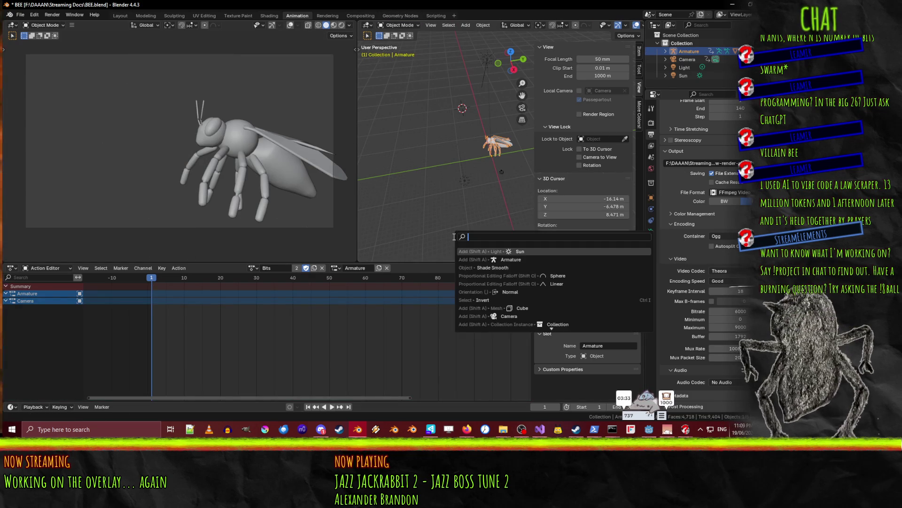
pyautogui.write('cube')
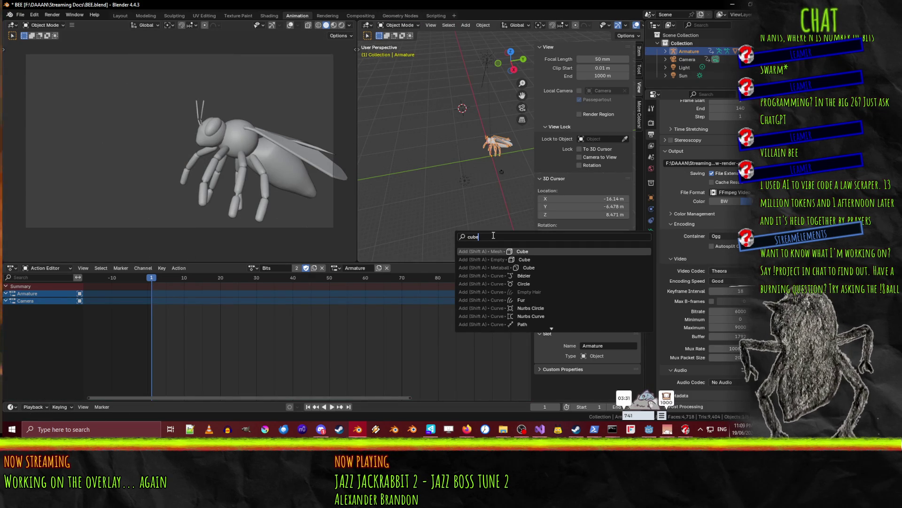
pyautogui.press('Return')
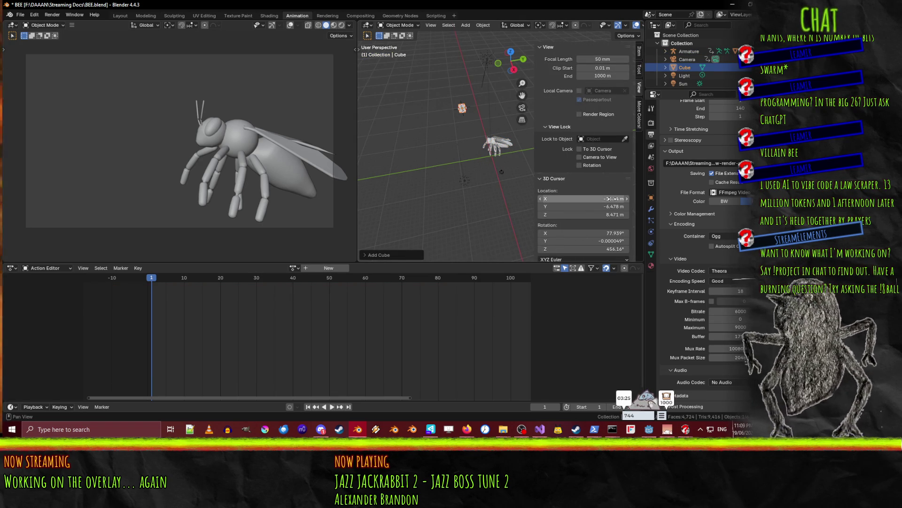
# Set the cube's location to X 0, Y 0, Z 0 in the transform panel
pyautogui.click(639, 50)
pyautogui.click(579, 69)
pyautogui.write('0')
pyautogui.press('Tab')
pyautogui.write('0')
pyautogui.press('Tab')
pyautogui.write('0')
pyautogui.press('Return')
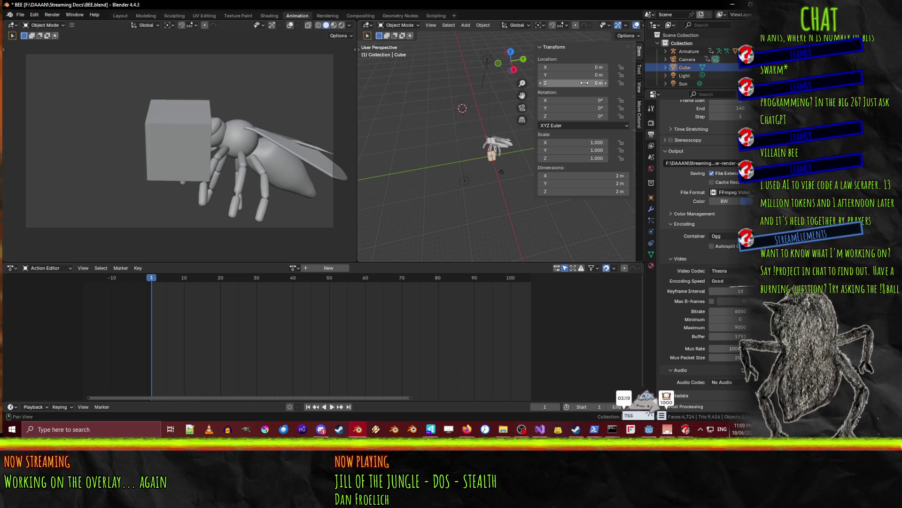
# Move the cube along Y to -20 m and deselect it
pyautogui.press('g')
pyautogui.press('y')
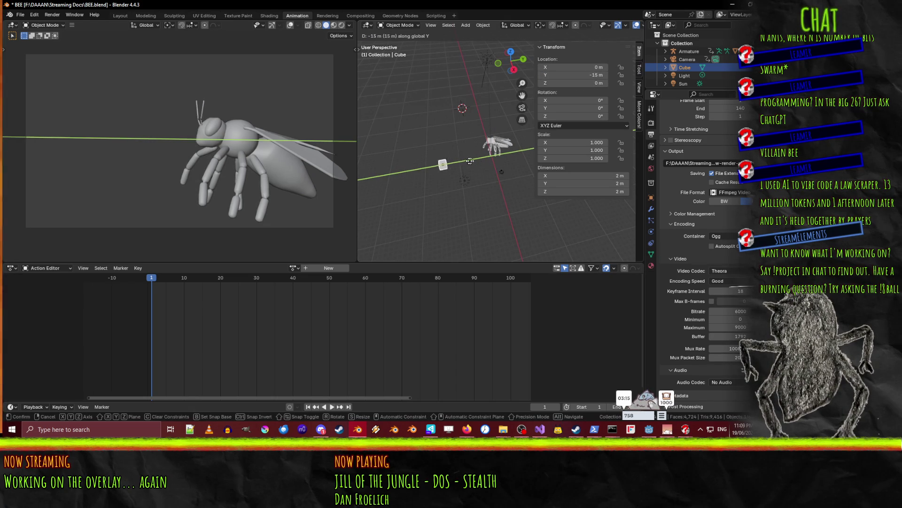
pyautogui.click(453, 159)
pyautogui.scroll(5, 465, 156)
pyautogui.scroll(-5, 466, 153)
pyautogui.keyDown('shift'); pyautogui.moveTo(490, 182); pyautogui.dragTo(489, 160, button='middle'); pyautogui.keyUp('shift')
pyautogui.click(488, 161)
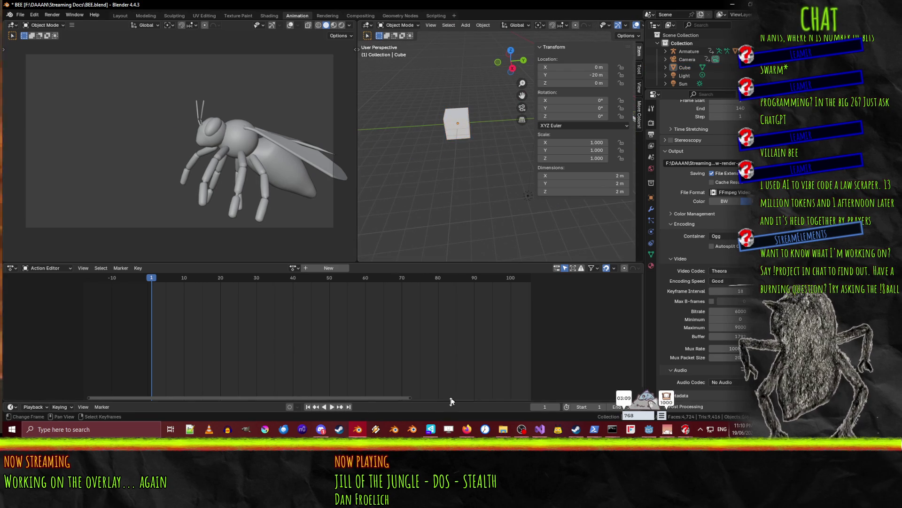
# Search the web for 'twitch bits icons' in a new browser tab
pyautogui.moveTo(467, 429)
pyautogui.click(406, 388)
pyautogui.hotkey('ctrl', 't')
pyautogui.write('twitch bits icons')
pyautogui.press('Return')
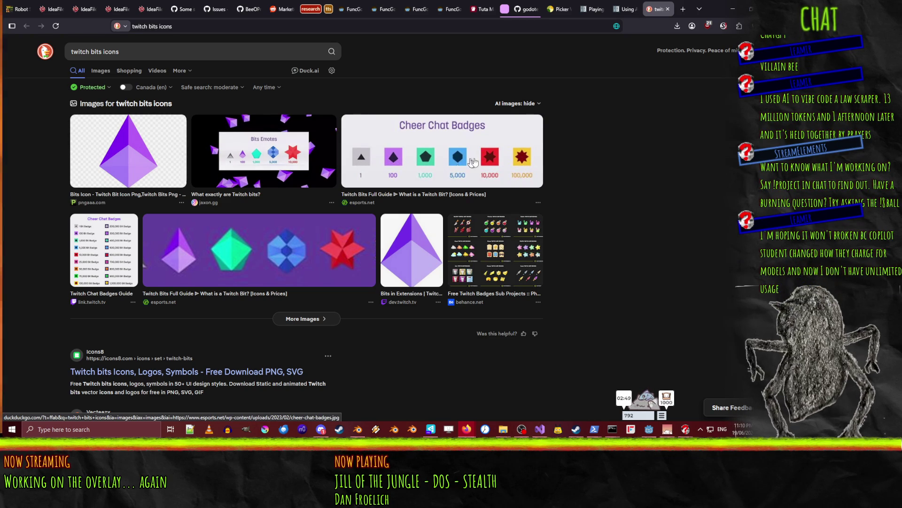
# Filter to image results and enlarge the esports.net Twitch Bits gem image, then return to Blender
pyautogui.scroll(-3, 611, 244)
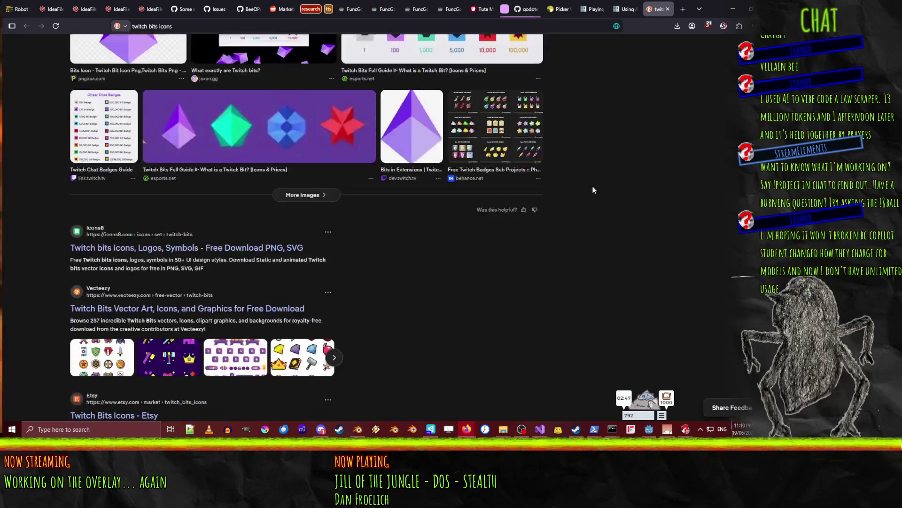
pyautogui.scroll(4, 433, 275)
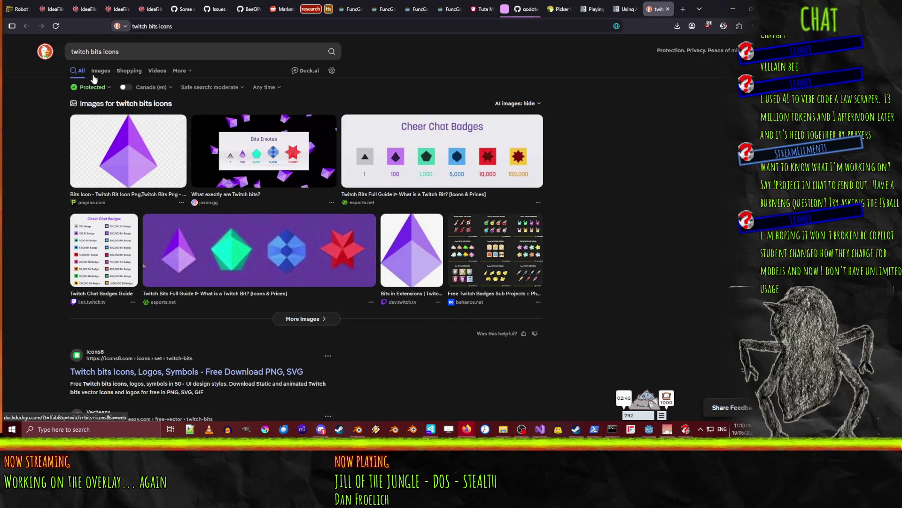
pyautogui.click(97, 73)
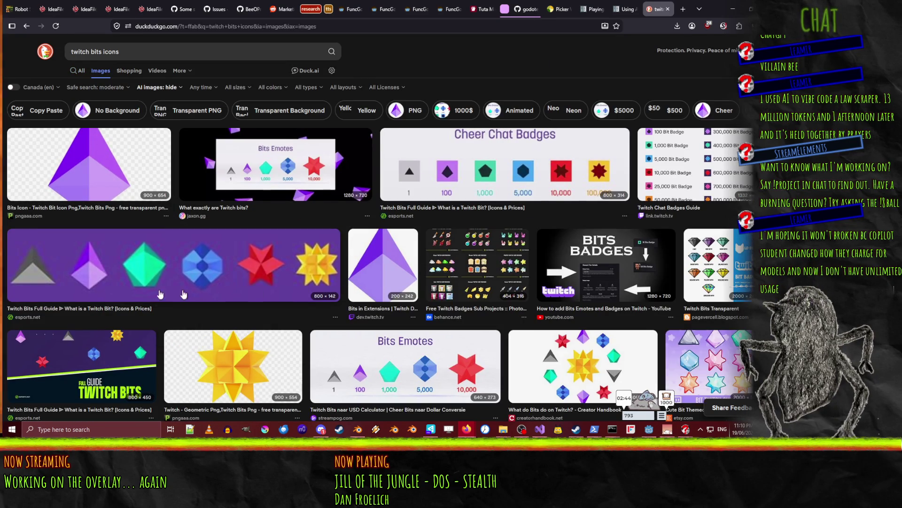
pyautogui.click(11, 234)
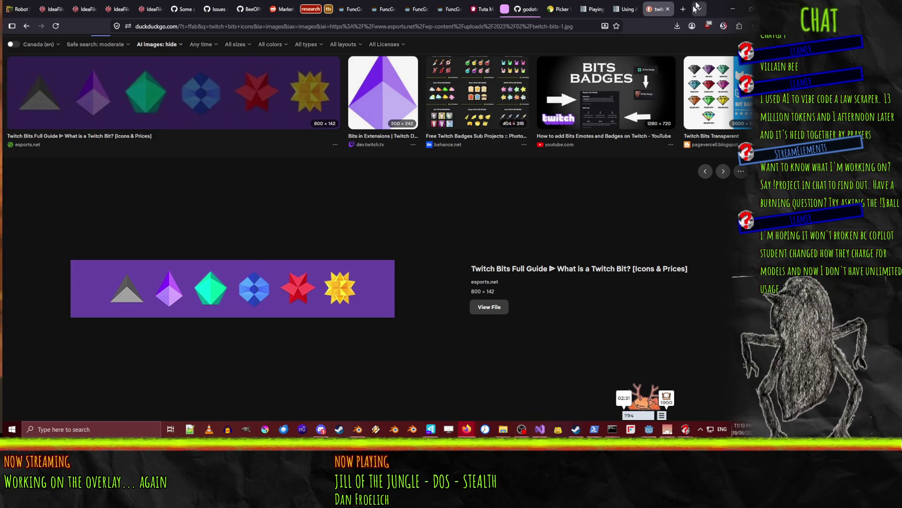
pyautogui.click(733, 9)
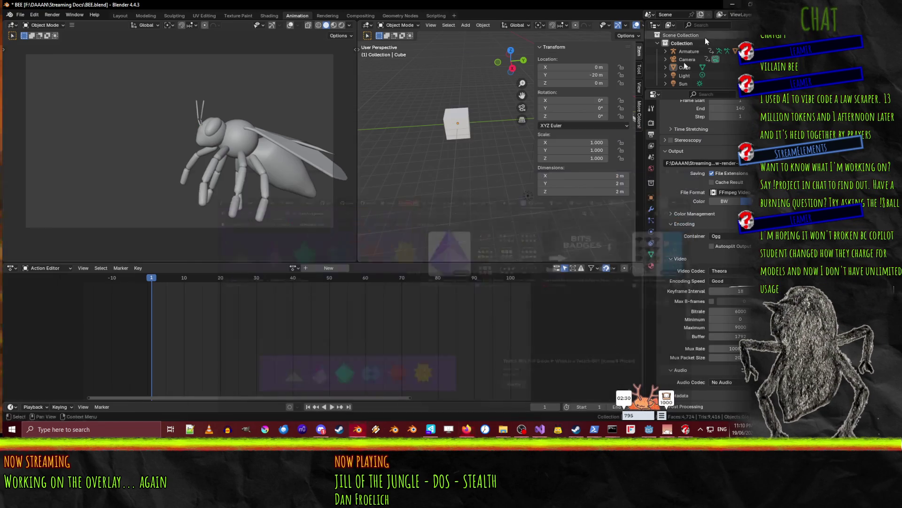
# Put the cube in Edit Mode and box-select its four top vertices in X-ray side view
pyautogui.click(463, 130)
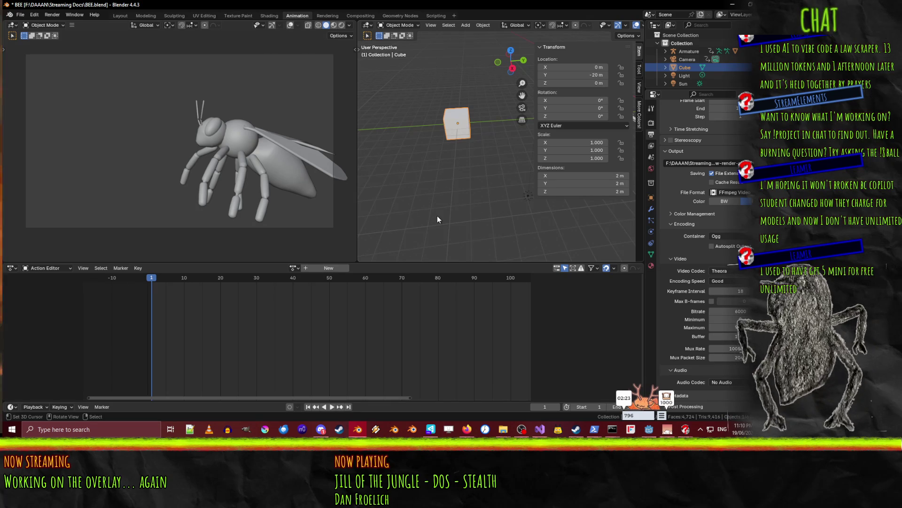
pyautogui.press('Tab')
pyautogui.moveTo(476, 175)
pyautogui.keyDown('alt'); pyautogui.mouseDown(button='middle')
pyautogui.moveTo(455, 179)
pyautogui.moveTo(429, 157)
pyautogui.moveTo(391, 205)
pyautogui.mouseUp(button='middle'); pyautogui.keyUp('alt')
pyautogui.scroll(4, 390, 205)
pyautogui.keyDown('shift'); pyautogui.moveTo(444, 160); pyautogui.dragTo(493, 198, button='middle'); pyautogui.keyUp('shift')
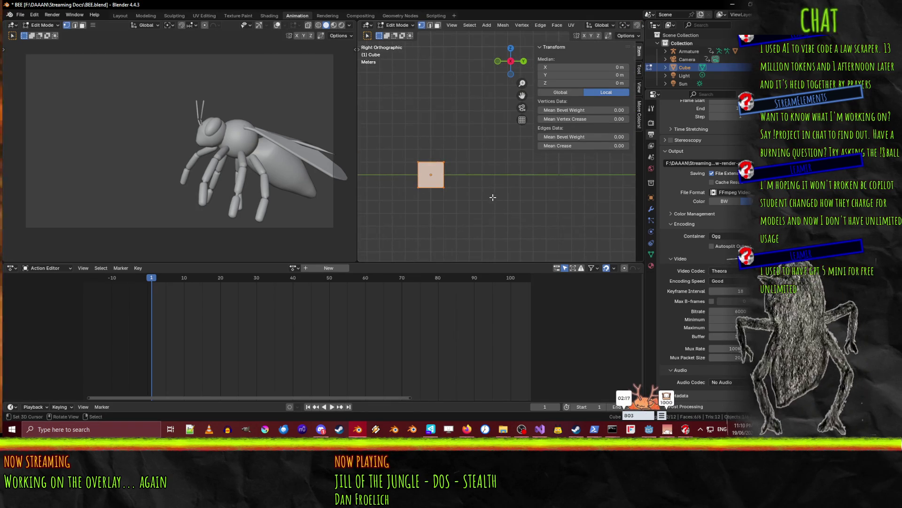
pyautogui.click(493, 198)
pyautogui.scroll(1, 491, 196)
pyautogui.hotkey('alt', 'z')
pyautogui.press('b')
pyautogui.moveTo(392, 149); pyautogui.dragTo(496, 175)
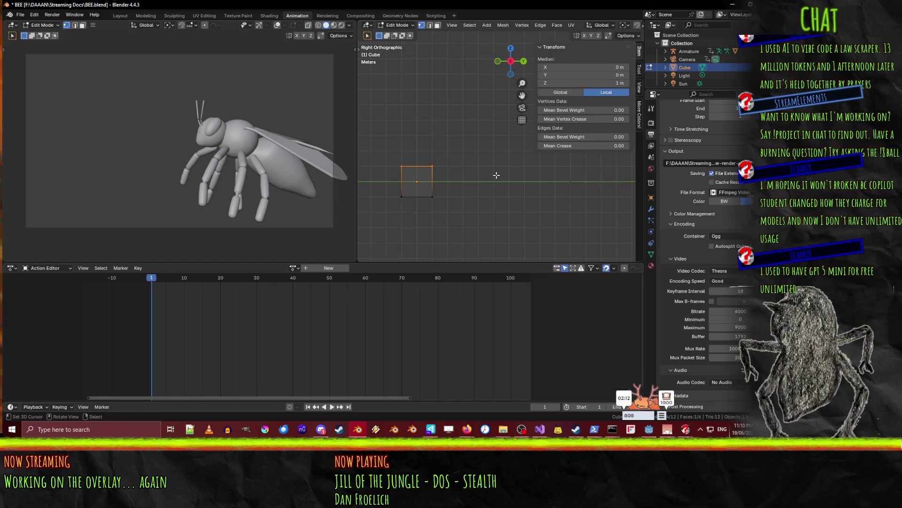
# Scale the top vertices to zero and merge them by distance into a single apex
pyautogui.press('F3')
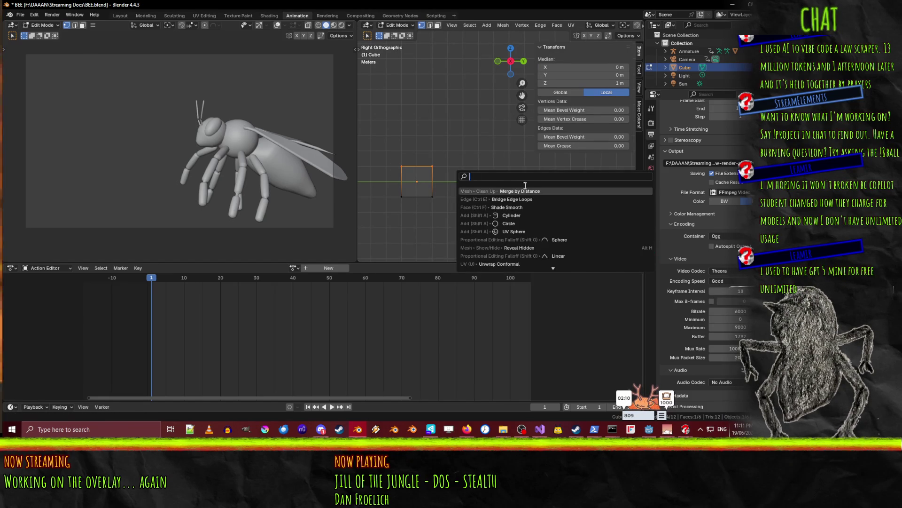
pyautogui.write('mo')
pyautogui.press('Escape')
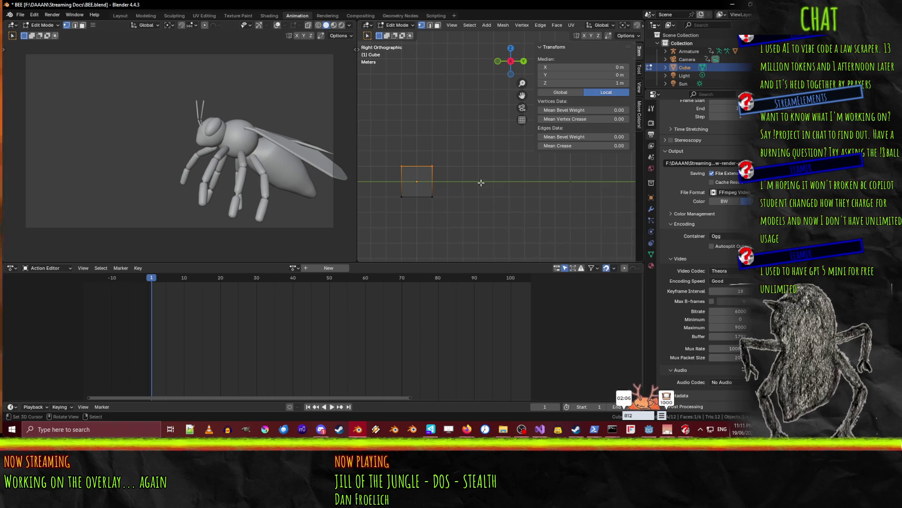
pyautogui.press('s')
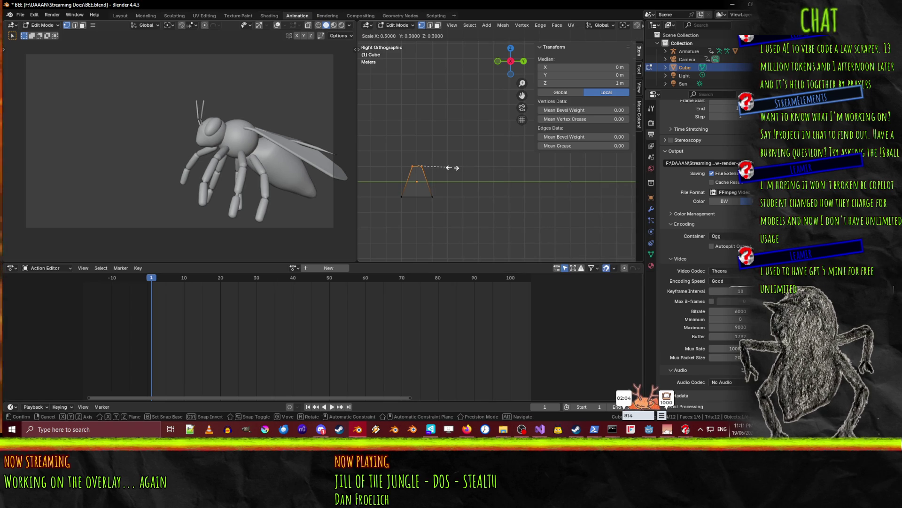
pyautogui.click(417, 164)
pyautogui.press('m')
pyautogui.click(551, 220)
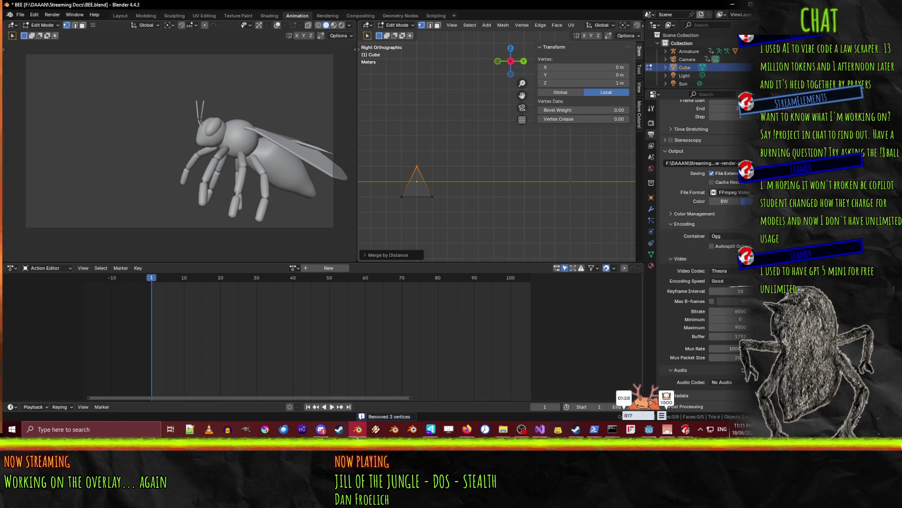
pyautogui.click(357, 429)
pyautogui.click(358, 429)
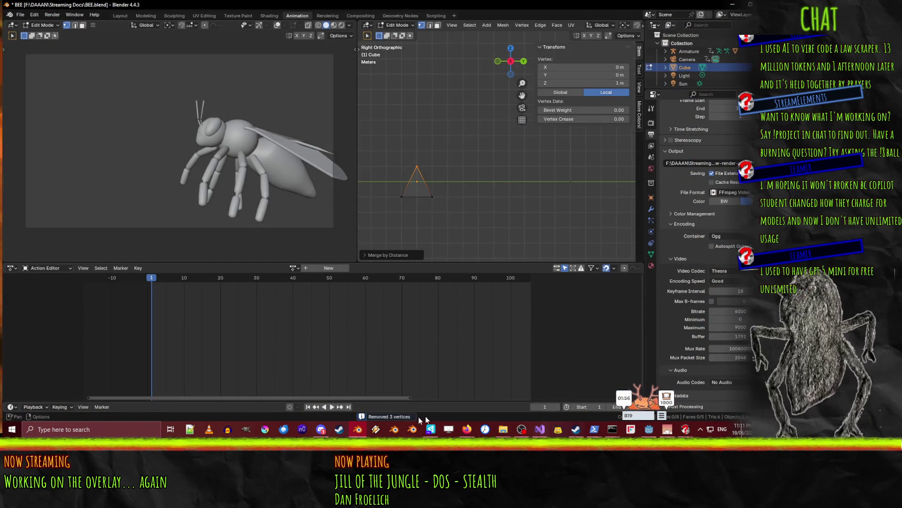
pyautogui.moveTo(467, 429)
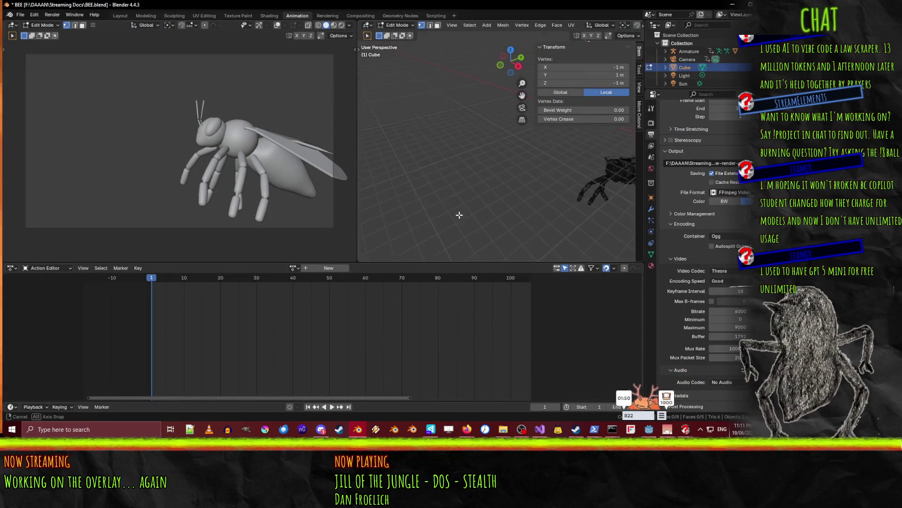
# Add a second base vertex, then shrink the new edge and merge its two vertices
pyautogui.moveTo(462, 218); pyautogui.dragTo(461, 199, button='middle')
pyautogui.keyDown('shift'); pyautogui.click(464, 230); pyautogui.keyUp('shift')
pyautogui.moveTo(566, 197); pyautogui.dragTo(557, 187, button='middle')
pyautogui.press('s')
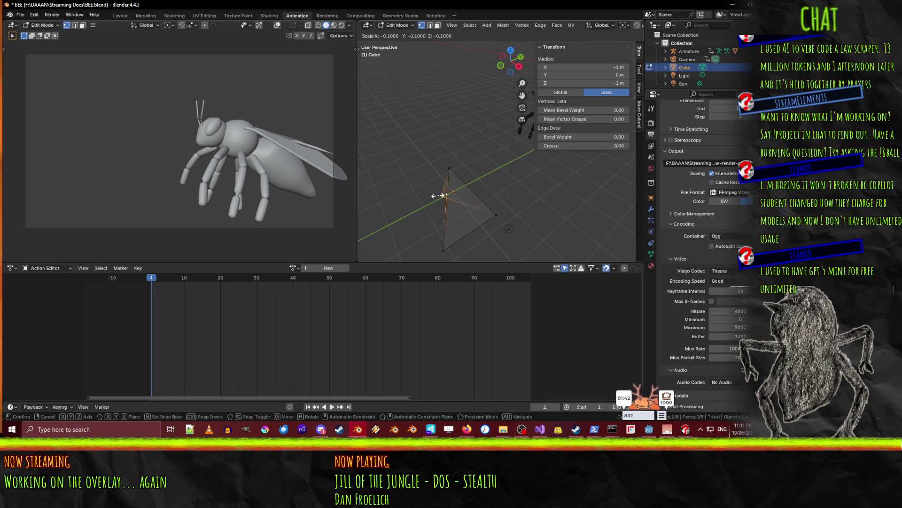
pyautogui.press('Escape')
pyautogui.press('s')
pyautogui.click(532, 185)
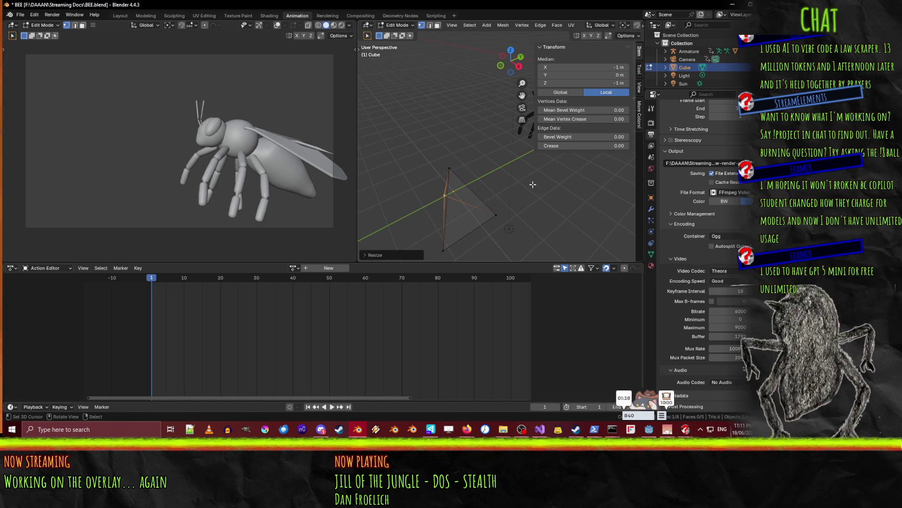
pyautogui.press('m')
pyautogui.click(560, 198)
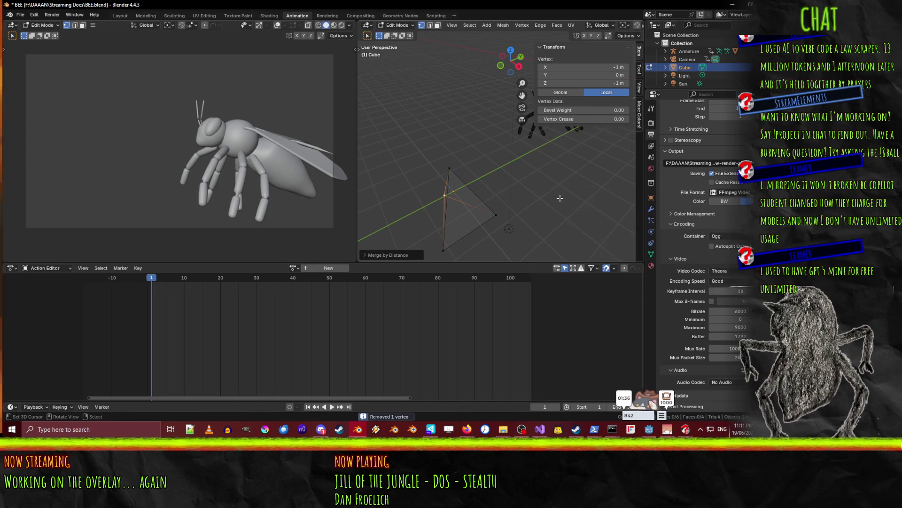
# Select the right base edge and move it to a new position
pyautogui.moveTo(519, 241)
pyautogui.mouseDown(button='middle')
pyautogui.moveTo(485, 218)
pyautogui.moveTo(527, 211)
pyautogui.moveTo(530, 220)
pyautogui.moveTo(473, 147)
pyautogui.moveTo(472, 162)
pyautogui.mouseUp(button='middle')
pyautogui.scroll(5, 530, 220)
pyautogui.click(465, 165)
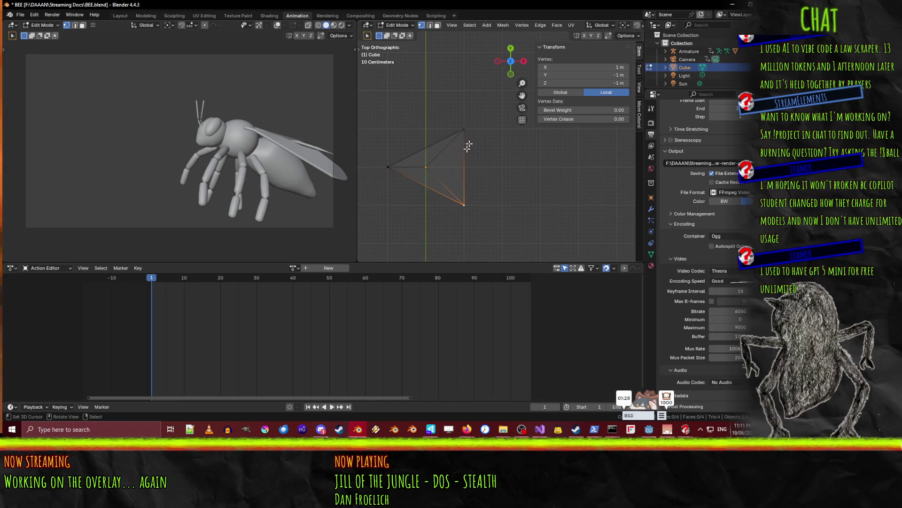
pyautogui.press('g')
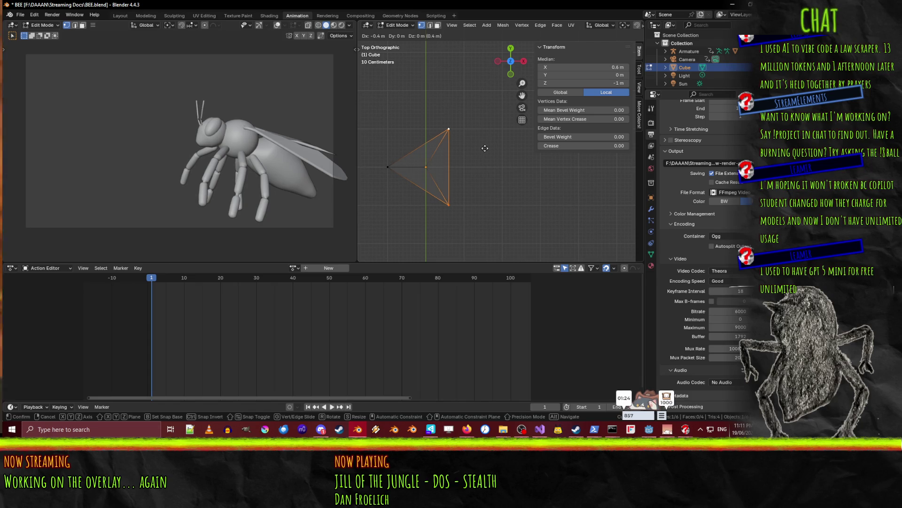
pyautogui.click(488, 148)
# Select the whole triangle mesh and collapse it to a single point with S 0
pyautogui.press('a')
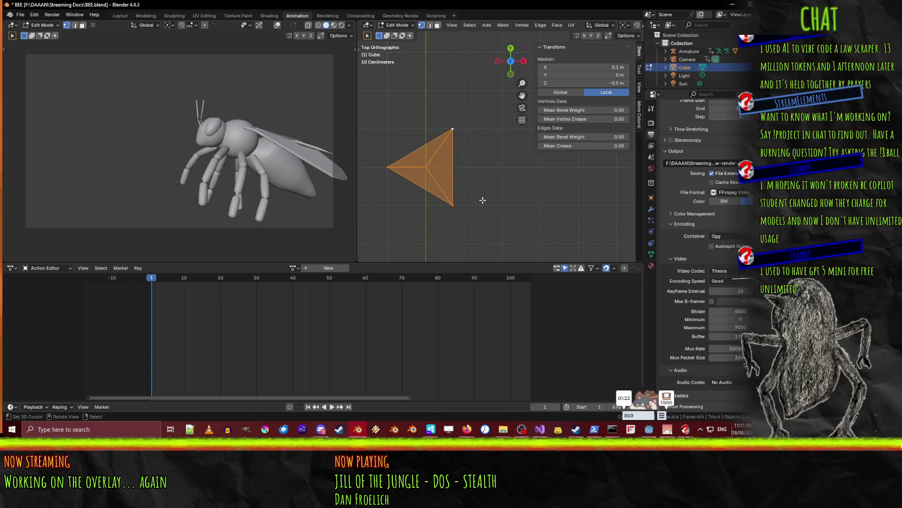
pyautogui.press('r')
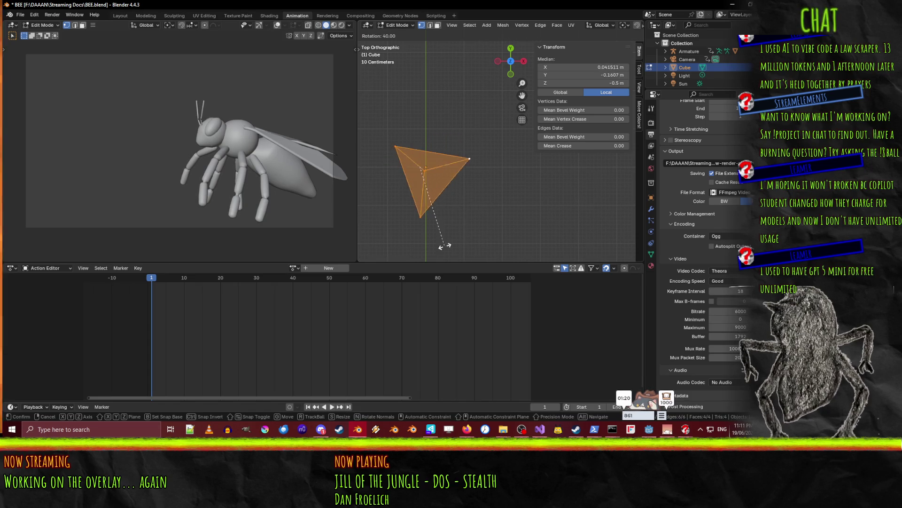
pyautogui.press('Escape')
pyautogui.scroll(3, 467, 189)
pyautogui.keyDown('shift'); pyautogui.moveTo(466, 188); pyautogui.dragTo(481, 178, button='middle'); pyautogui.keyUp('shift')
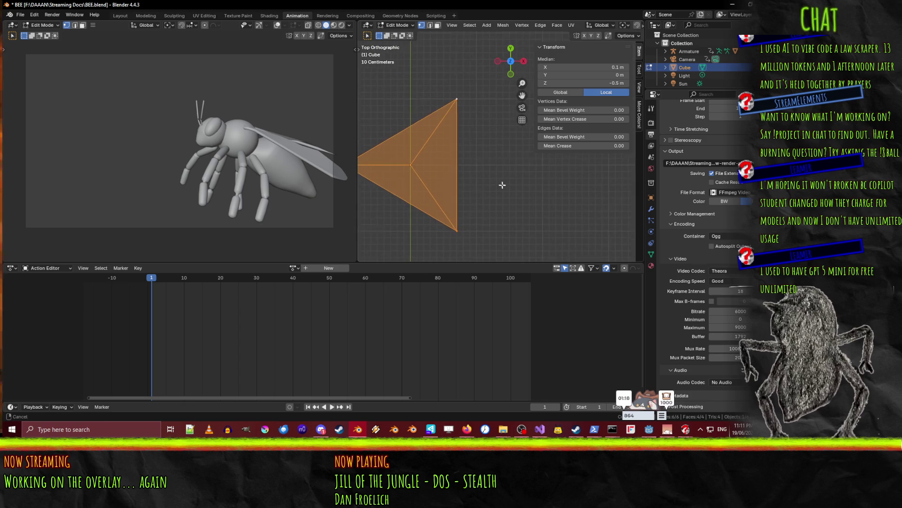
pyautogui.scroll(-3, 521, 201)
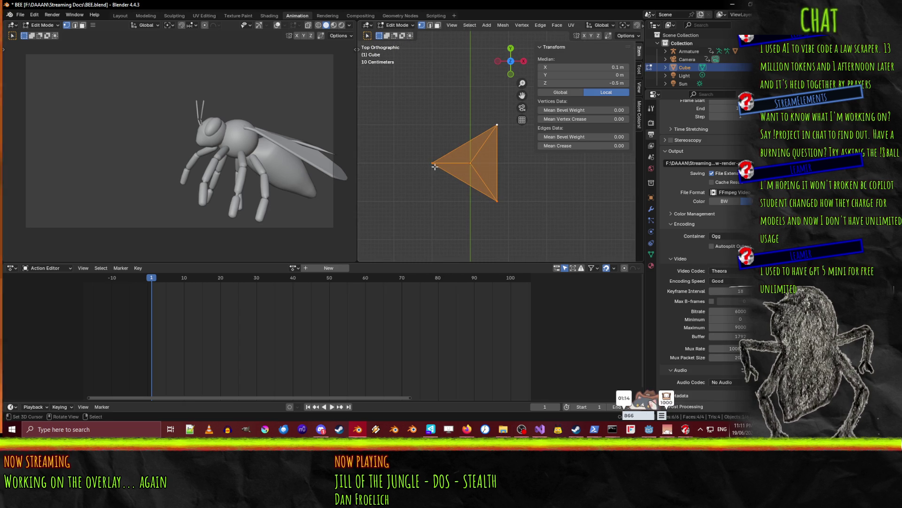
pyautogui.hotkey('alt', 'a')
pyautogui.hotkey('ctrl', 'l')
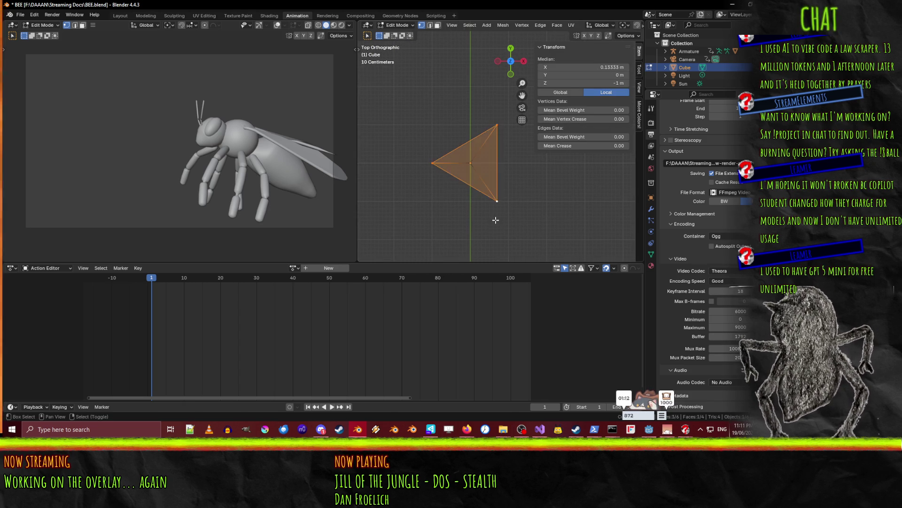
pyautogui.write('s0')
pyautogui.press('Return')
# Move the collapsed point and set its X coordinate to 0
pyautogui.hscroll(3, 496, 220)
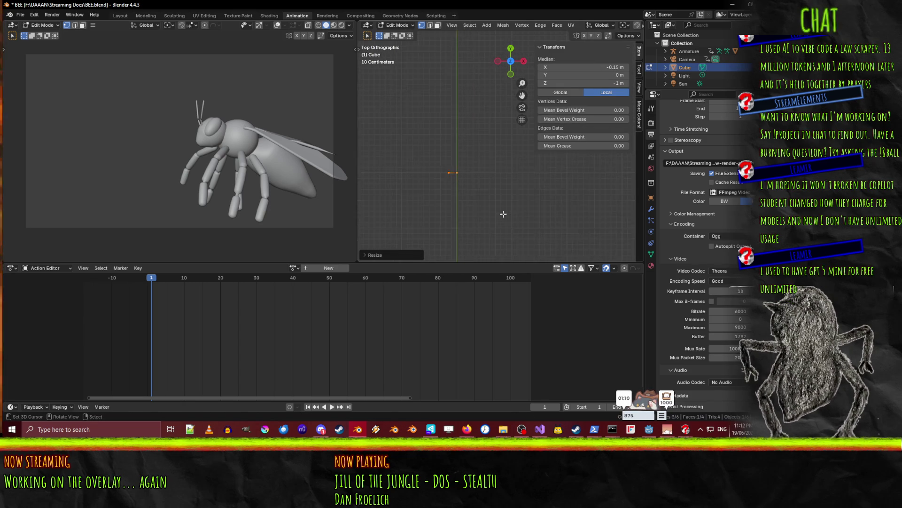
pyautogui.press('g')
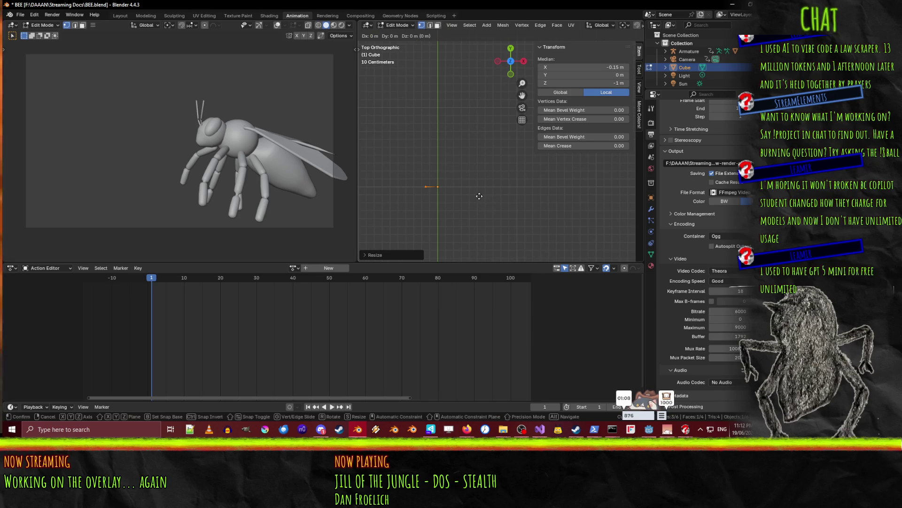
pyautogui.click(491, 196)
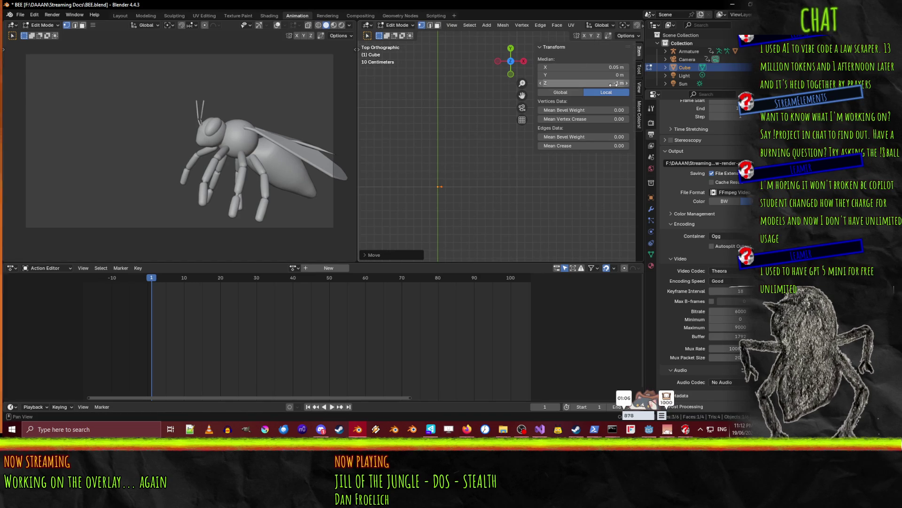
pyautogui.click(611, 67)
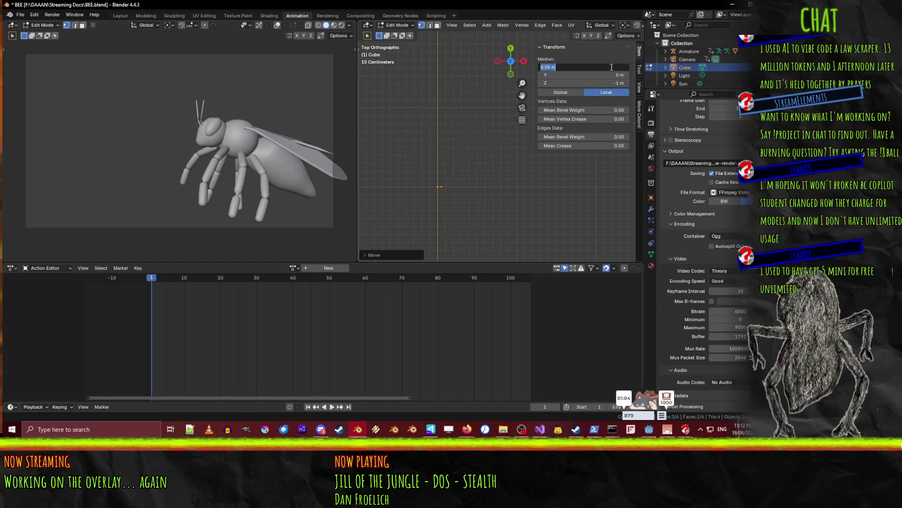
pyautogui.write('0')
pyautogui.press('Return')
pyautogui.press('s')
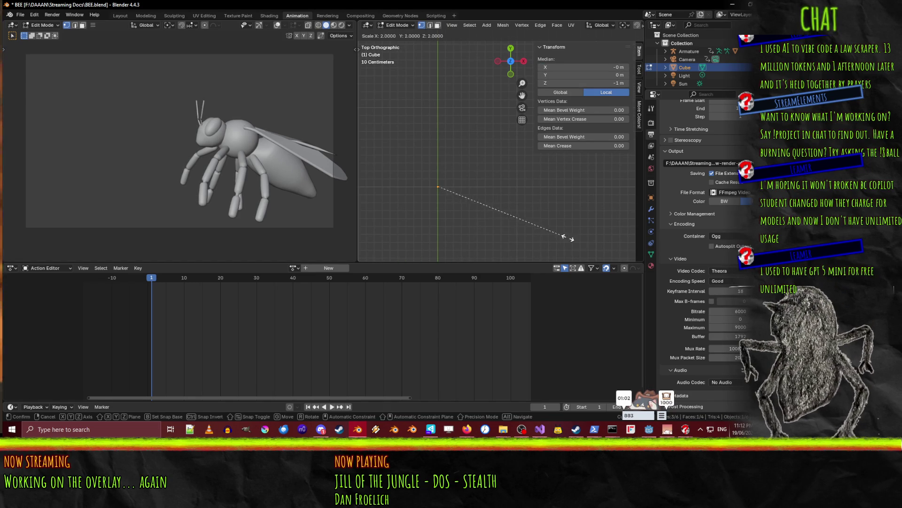
pyautogui.click(517, 213)
# Extend the edge into a new triangle face and view it in Top Orthographic
pyautogui.moveTo(517, 214)
pyautogui.mouseDown(button='middle')
pyautogui.moveTo(503, 185)
pyautogui.moveTo(468, 178)
pyautogui.moveTo(495, 204)
pyautogui.mouseUp(button='middle')
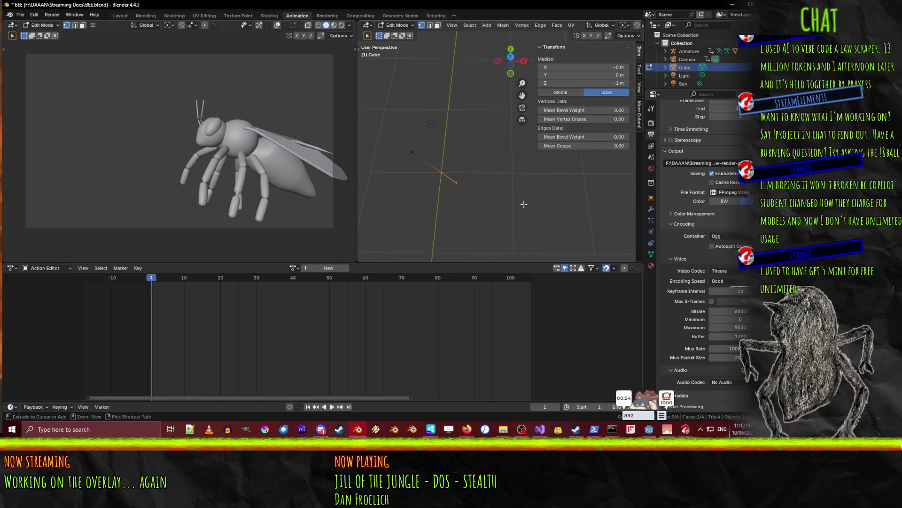
pyautogui.keyDown('ctrl'); pyautogui.rightClick(496, 242); pyautogui.keyUp('ctrl')
pyautogui.moveTo(496, 242)
pyautogui.mouseDown(button='middle')
pyautogui.moveTo(501, 169)
pyautogui.moveTo(495, 184)
pyautogui.mouseUp(button='middle')
pyautogui.scroll(3, 502, 166)
pyautogui.press('KP_7')
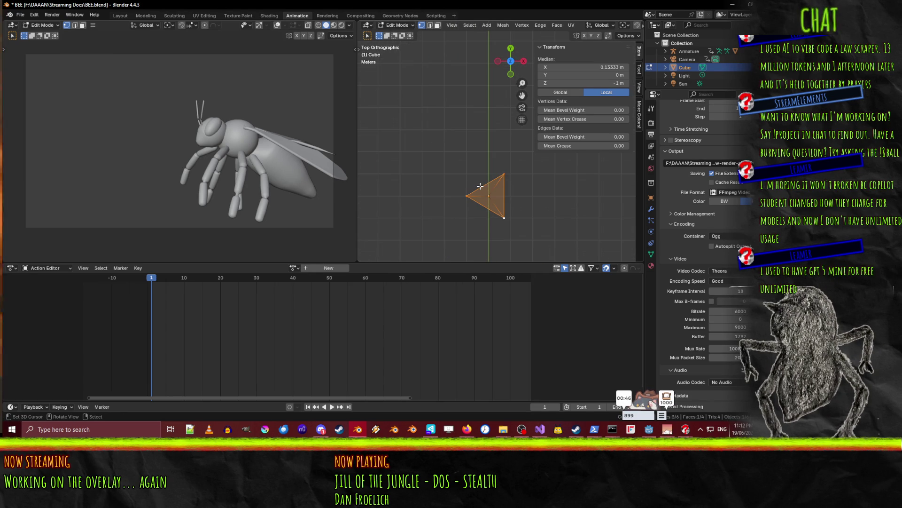
pyautogui.press('x')
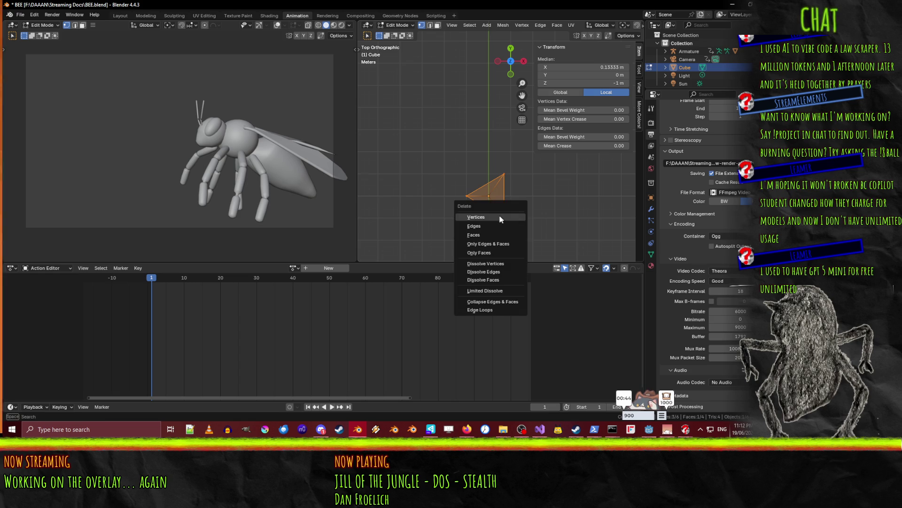
pyautogui.click(501, 219)
pyautogui.press('F3')
pyautogui.write('trian')
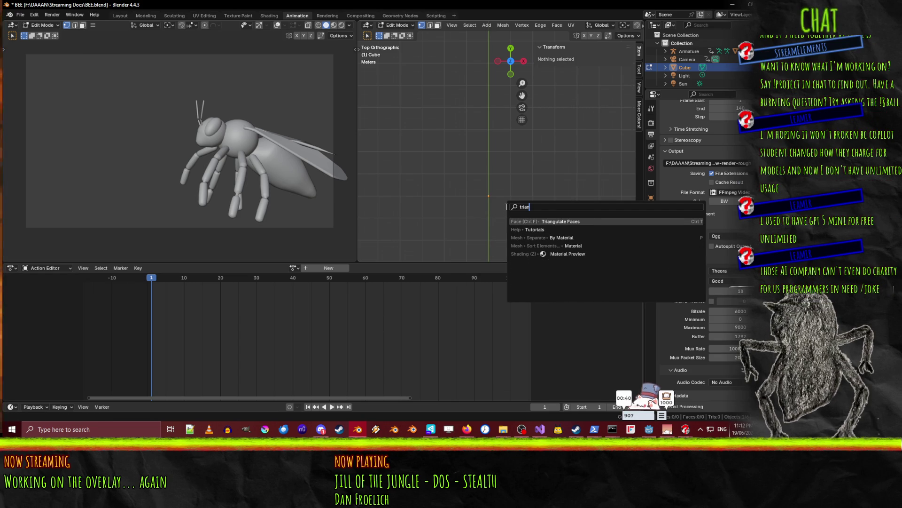
pyautogui.press('Escape')
pyautogui.hotkey('ctrl', 'z')
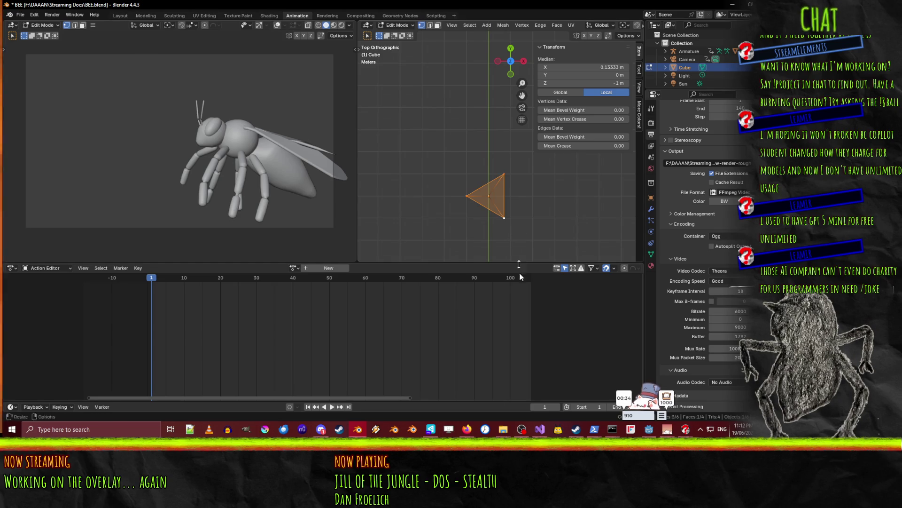
pyautogui.moveTo(533, 212)
pyautogui.keyDown('shift'); pyautogui.mouseDown(button='middle')
pyautogui.moveTo(512, 202)
pyautogui.moveTo(519, 169)
pyautogui.moveTo(530, 183)
pyautogui.mouseUp(button='middle'); pyautogui.keyUp('shift')
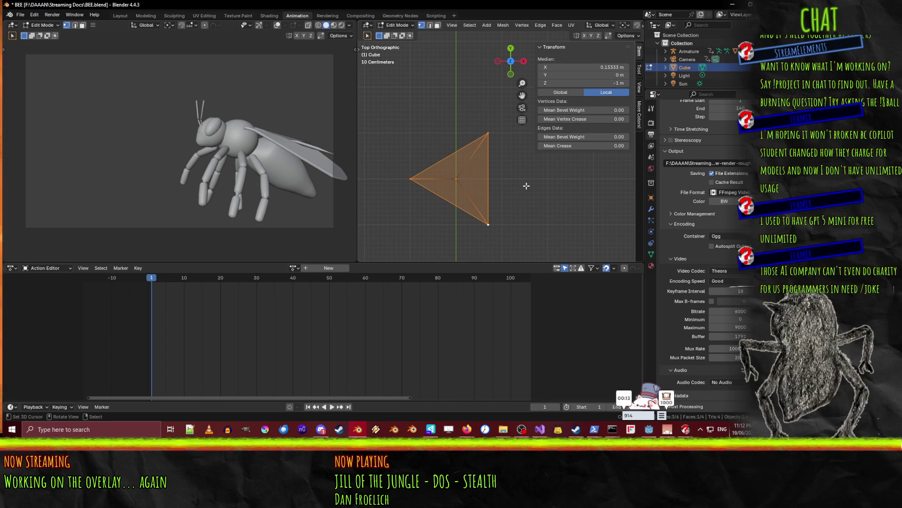
pyautogui.scroll(1, 523, 216)
# Select the whole triangle face, testing and cancelling rotations, then deselect it
pyautogui.click(511, 240)
pyautogui.click(487, 240)
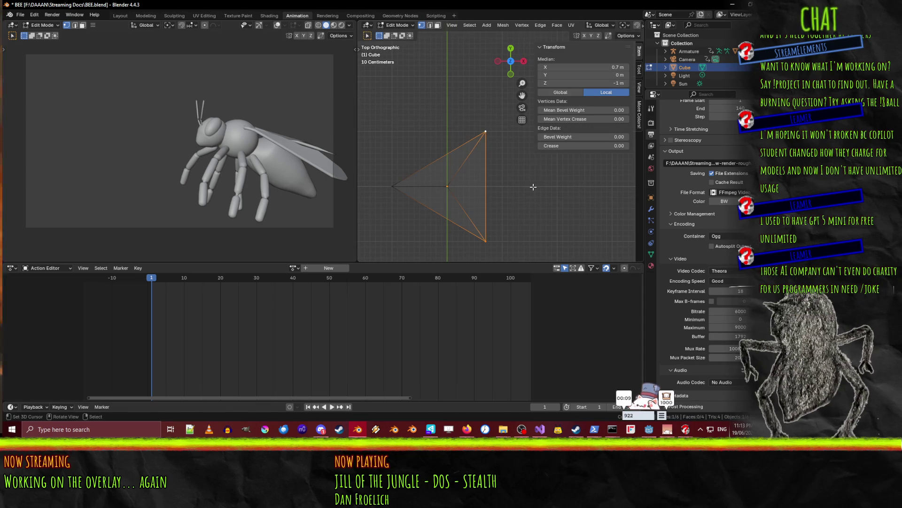
pyautogui.keyDown('ctrl'); pyautogui.click(393, 186); pyautogui.keyUp('ctrl')
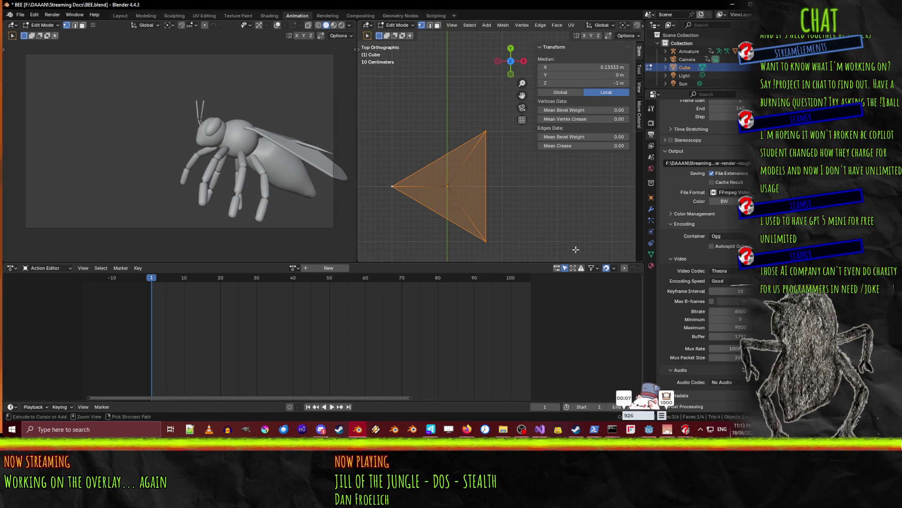
pyautogui.press('r')
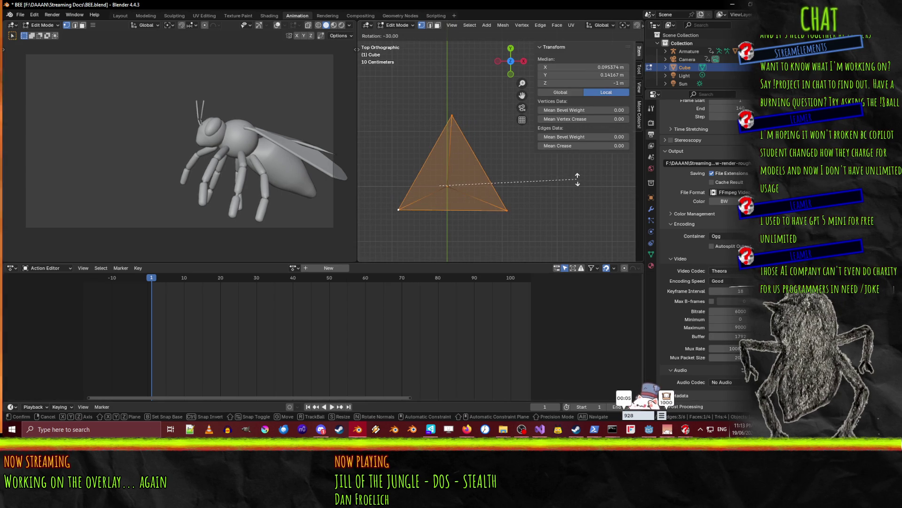
pyautogui.press('Escape')
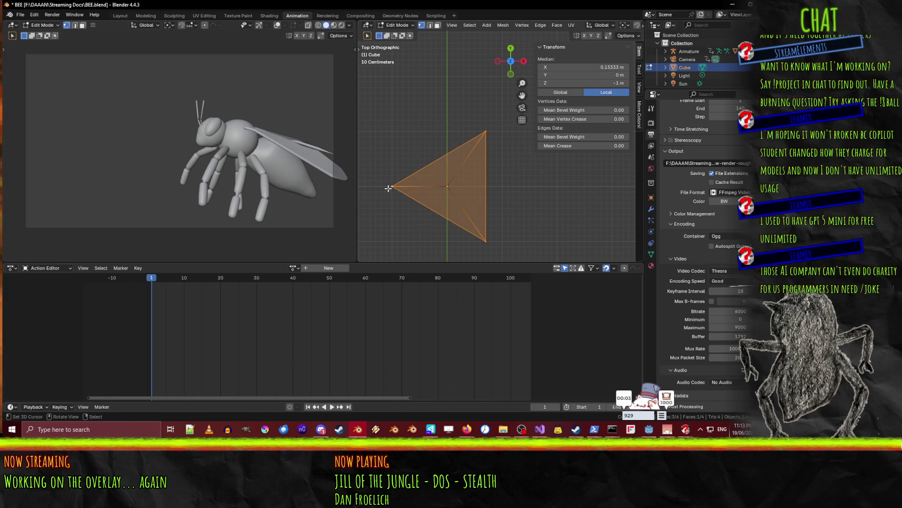
pyautogui.click(387, 188)
pyautogui.click(485, 241)
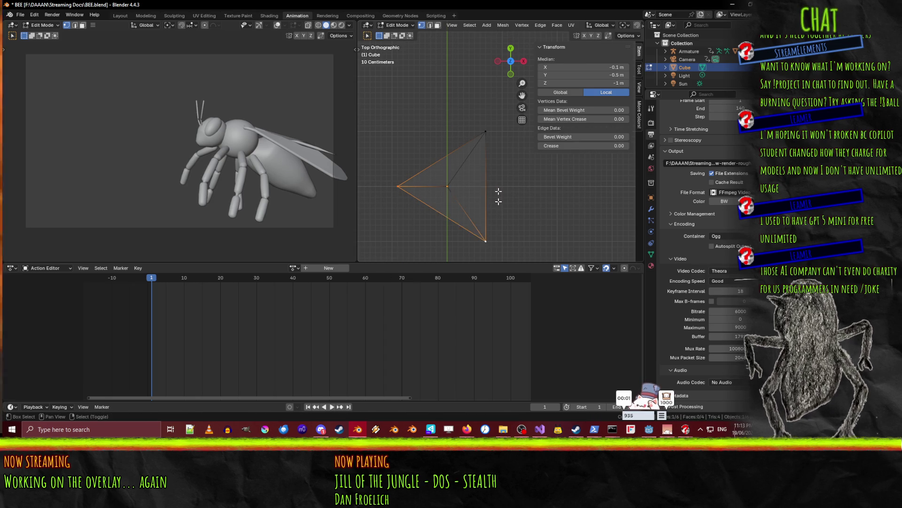
pyautogui.hotkey('ctrl', 'l')
pyautogui.press('r')
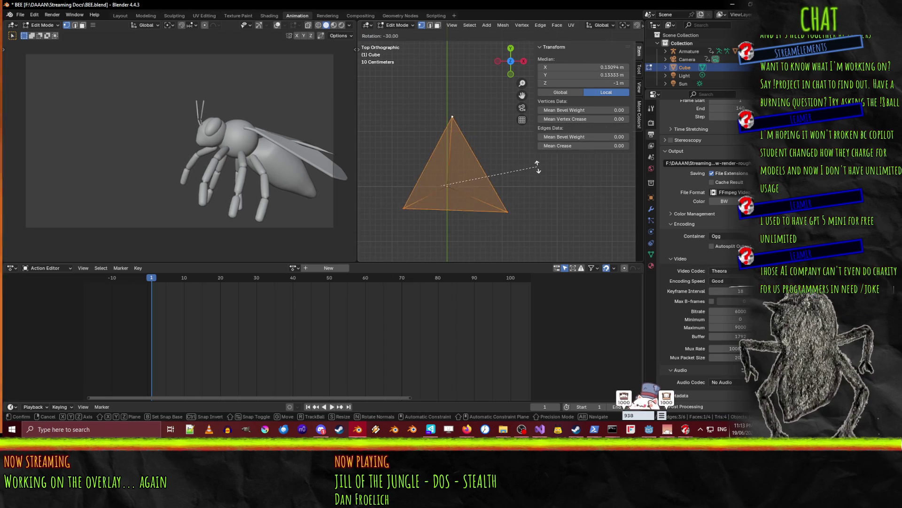
pyautogui.press('Escape')
pyautogui.click(488, 141)
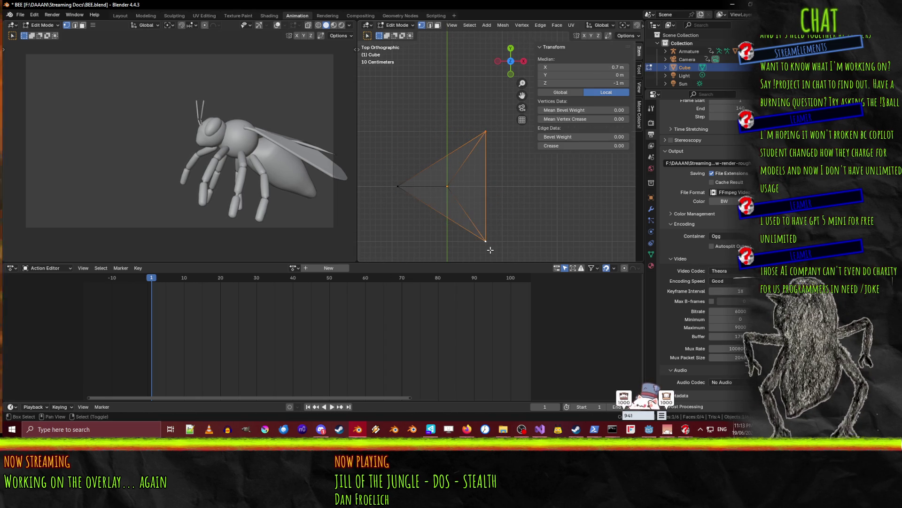
# Move the left vertex to X -1 m and the top vertex to Y 0.9 m
pyautogui.click(398, 186)
pyautogui.press('g')
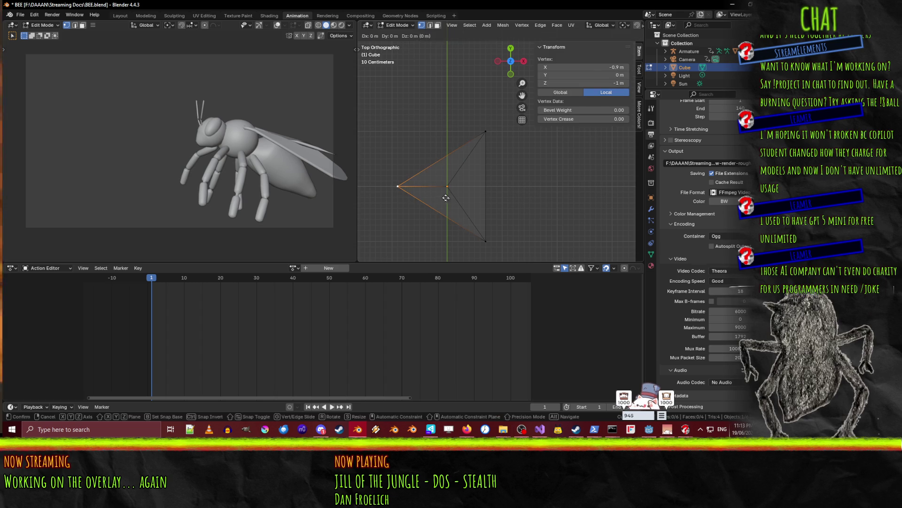
pyautogui.click(474, 234)
pyautogui.click(487, 236)
pyautogui.click(486, 132)
pyautogui.press('g')
pyautogui.click(486, 137)
# Move the two right vertices 0.1 m left along X with gx-0.1
pyautogui.keyDown('shift'); pyautogui.click(393, 186); pyautogui.keyUp('shift')
pyautogui.keyDown('shift'); pyautogui.click(486, 235); pyautogui.keyUp('shift')
pyautogui.press('r')
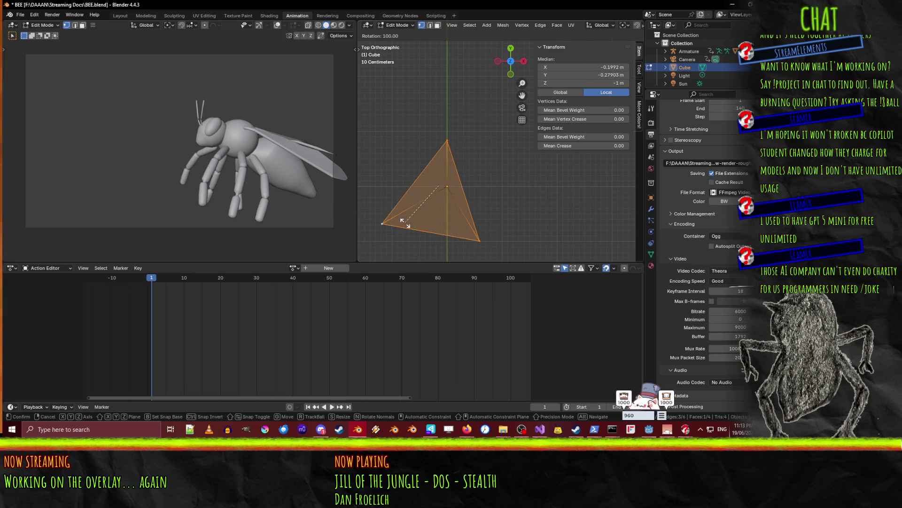
pyautogui.press('Escape')
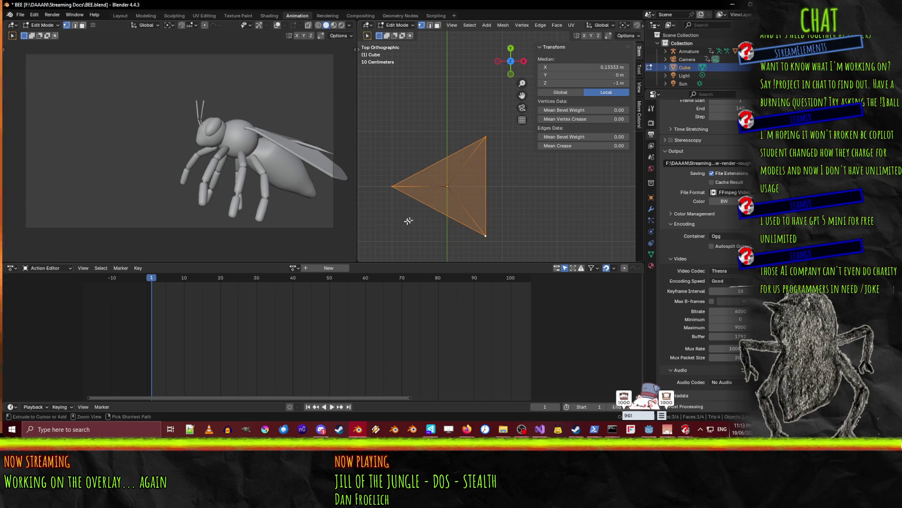
pyautogui.click(487, 137)
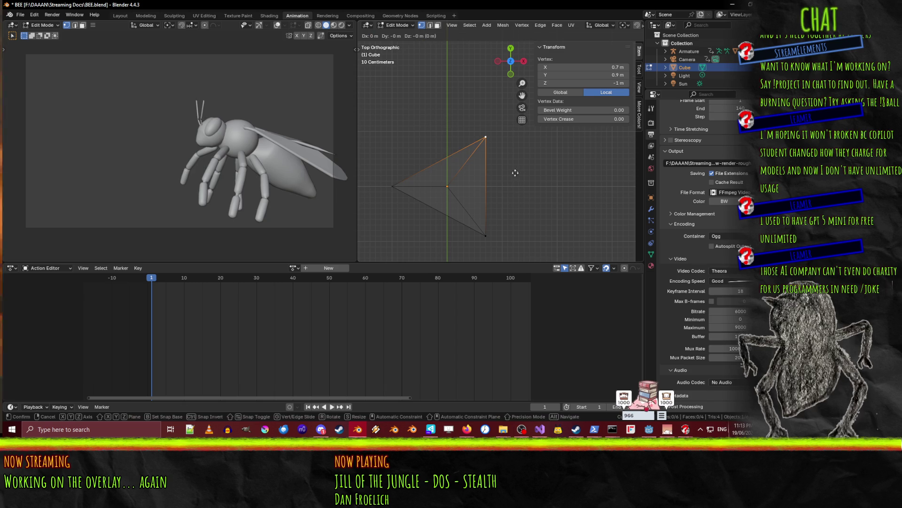
pyautogui.keyDown('shift'); pyautogui.click(513, 229); pyautogui.keyUp('shift')
pyautogui.write('gx-0.1')
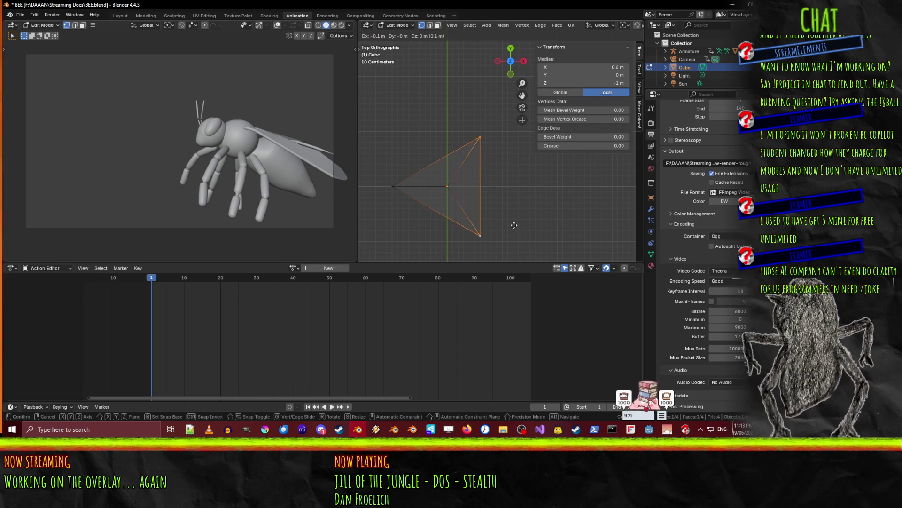
pyautogui.press('Return')
pyautogui.press('a')
pyautogui.press('r')
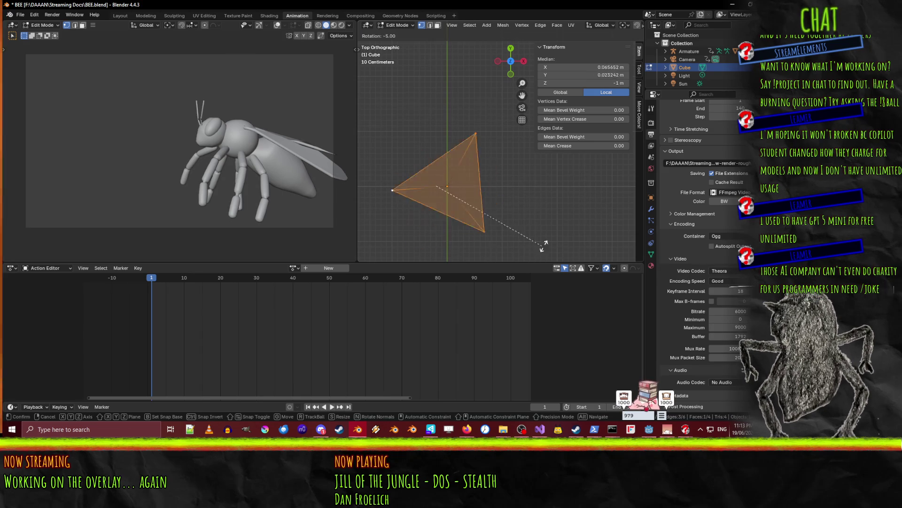
pyautogui.press('Escape')
pyautogui.press('F3')
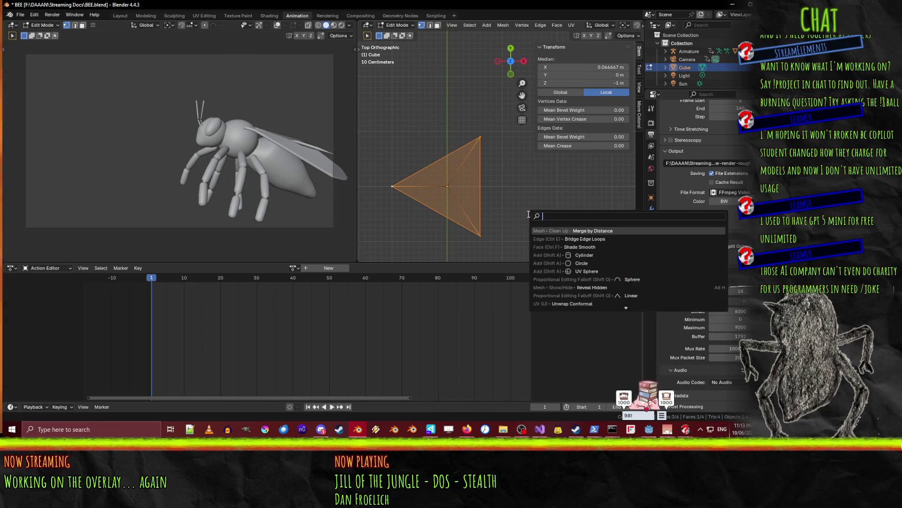
# Set the triangle's median X to 0 m in the N-panel
pyautogui.click(603, 67)
pyautogui.write('0')
pyautogui.press('Return')
pyautogui.press('r')
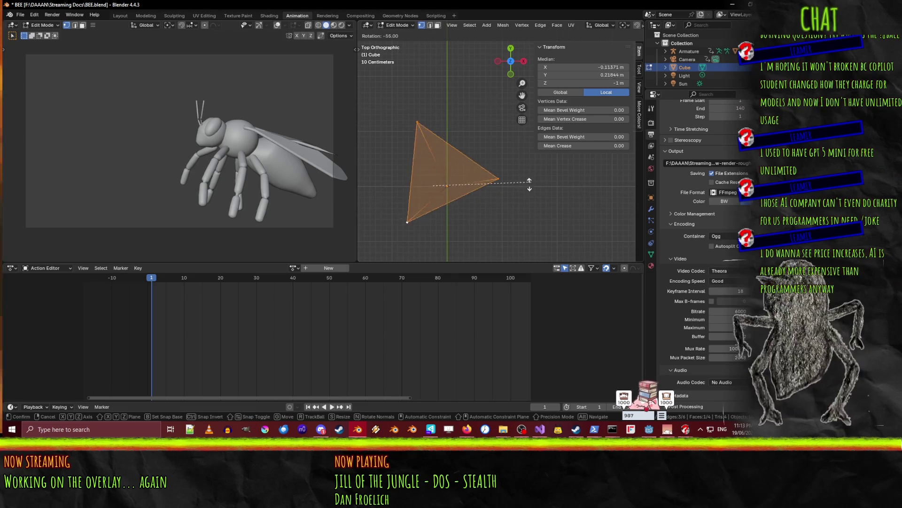
pyautogui.press('Escape')
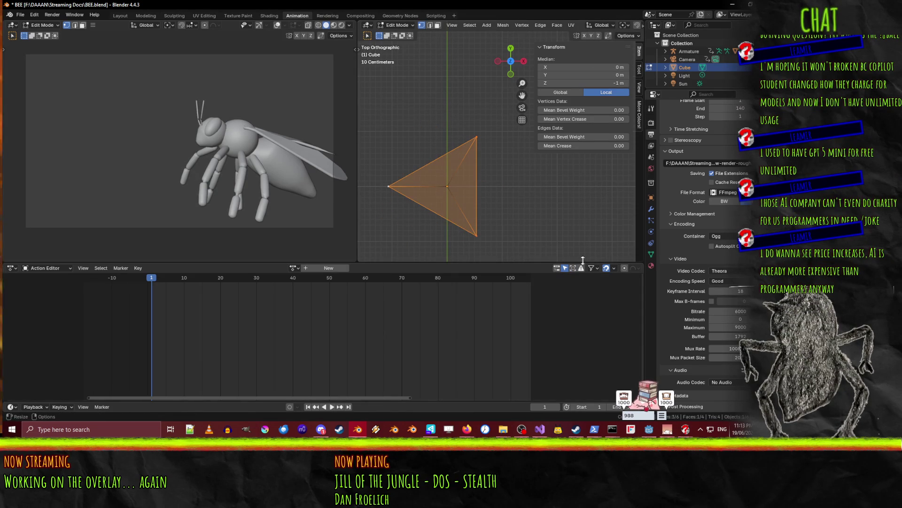
# Set the left vertex's X coordinate to exactly -1 m
pyautogui.click(385, 197)
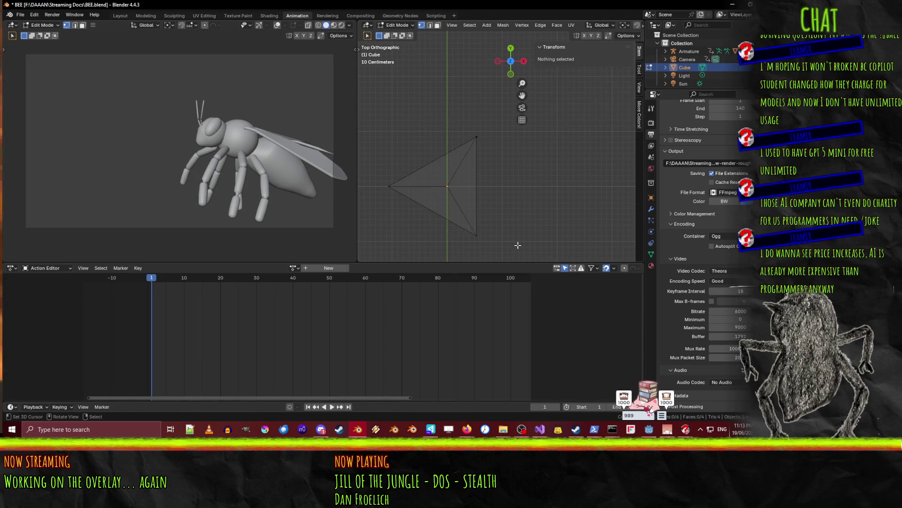
pyautogui.click(613, 67)
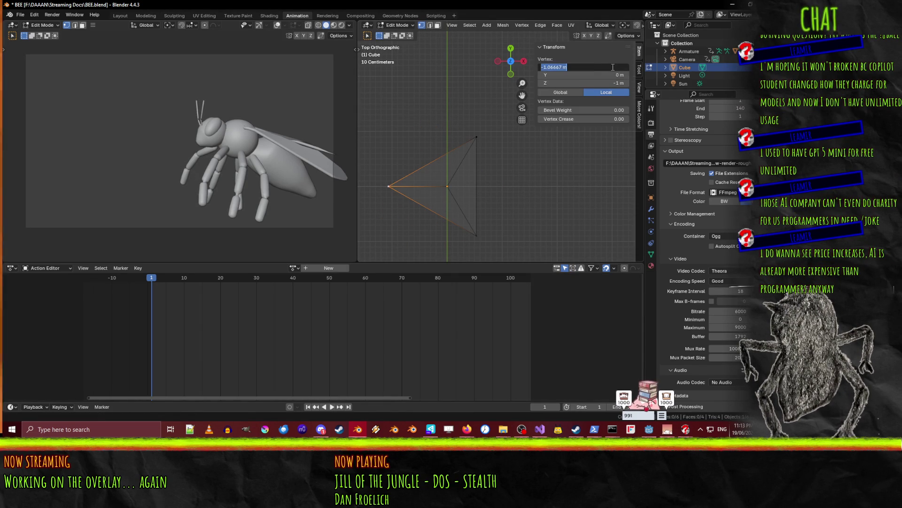
pyautogui.click(548, 67)
pyautogui.press('Delete')
pyautogui.press('Delete')
pyautogui.press('Delete')
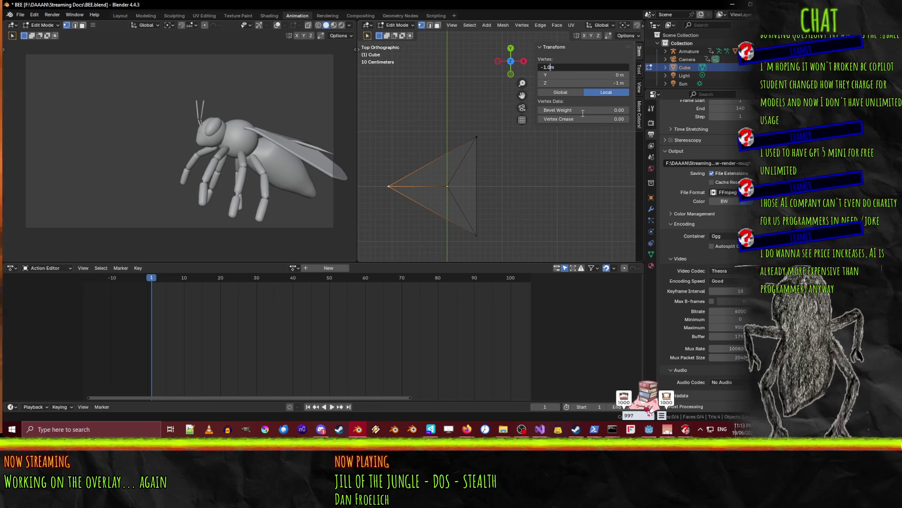
pyautogui.press('Return')
# Select the right corner vertices, then open the bottom-right vertex's X coordinate for editing
pyautogui.click(474, 135)
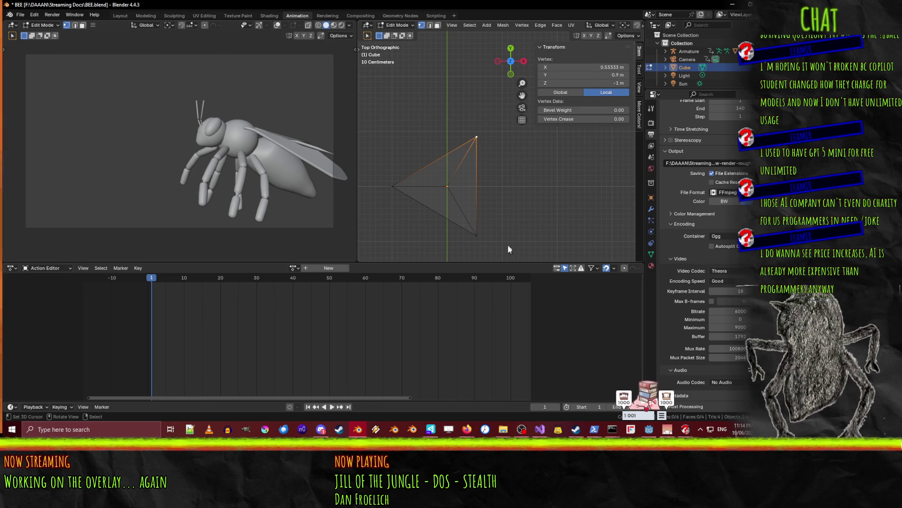
pyautogui.keyDown('shift'); pyautogui.click(479, 238); pyautogui.keyUp('shift')
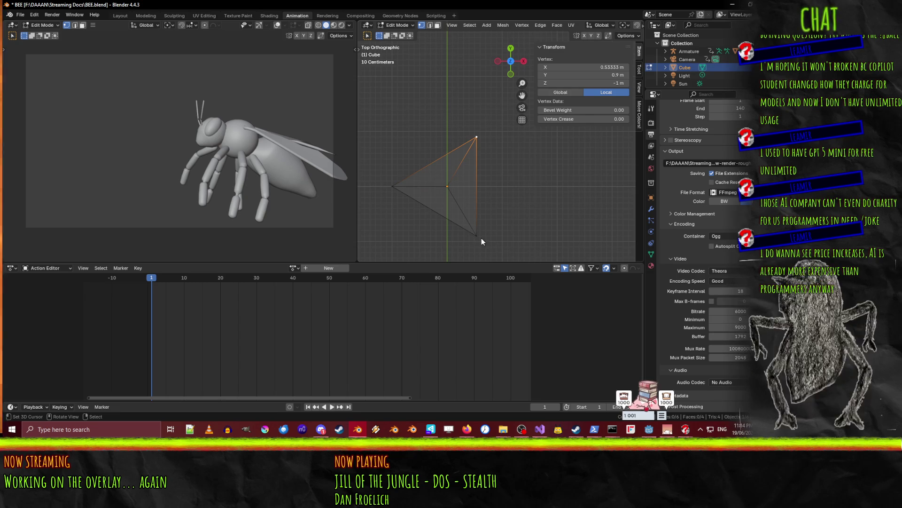
pyautogui.press('g')
pyautogui.press('Escape')
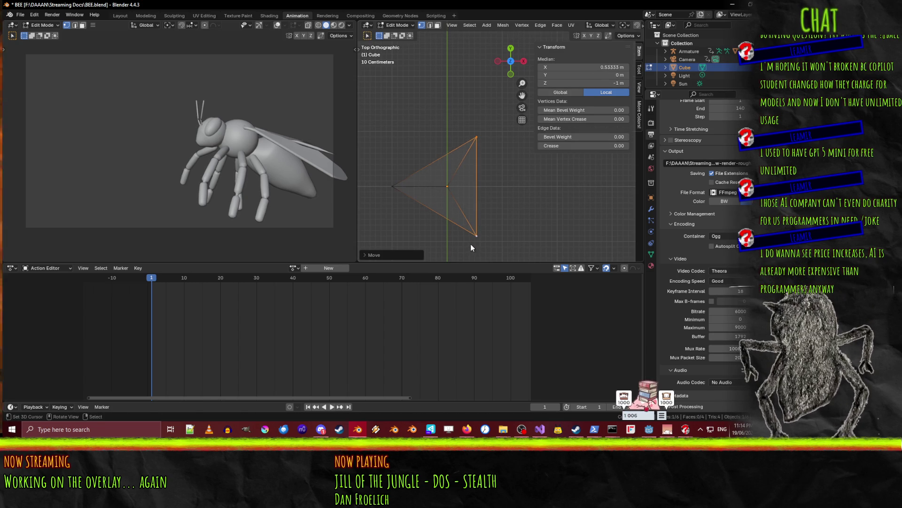
pyautogui.click(471, 242)
pyautogui.press('g')
pyautogui.press('Escape')
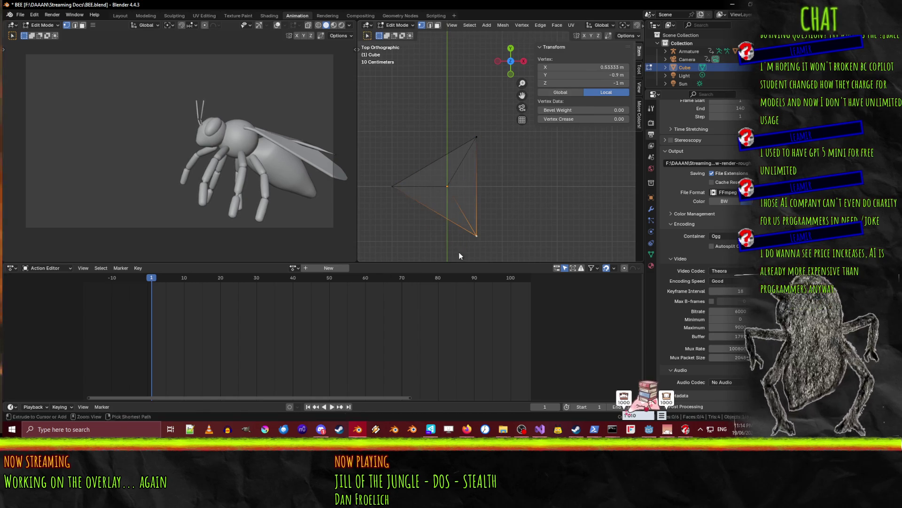
pyautogui.click(604, 68)
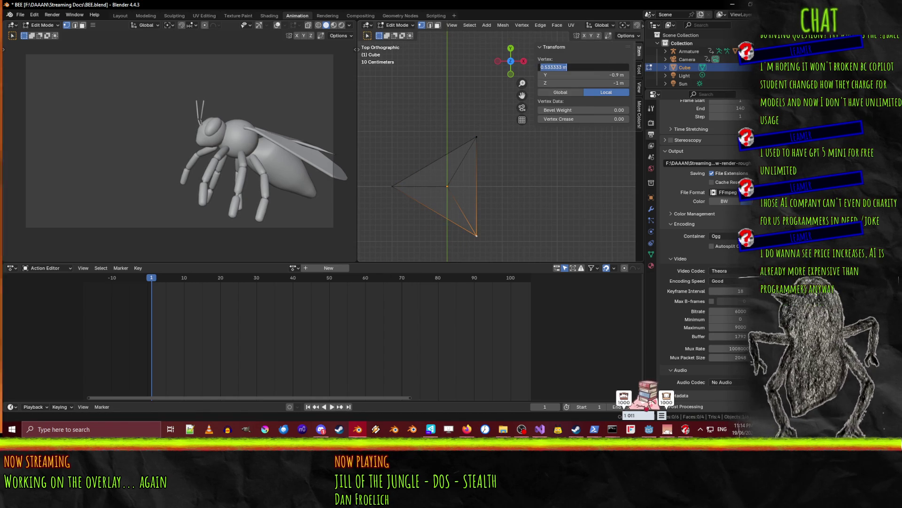
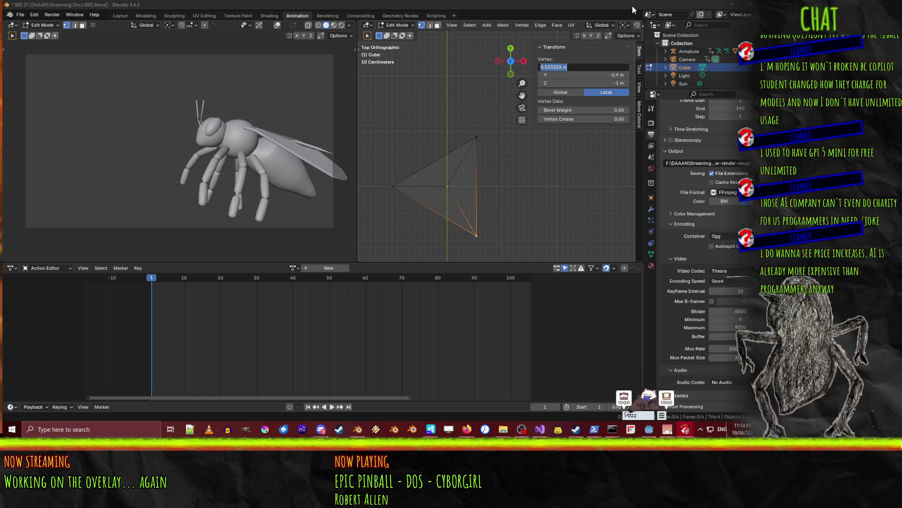
# Bring the Overlay.console.exe Command Prompt window to the front from the taskbar
pyautogui.click(732, 4)
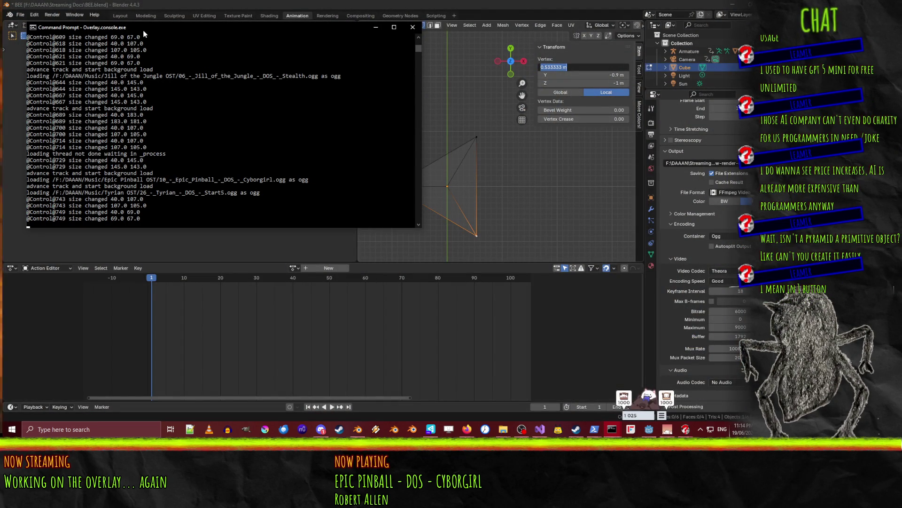
# Drag the Command Prompt console down and right, clear of the Blender viewports
pyautogui.moveTo(143, 34); pyautogui.dragTo(241, 81)
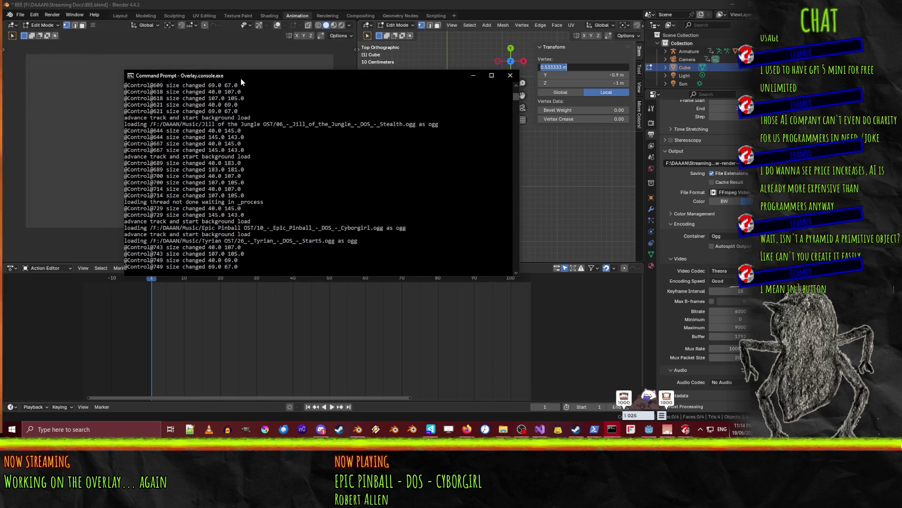
pyautogui.moveTo(241, 78); pyautogui.dragTo(281, 95)
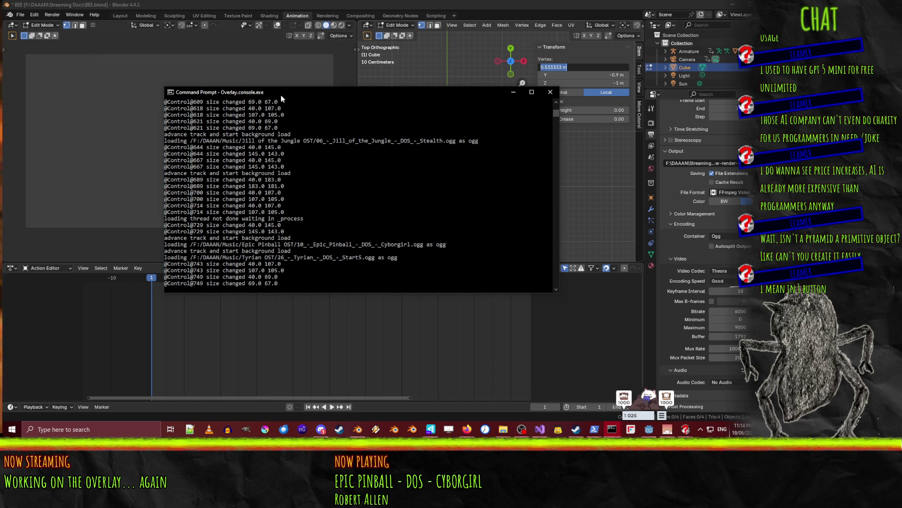
pyautogui.moveTo(280, 95)
pyautogui.mouseDown()
pyautogui.moveTo(560, 180)
pyautogui.moveTo(901, 207)
pyautogui.mouseUp()
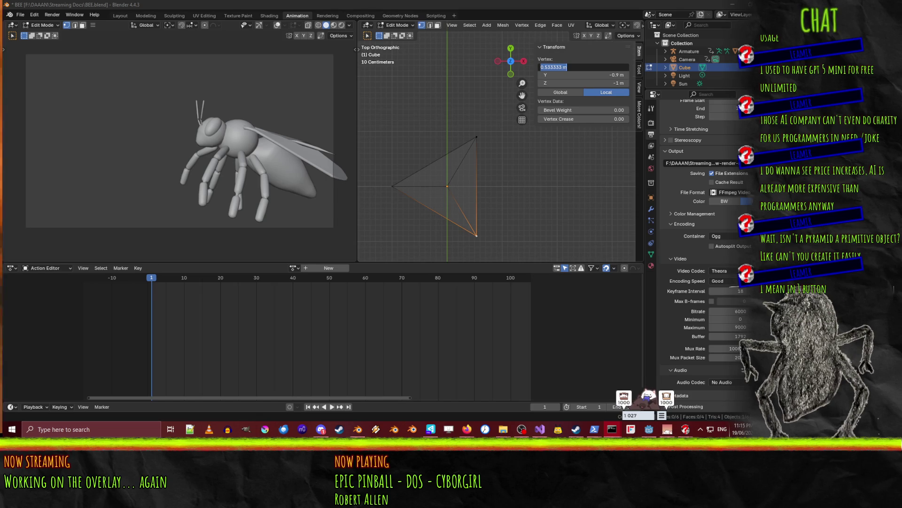
# Select all of the hand-built pyramid faces and delete them
pyautogui.press('Return')
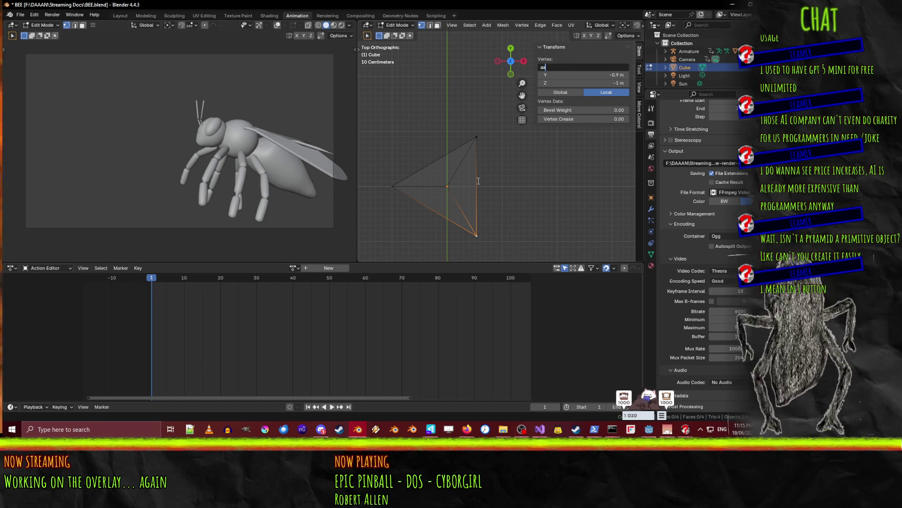
pyautogui.press('a')
pyautogui.press('F3')
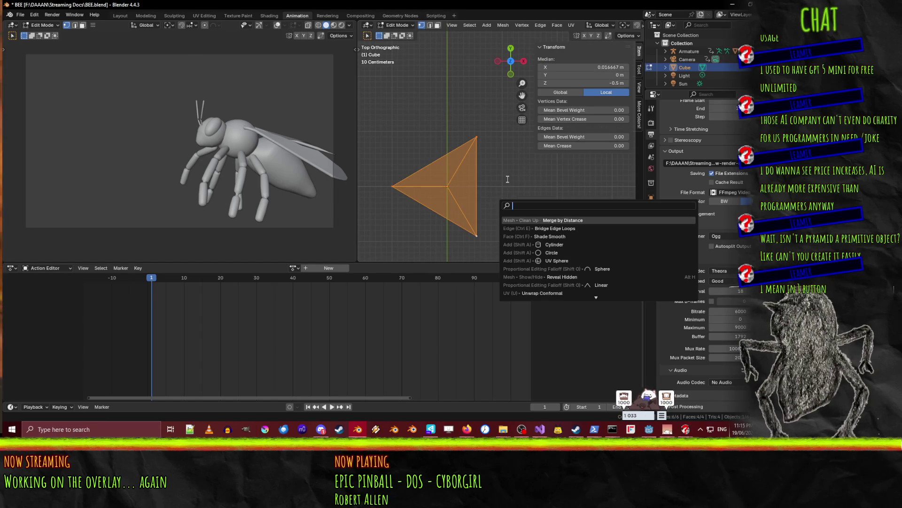
pyautogui.write('pyra')
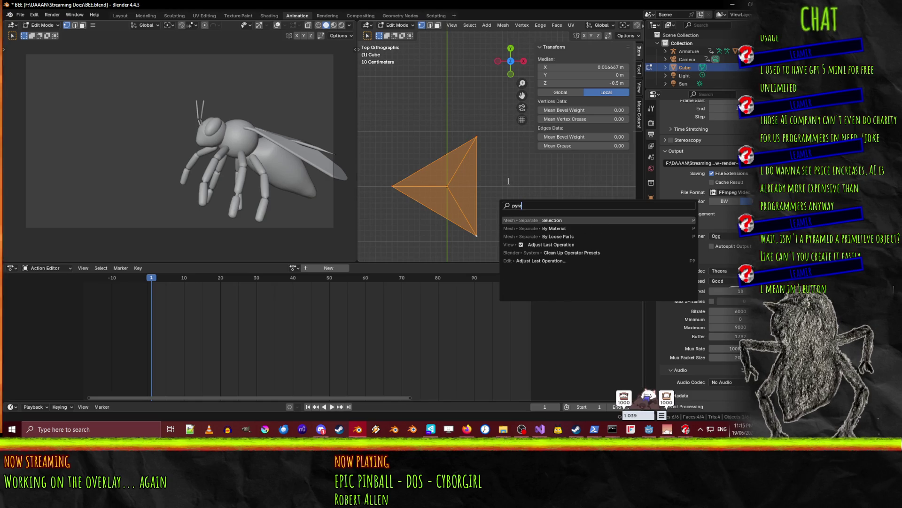
pyautogui.press('Escape')
pyautogui.press('h')
pyautogui.moveTo(522, 231)
pyautogui.mouseDown(button='middle')
pyautogui.moveTo(498, 220)
pyautogui.moveTo(514, 210)
pyautogui.mouseUp(button='middle')
pyautogui.scroll(5, 506, 187)
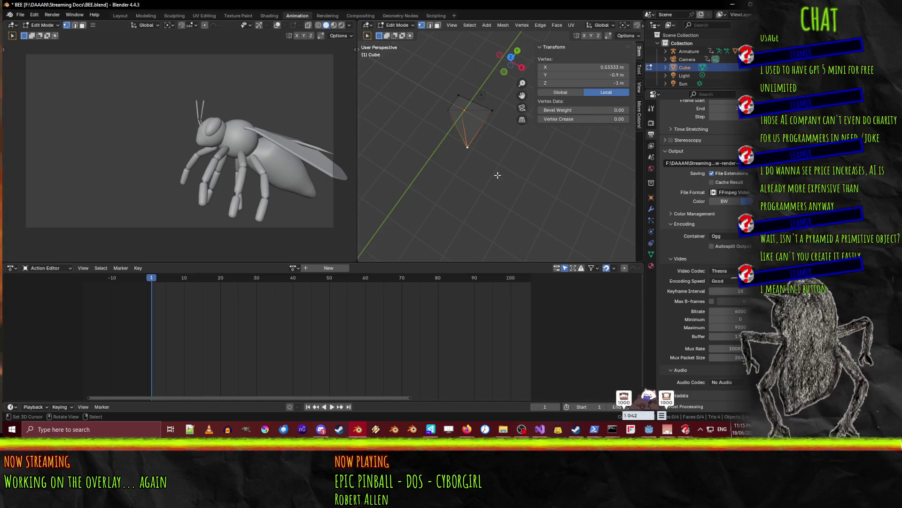
# Add a cone with 3 vertices, 0 m second radius and 3 m depth as the pyramid
pyautogui.hotkey('alt', 'a')
pyautogui.press('F3')
pyautogui.write('tetra')
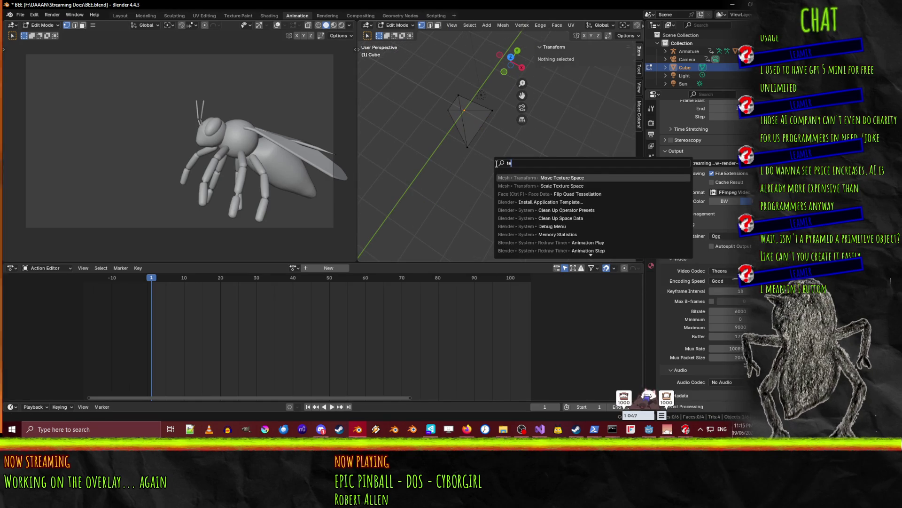
pyautogui.press('BackSpace')
pyautogui.press('BackSpace')
pyautogui.press('BackSpace')
pyautogui.write('pyr')
pyautogui.press('BackSpace')
pyautogui.press('BackSpace')
pyautogui.press('BackSpace')
pyautogui.write('add')
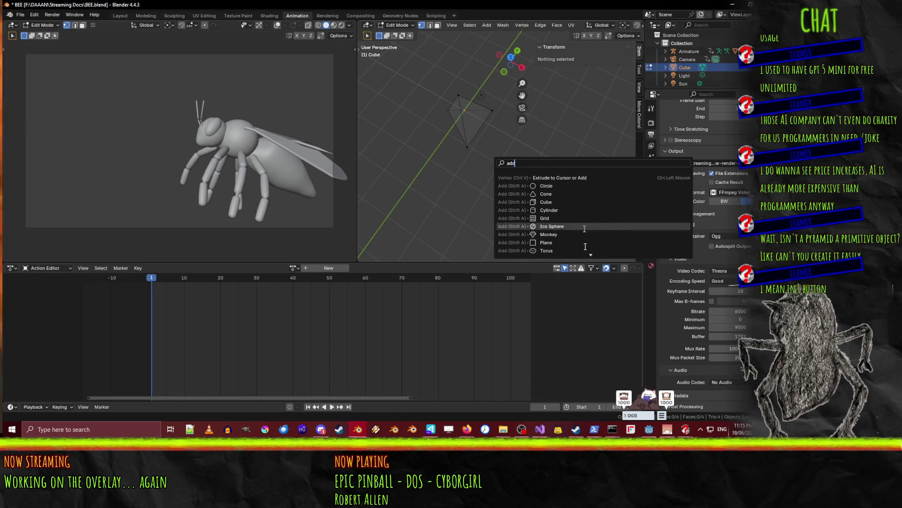
pyautogui.click(570, 194)
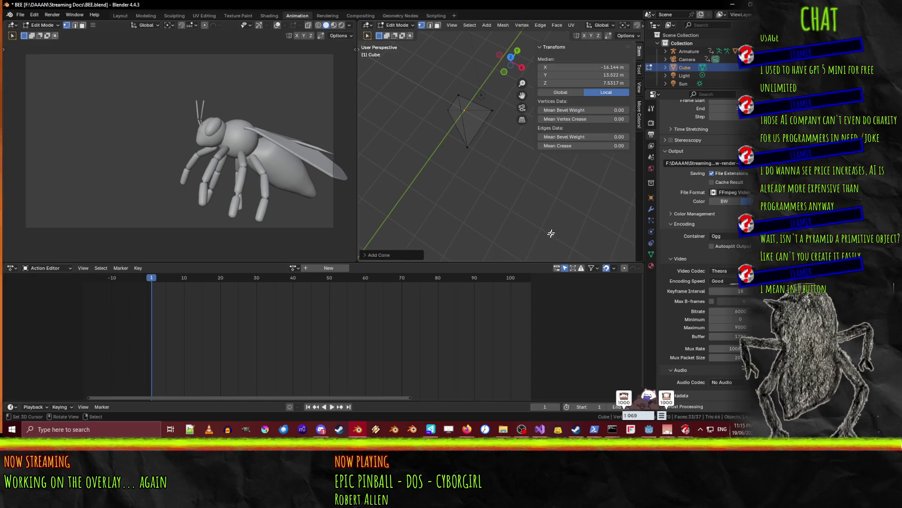
pyautogui.click(363, 255)
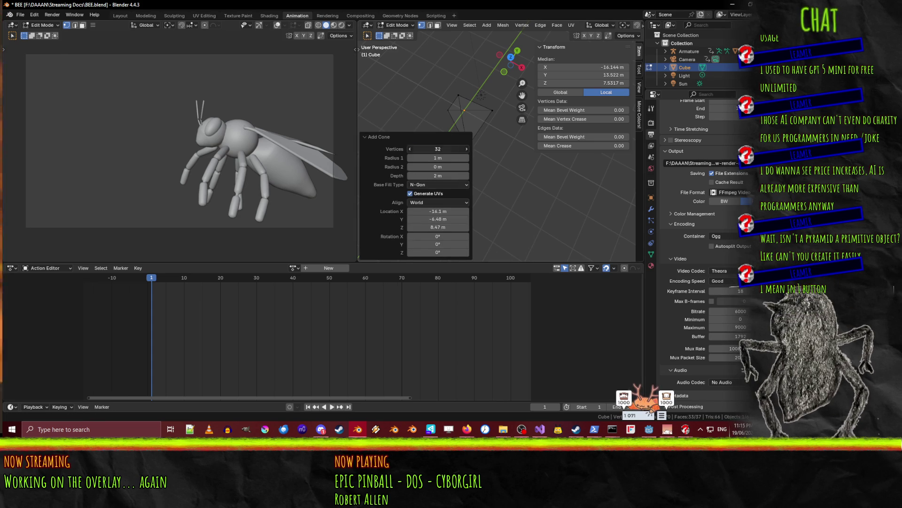
pyautogui.press('Return')
pyautogui.scroll(-5, 513, 184)
pyautogui.click(540, 204)
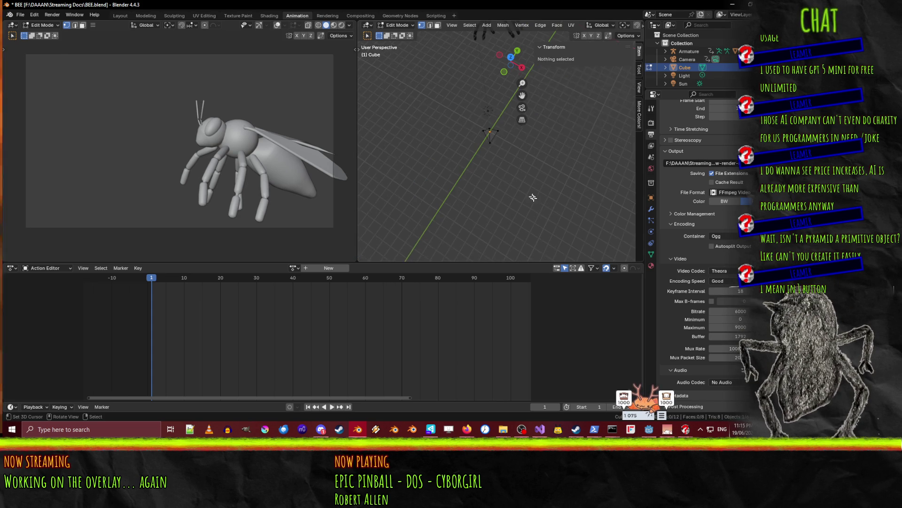
# Set the pyramid's Median X, Y and Z to 0 to centre it at the origin
pyautogui.moveTo(604, 189)
pyautogui.mouseDown(button='middle')
pyautogui.moveTo(483, 219)
pyautogui.moveTo(430, 165)
pyautogui.mouseUp(button='middle')
pyautogui.scroll(3, 415, 148)
pyautogui.press('l')
pyautogui.moveTo(451, 132); pyautogui.dragTo(496, 189, button='middle')
pyautogui.scroll(-3, 497, 189)
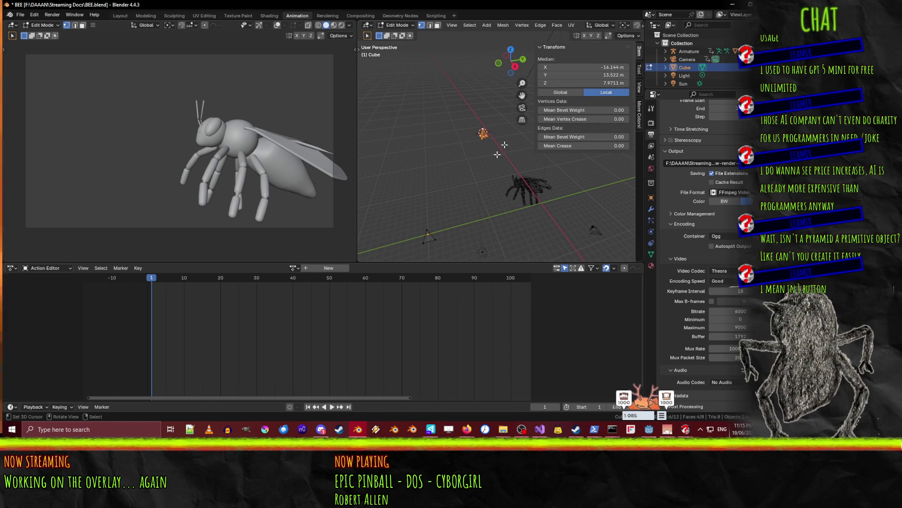
pyautogui.click(612, 66)
pyautogui.press('Tab')
pyautogui.write('0')
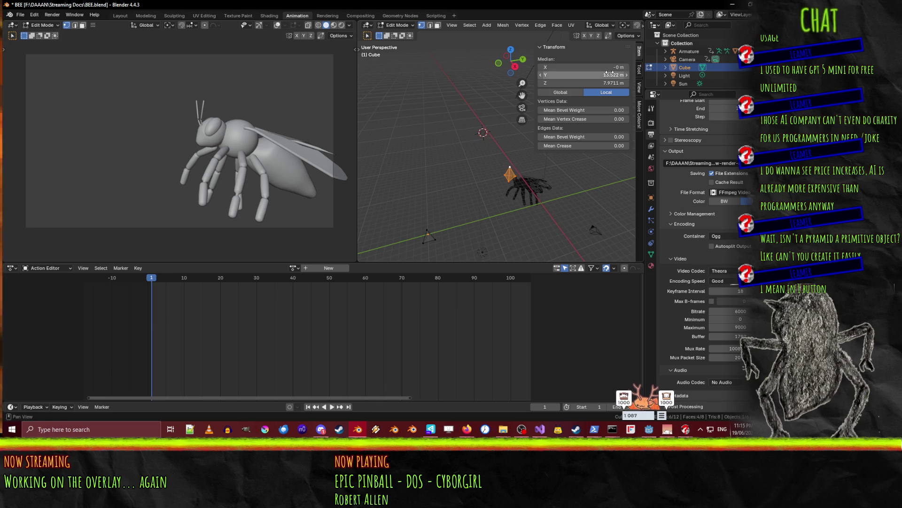
pyautogui.press('Tab')
pyautogui.write('0')
pyautogui.press('Return')
# Select the leftover old geometry and delete its vertices, leaving one pyramid
pyautogui.moveTo(447, 238)
pyautogui.mouseDown(button='middle')
pyautogui.moveTo(458, 220)
pyautogui.moveTo(442, 150)
pyautogui.mouseUp(button='middle')
pyautogui.click(443, 148)
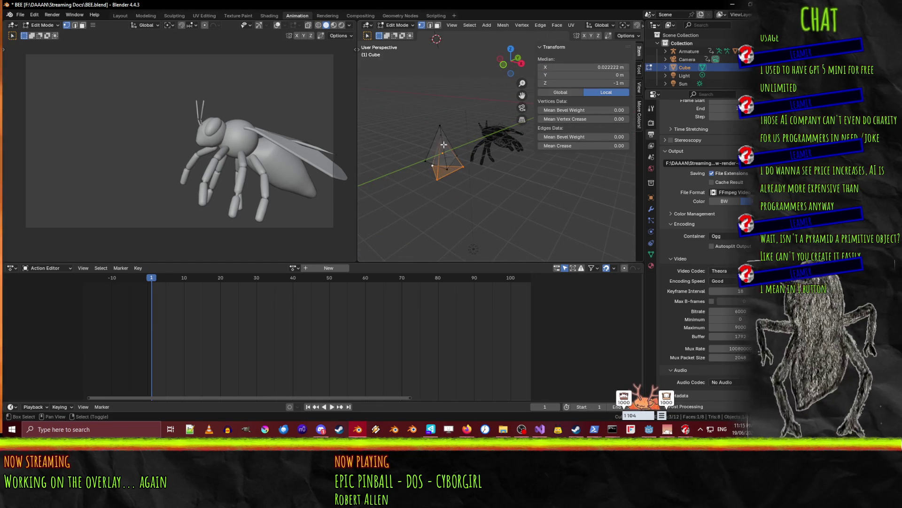
pyautogui.hotkey('ctrl', 'z')
pyautogui.rightClick(415, 150)
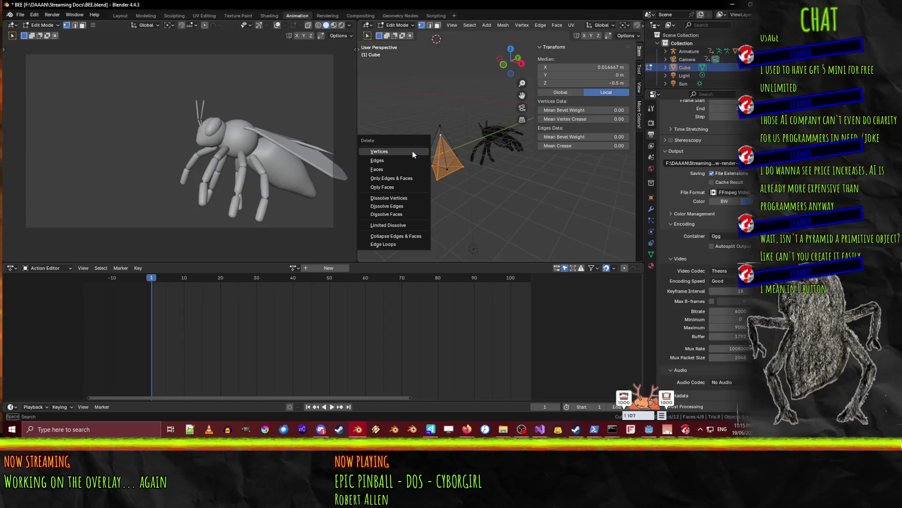
pyautogui.click(428, 181)
pyautogui.click(456, 158)
# Save BEE.blend and return to Object Mode with the 1.73 × 1.5 × 2 m pyramid
pyautogui.press('a')
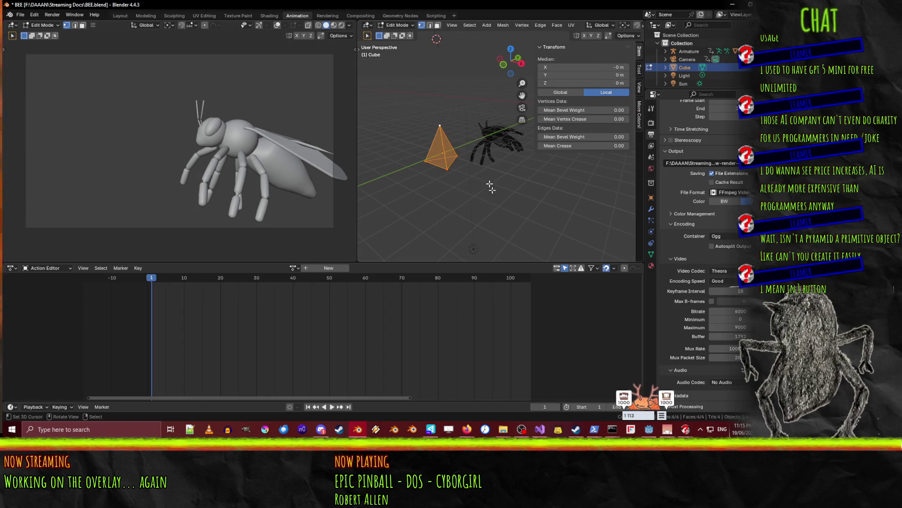
pyautogui.press('KP_1')
pyautogui.press('KP_Decimal')
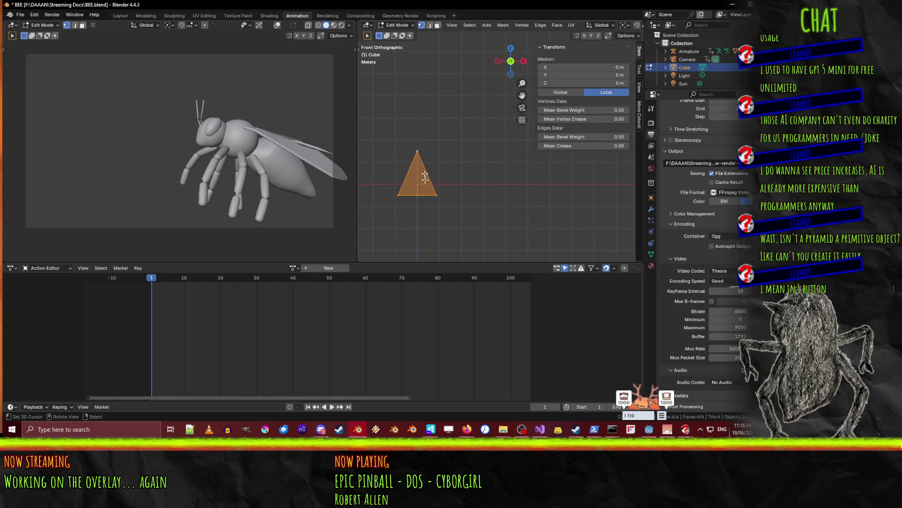
pyautogui.moveTo(463, 194); pyautogui.dragTo(486, 209, button='middle')
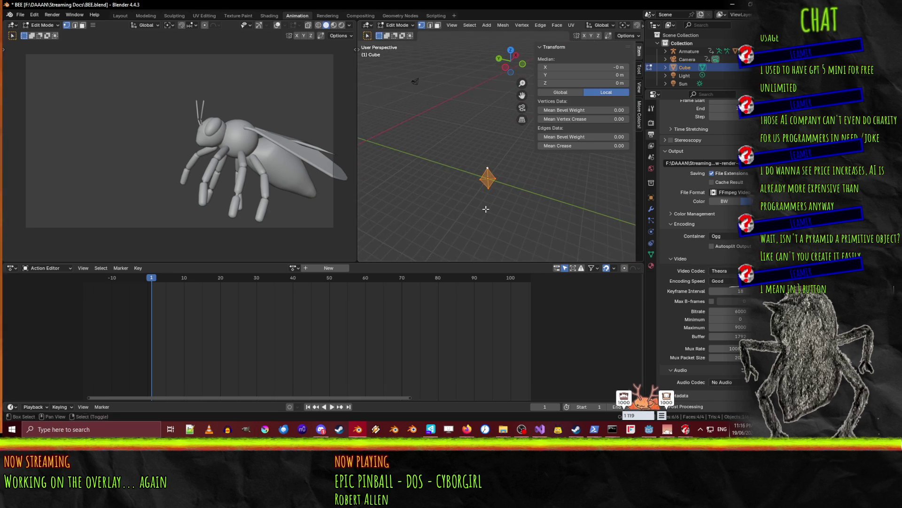
pyautogui.press('KP_7')
pyautogui.scroll(3, 486, 209)
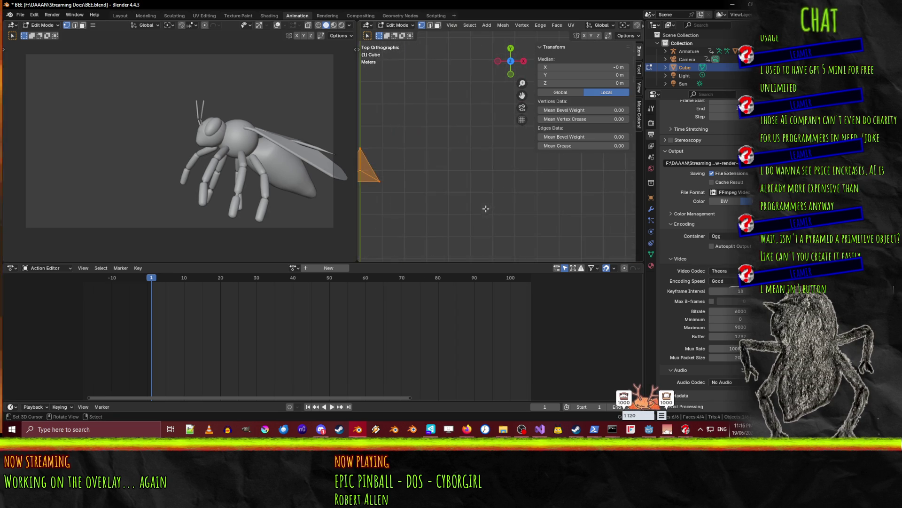
pyautogui.hotkey('ctrl', 's')
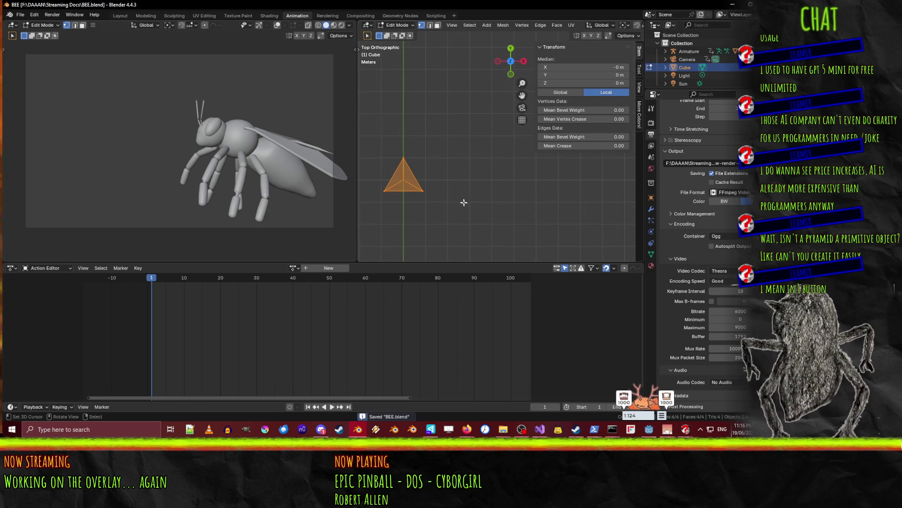
pyautogui.scroll(-2, 480, 212)
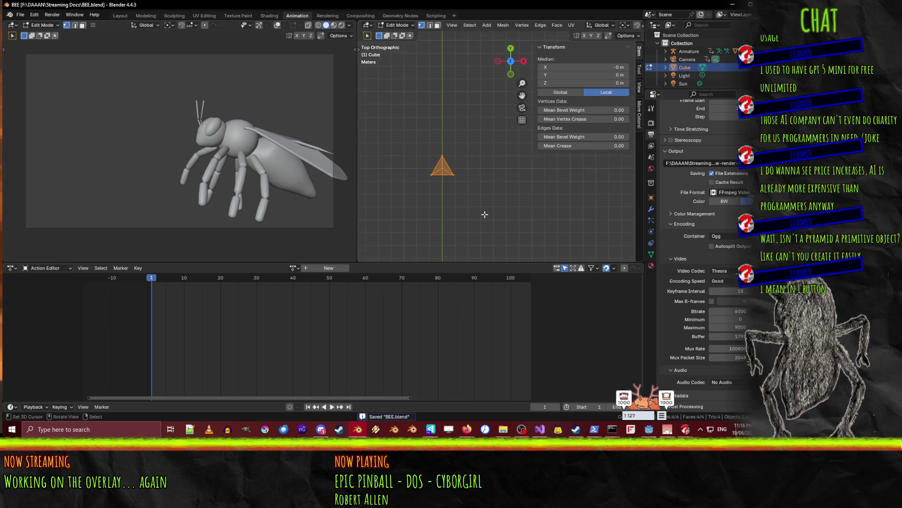
pyautogui.press('Tab')
pyautogui.scroll(-2, 483, 208)
pyautogui.keyDown('shift'); pyautogui.moveTo(474, 187); pyautogui.dragTo(453, 185, button='middle'); pyautogui.keyUp('shift')
pyautogui.click(452, 185)
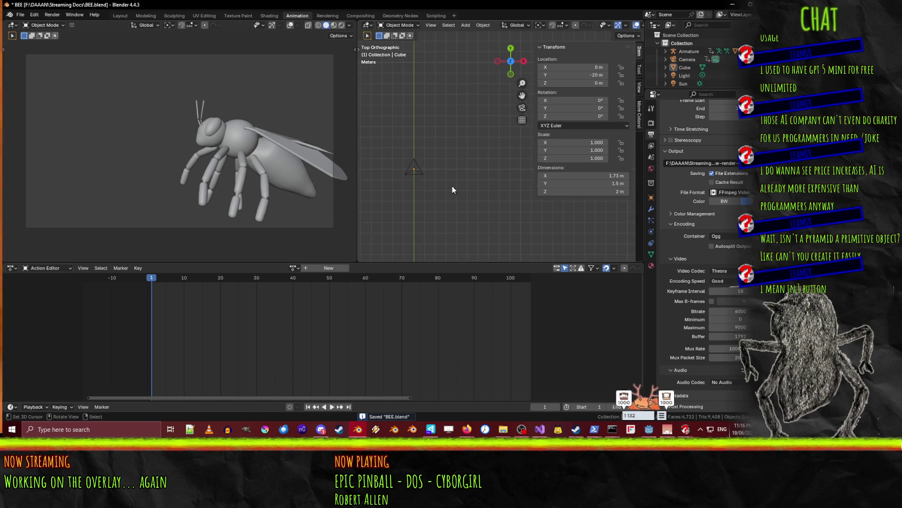
# Rename the Cube object to OneBit in the Outliner
pyautogui.press('F3')
pyautogui.doubleClick(685, 67)
pyautogui.write('OneBit')
pyautogui.press('Return')
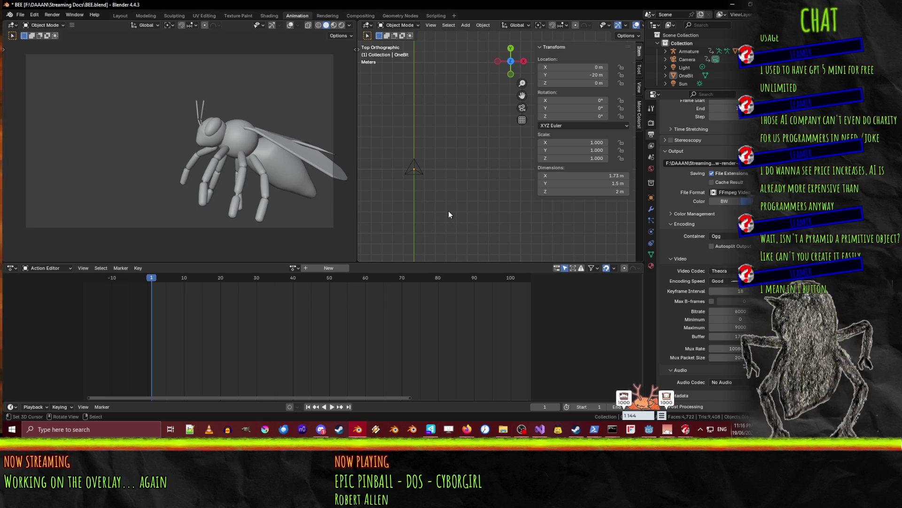
pyautogui.press('F3')
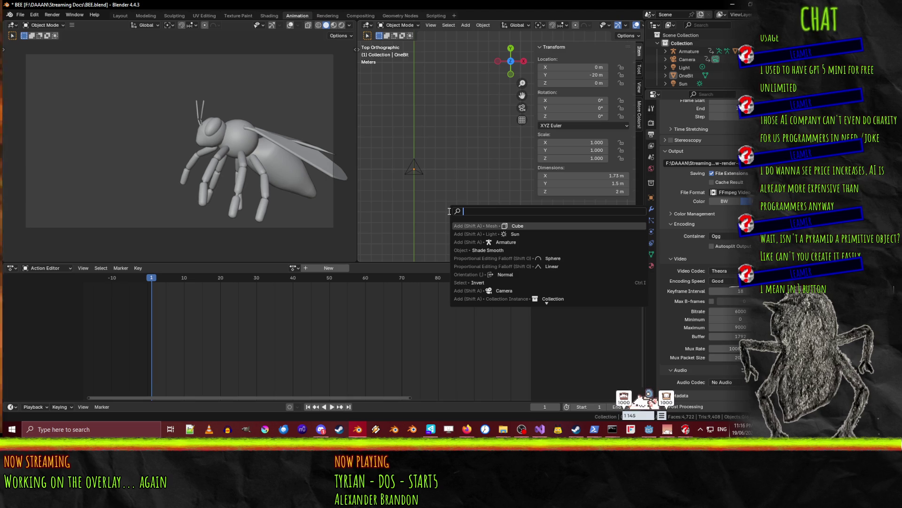
# Add a new cube and set its location X, Y and Z to 0
pyautogui.write('cube')
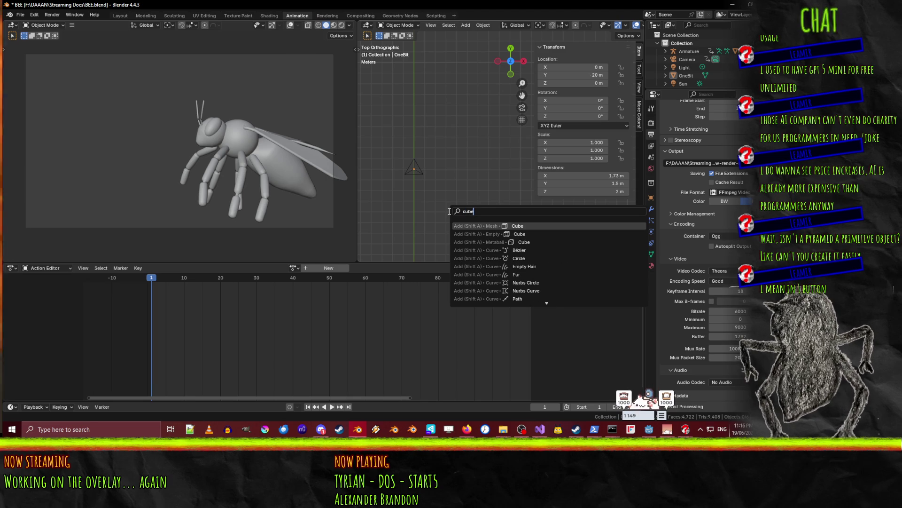
pyautogui.press('Return')
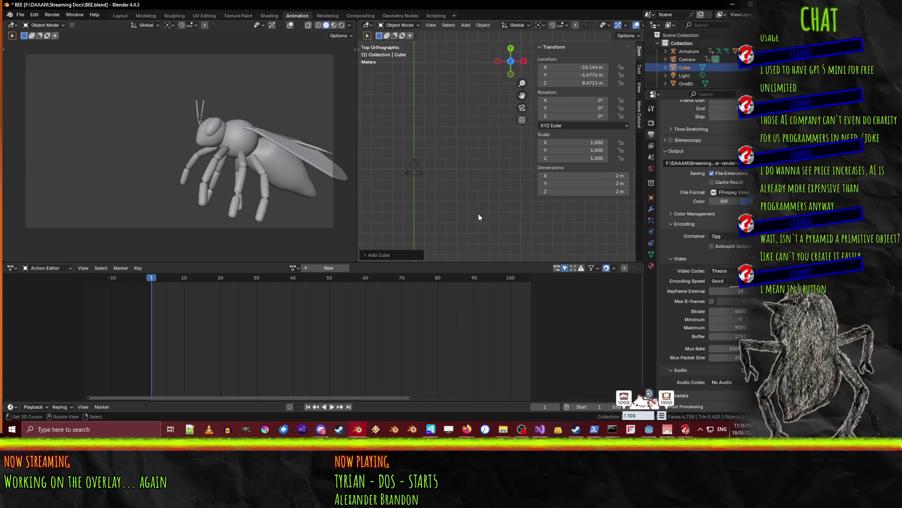
pyautogui.press('KP_Decimal')
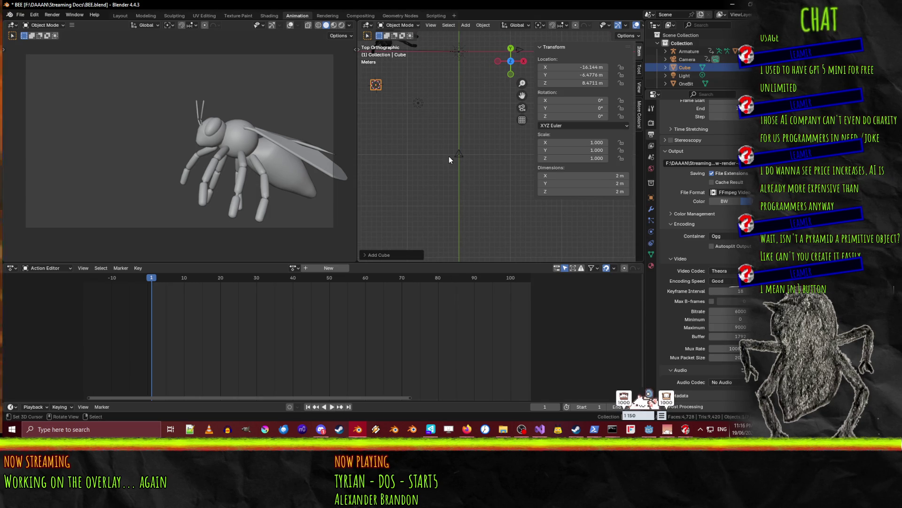
pyautogui.click(590, 67)
pyautogui.write('0')
pyautogui.press('Tab')
pyautogui.write('0')
pyautogui.press('Tab')
pyautogui.write('0')
pyautogui.press('Return')
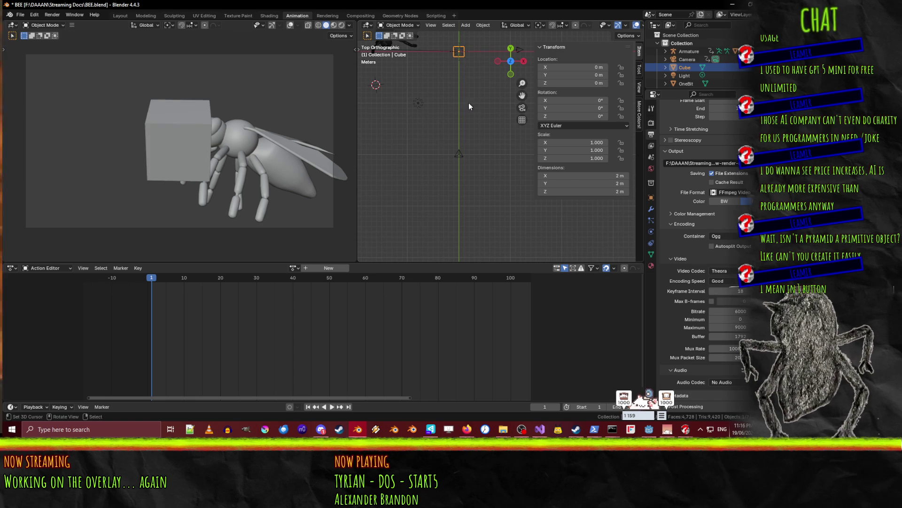
# Move the cube to Y −20 m and rename it TenBits
pyautogui.press('g')
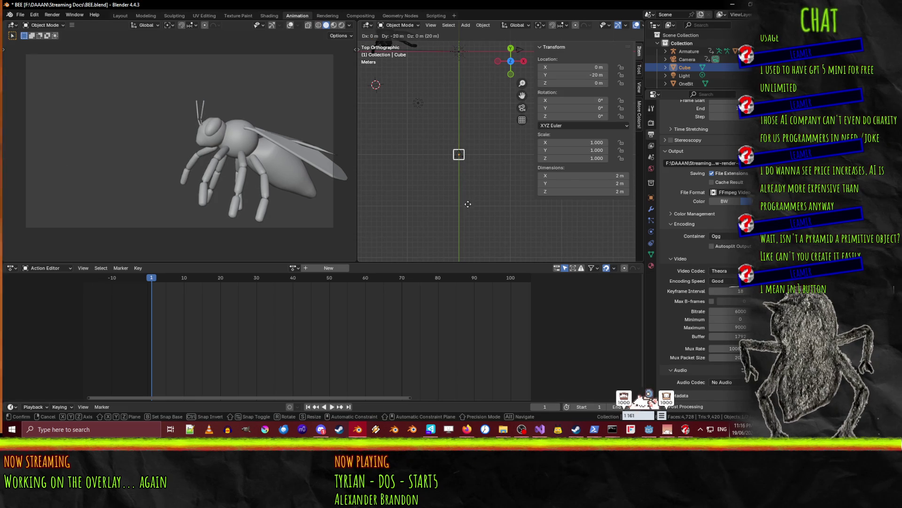
pyautogui.click(468, 203)
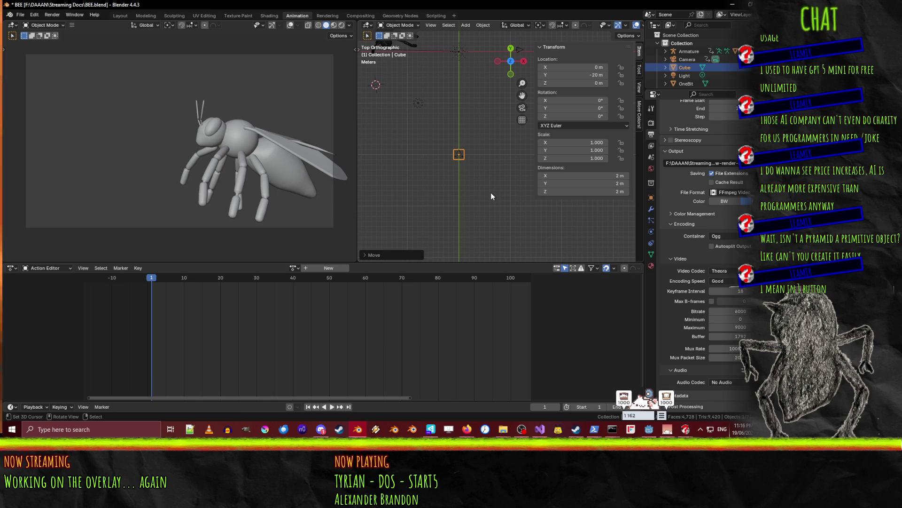
pyautogui.moveTo(491, 192); pyautogui.dragTo(463, 245, button='middle')
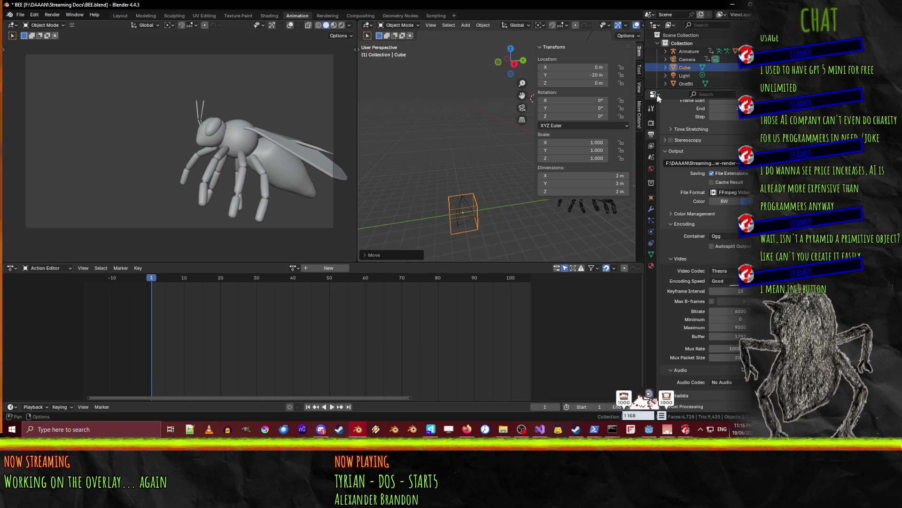
pyautogui.doubleClick(689, 67)
pyautogui.scroll(-1, 688, 68)
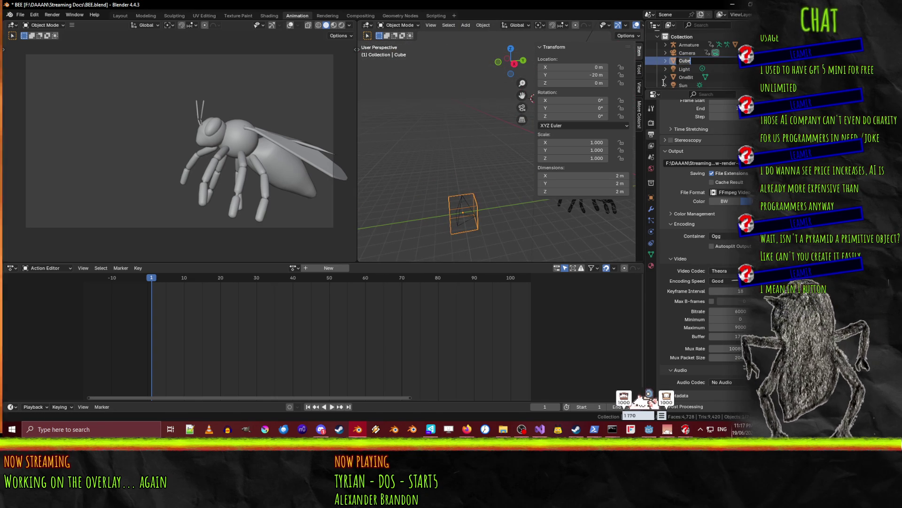
pyautogui.write('TenBits')
pyautogui.press('Return')
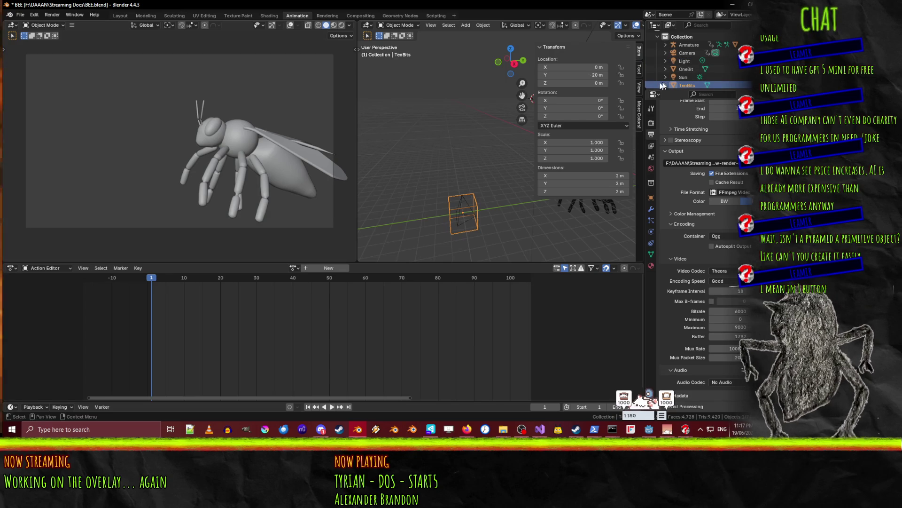
# Pull up and enlarge the Twitch Bits icon guide image for reference
pyautogui.moveTo(467, 429)
pyautogui.moveTo(419, 389)
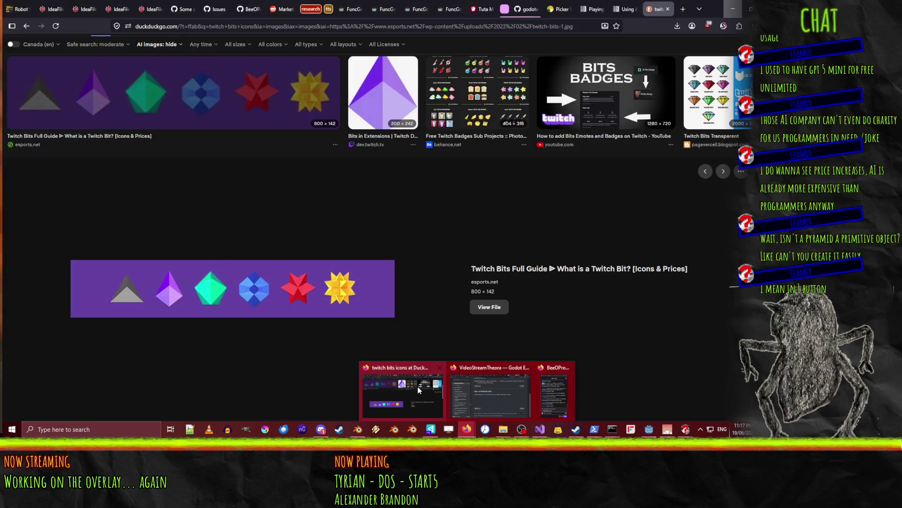
pyautogui.click(416, 386)
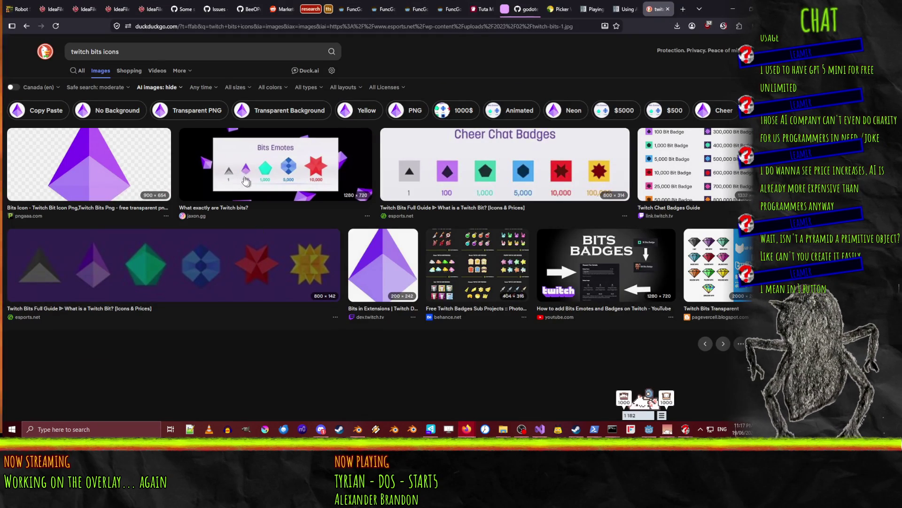
pyautogui.click(241, 277)
pyautogui.hotkey('alt', 'Tab')
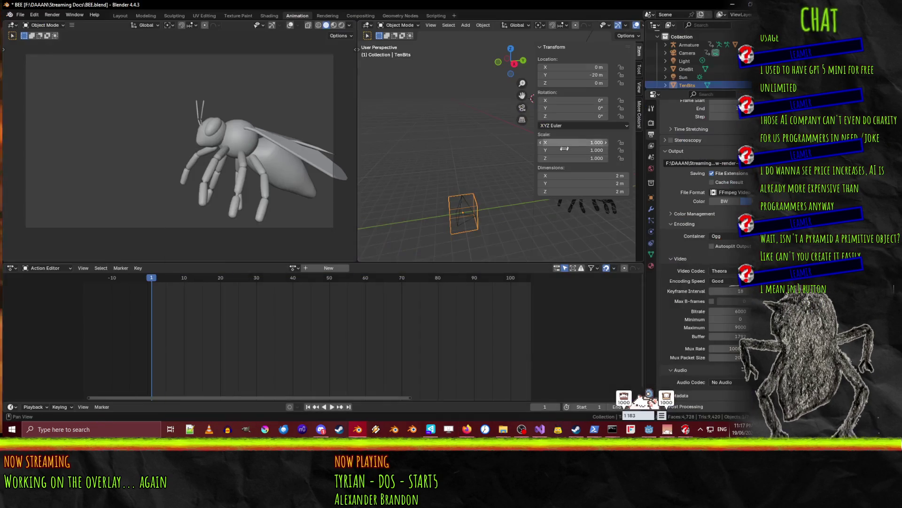
# Rename TenBits to Bits100 and OneBit to Bits1 in the Outliner
pyautogui.doubleClick(688, 86)
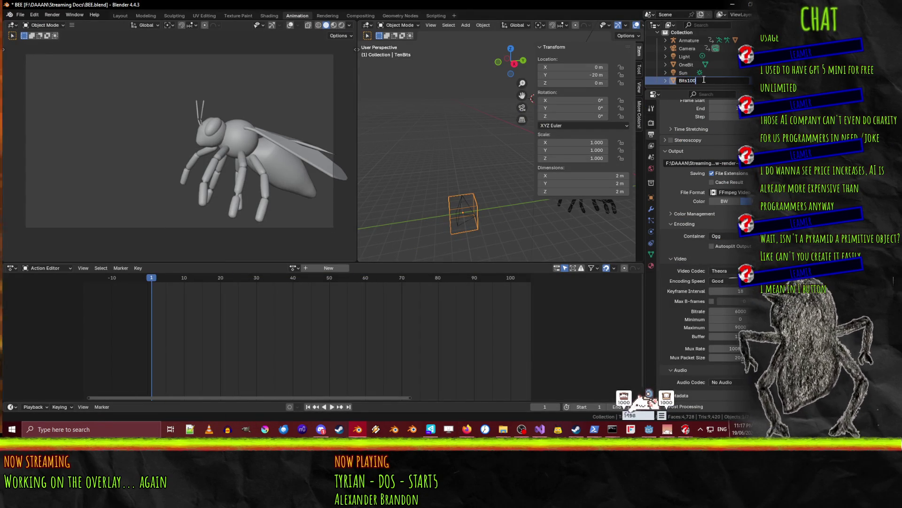
pyautogui.press('Return')
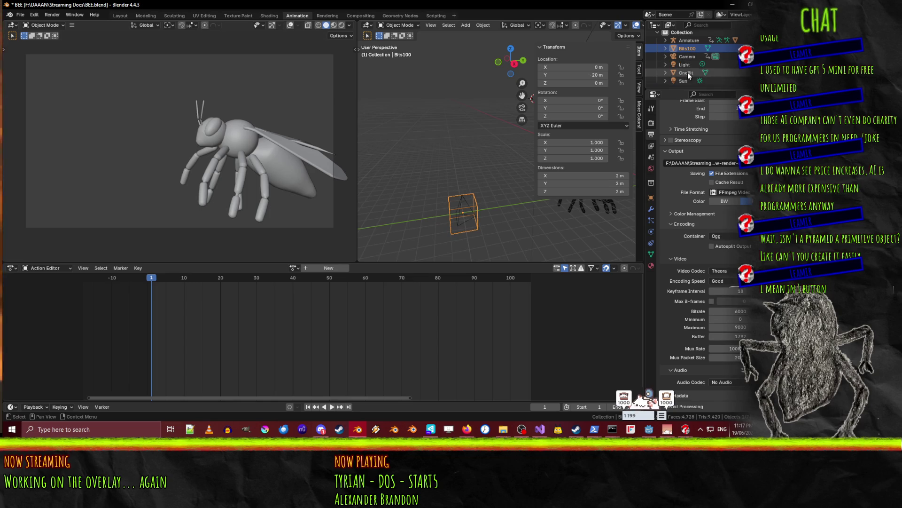
pyautogui.doubleClick(687, 72)
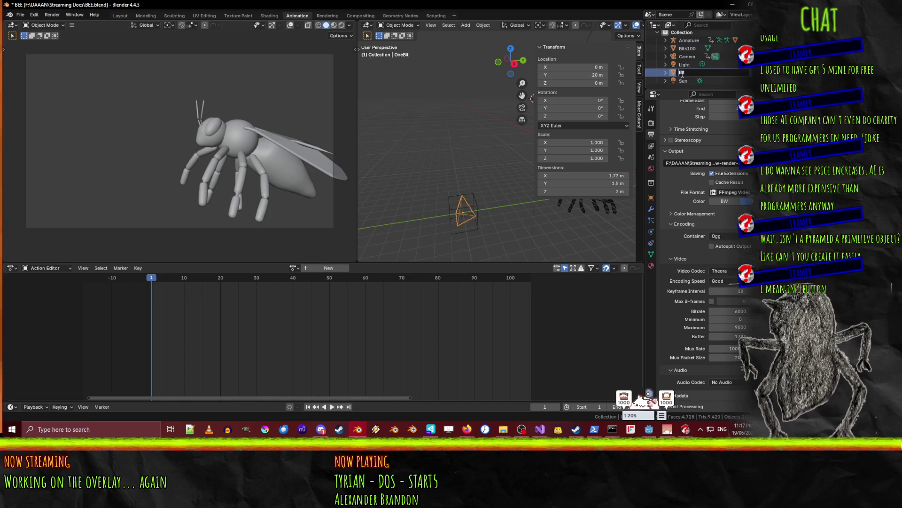
pyautogui.write('s1')
pyautogui.press('Return')
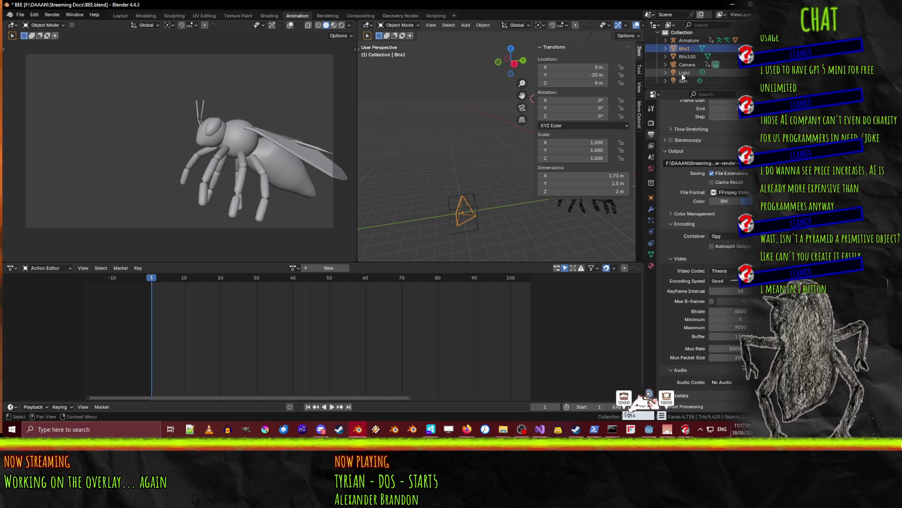
# Save BEE.blend, switch to right side view, and browse the Action Editor's actions
pyautogui.scroll(-2, 404, 188)
pyautogui.moveTo(446, 186)
pyautogui.mouseDown(button='middle')
pyautogui.moveTo(444, 174)
pyautogui.moveTo(452, 191)
pyautogui.moveTo(428, 205)
pyautogui.moveTo(457, 208)
pyautogui.mouseUp(button='middle')
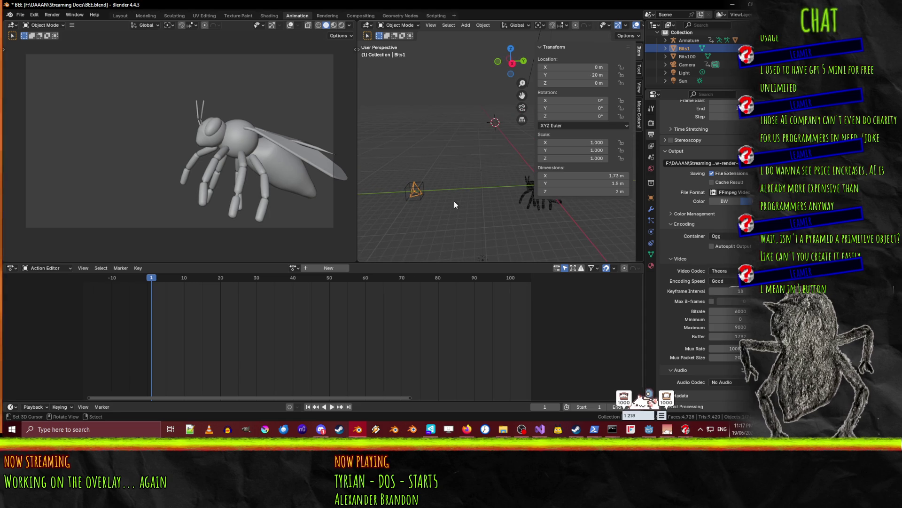
pyautogui.hotkey('ctrl', 's')
pyautogui.press('KP_3')
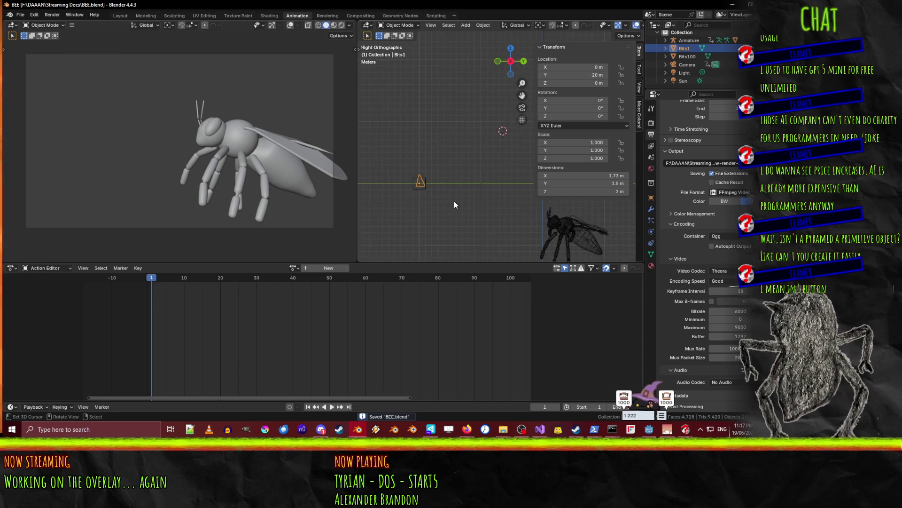
pyautogui.scroll(-1, 445, 225)
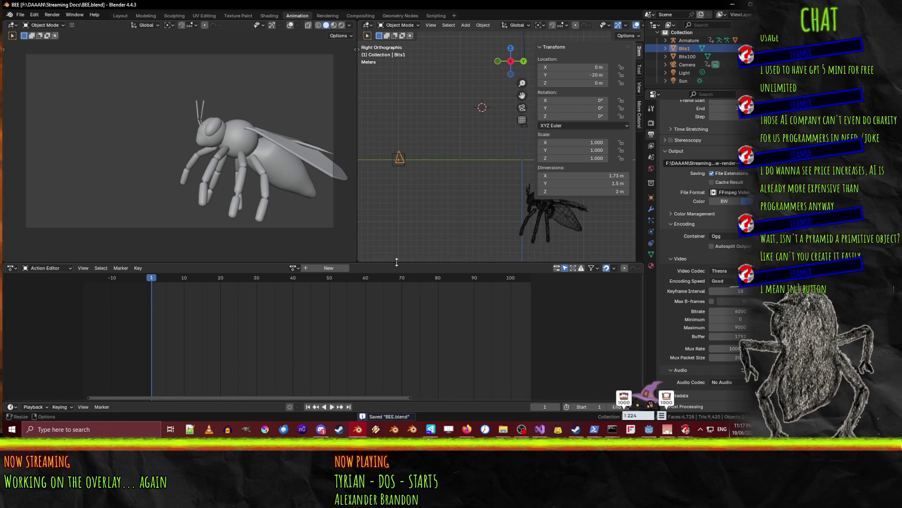
pyautogui.scroll(-2, 464, 224)
pyautogui.click(293, 268)
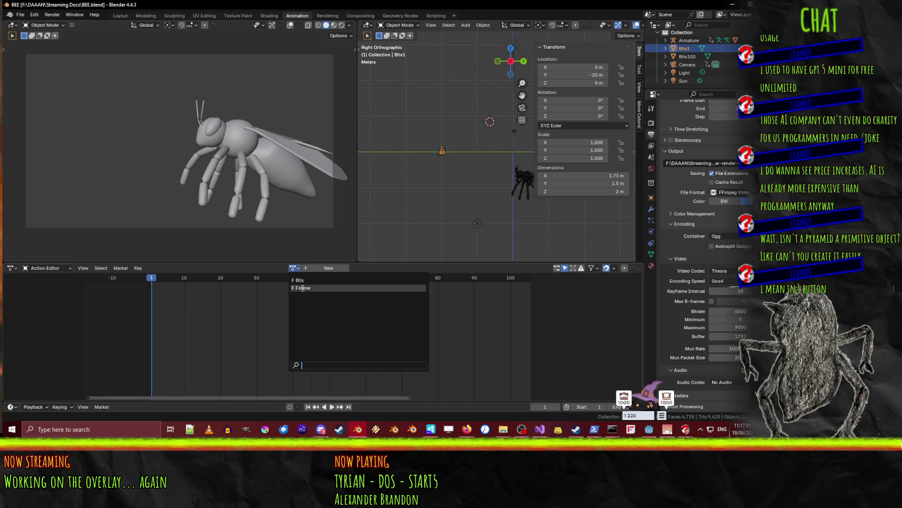
# Assign the F Bits action and pan the side view to recentre the bee
pyautogui.click(306, 280)
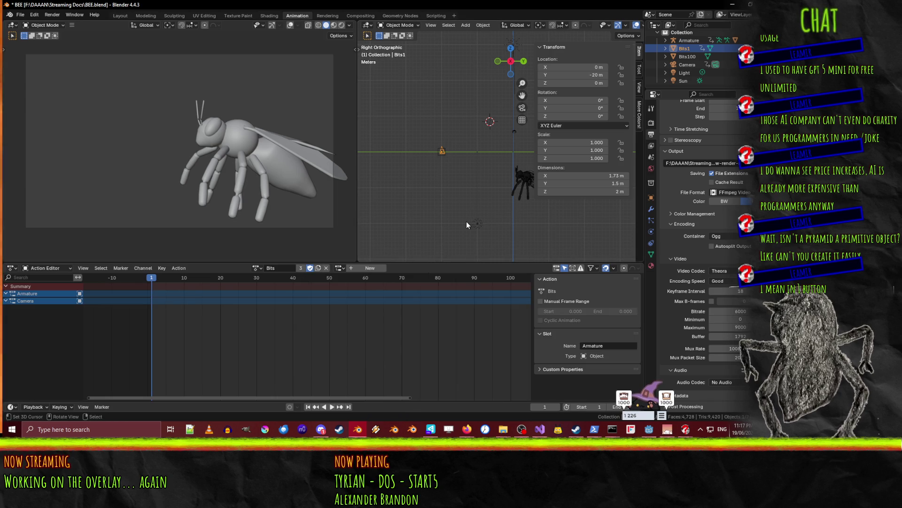
pyautogui.press('g')
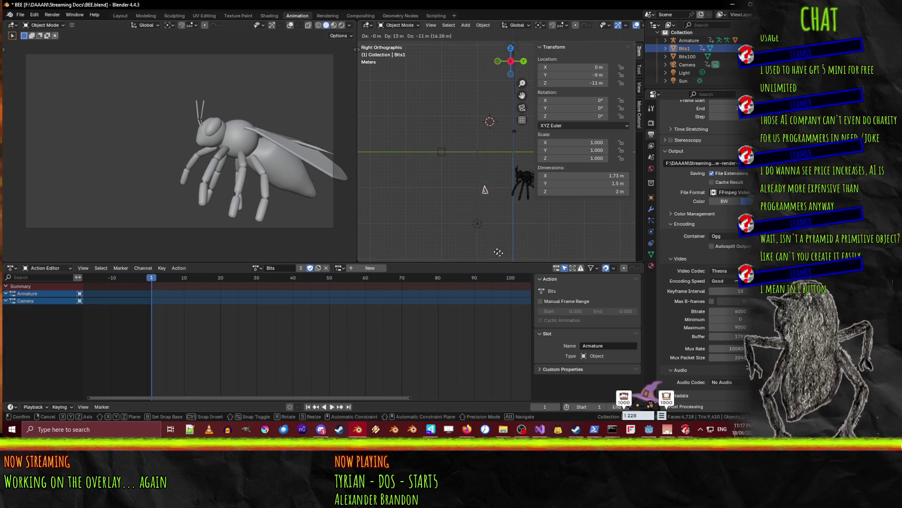
pyautogui.press('Escape')
pyautogui.moveTo(480, 238)
pyautogui.keyDown('shift'); pyautogui.mouseDown(button='middle')
pyautogui.moveTo(458, 227)
pyautogui.moveTo(398, 229)
pyautogui.mouseUp(button='middle'); pyautogui.keyUp('shift')
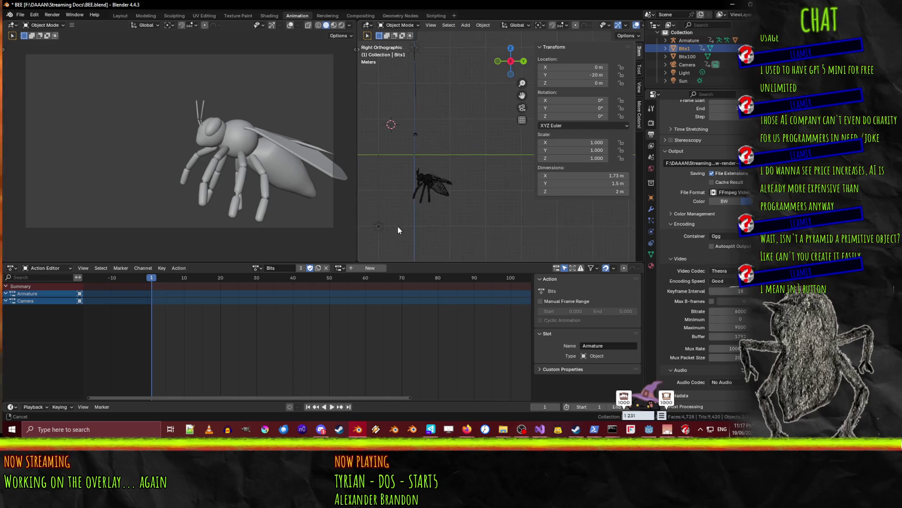
pyautogui.keyDown('shift'); pyautogui.moveTo(380, 196); pyautogui.dragTo(413, 205, button='middle'); pyautogui.keyUp('shift')
# Start moving Bits1 toward the bee from the top orthographic view
pyautogui.press('g')
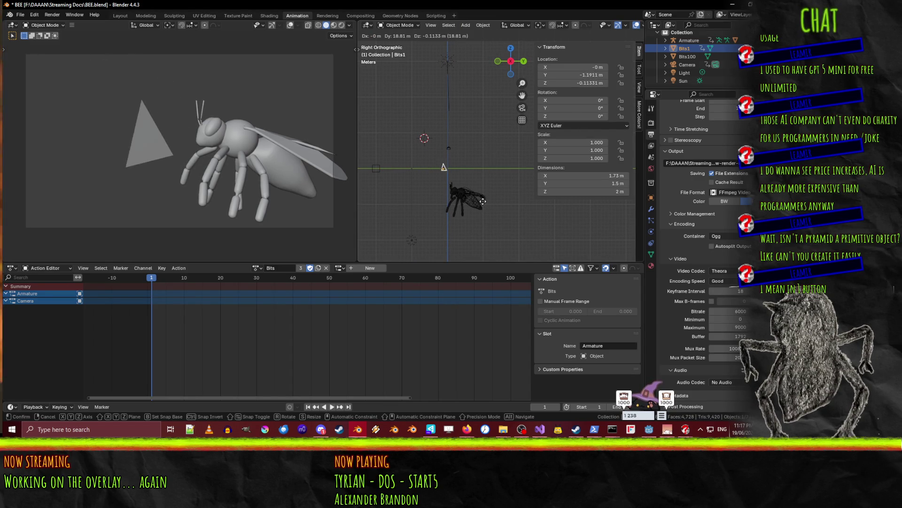
pyautogui.rightClick(480, 206)
pyautogui.press('KP_7')
pyautogui.moveTo(480, 210)
pyautogui.keyDown('shift'); pyautogui.mouseDown(button='middle')
pyautogui.moveTo(504, 209)
pyautogui.moveTo(456, 185)
pyautogui.mouseUp(button='middle'); pyautogui.keyUp('shift')
pyautogui.press('g')
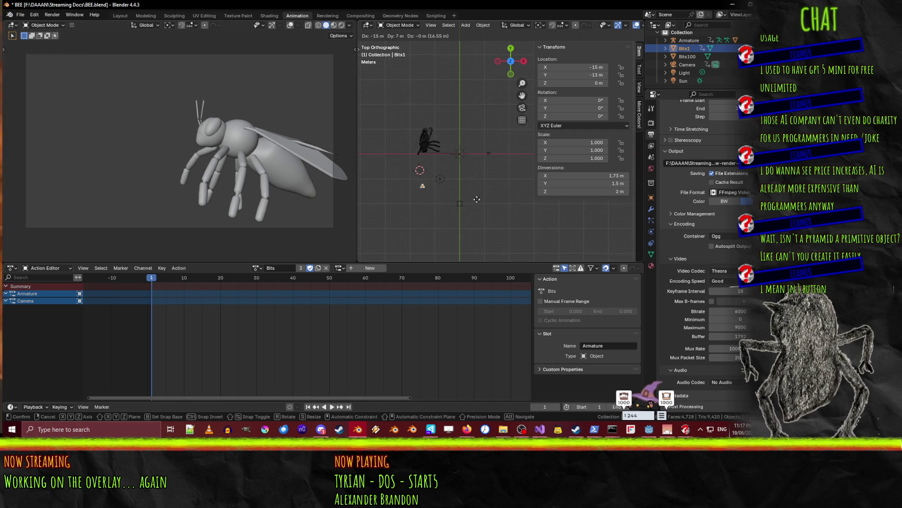
# Place Bits1 beside the bee and lower it to Z −7 m
pyautogui.click(476, 192)
pyautogui.press('g')
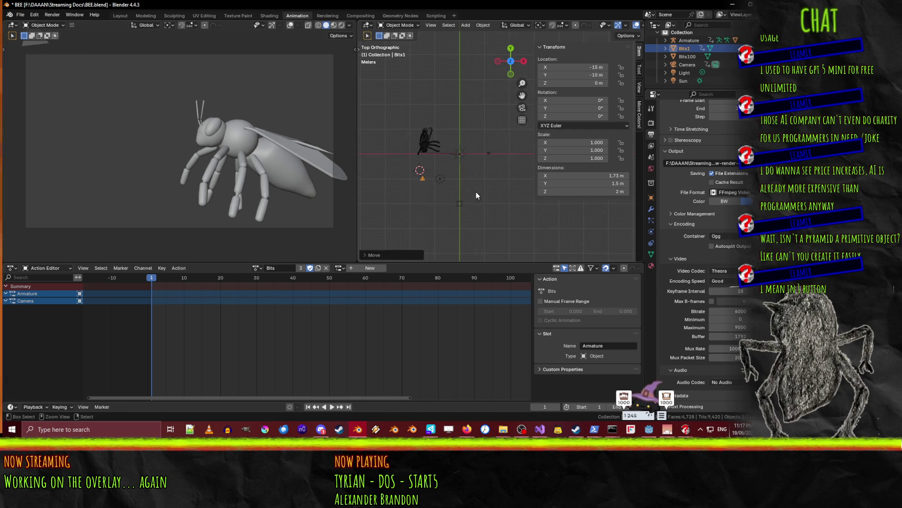
pyautogui.press('z')
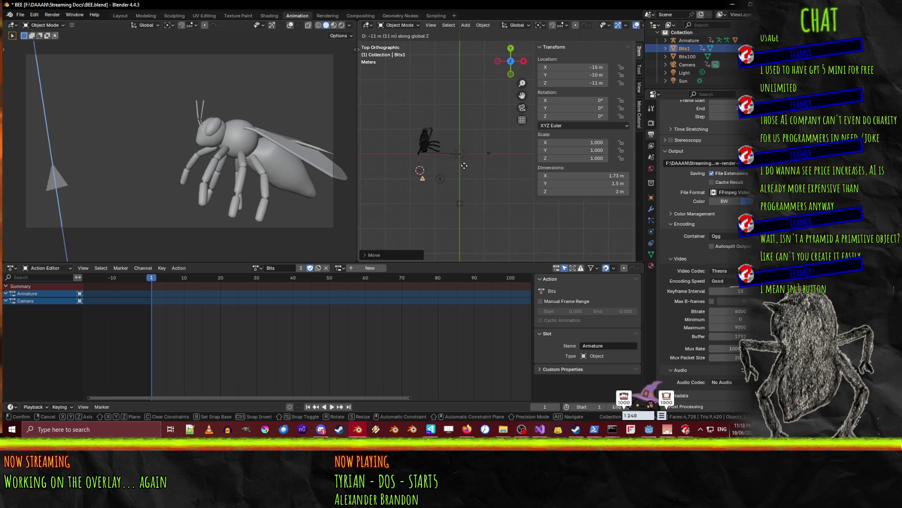
pyautogui.click(469, 170)
pyautogui.press('g')
pyautogui.press('x')
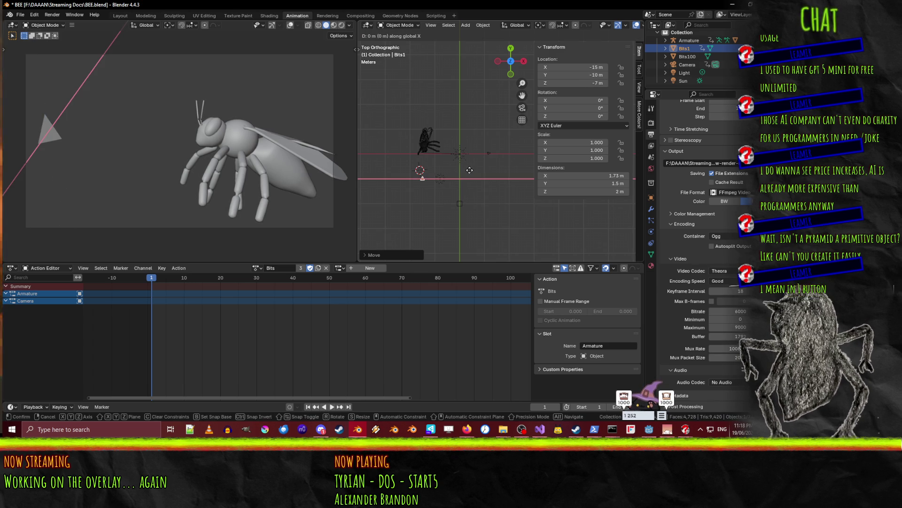
pyautogui.press('Escape')
# Rotate Bits1 about 20° around the Z axis
pyautogui.press('r')
pyautogui.press('x')
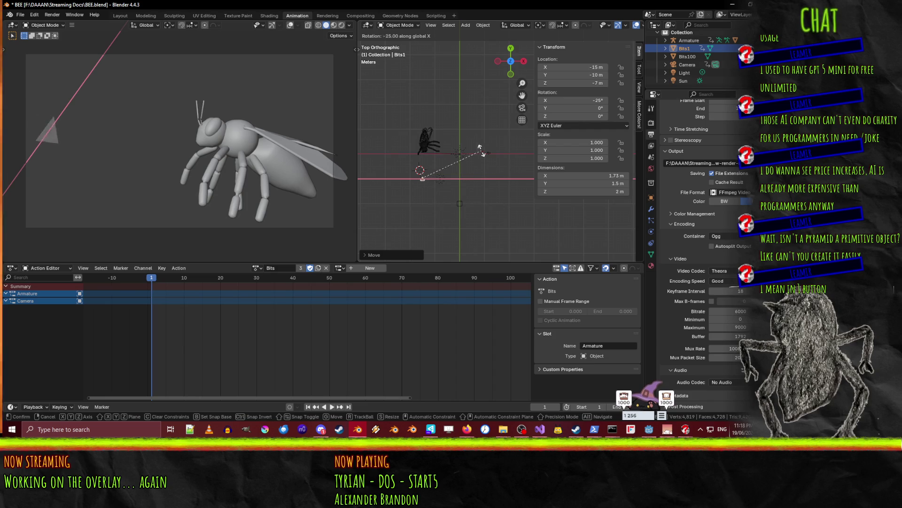
pyautogui.moveTo(435, 145)
pyautogui.press('z')
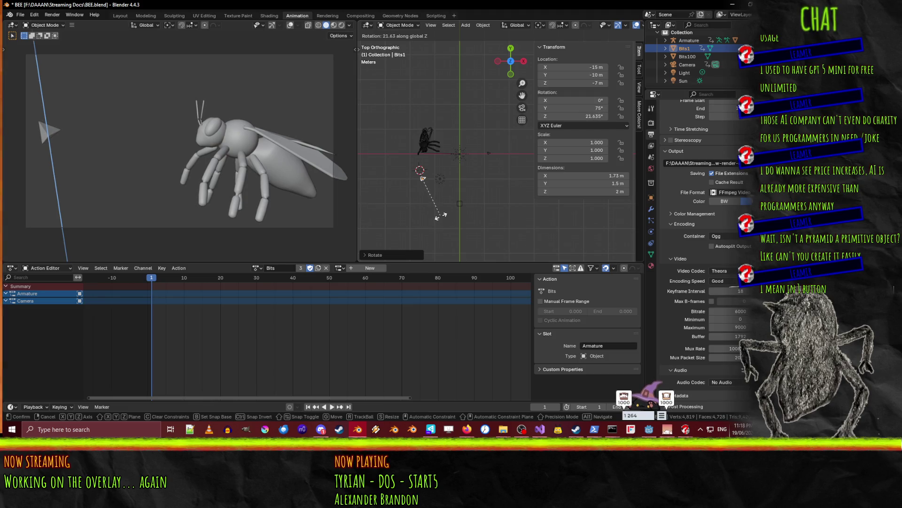
pyautogui.click(440, 215)
# Shift Bits1 along Y to −14.895 m and insert a LocRotScale keyframe at frame 1
pyautogui.press('g')
pyautogui.press('x')
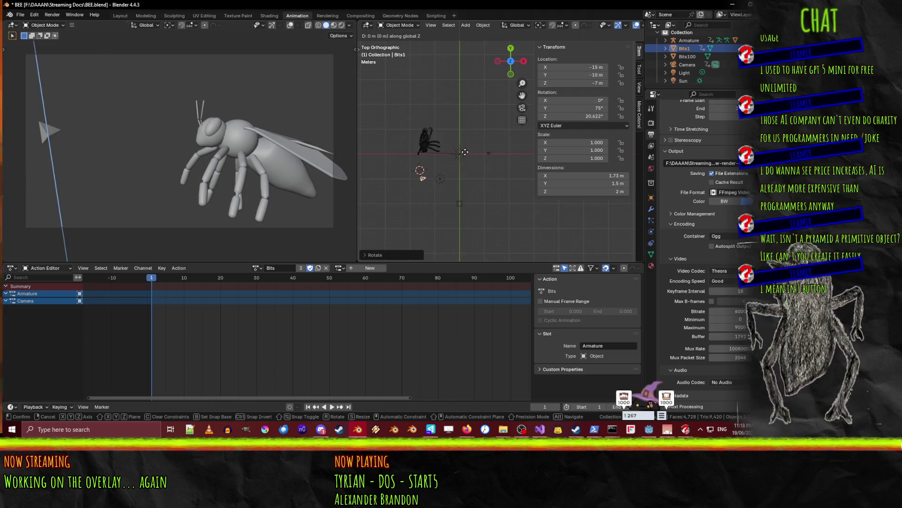
pyautogui.press('y')
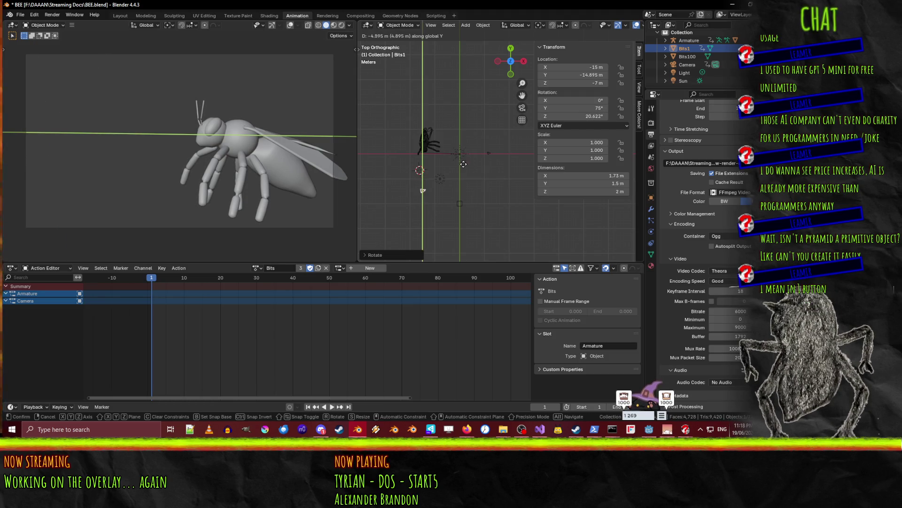
pyautogui.click(463, 190)
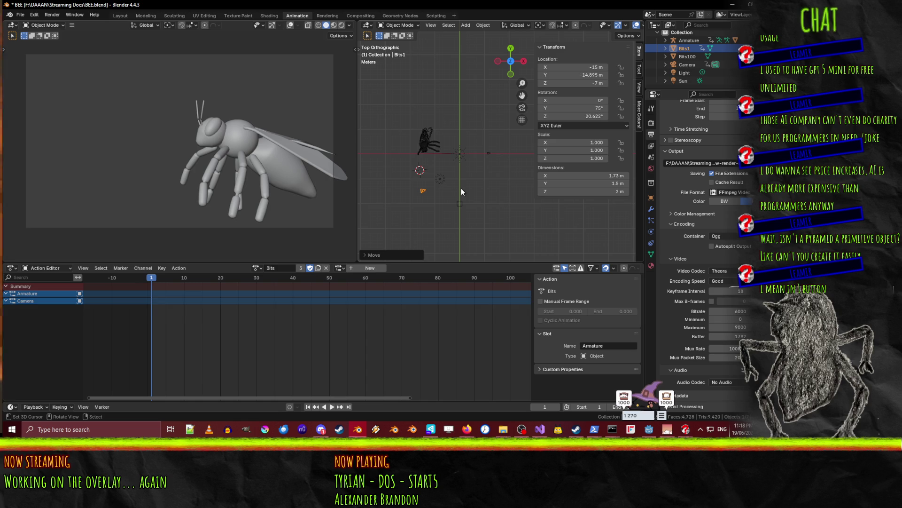
pyautogui.press('i')
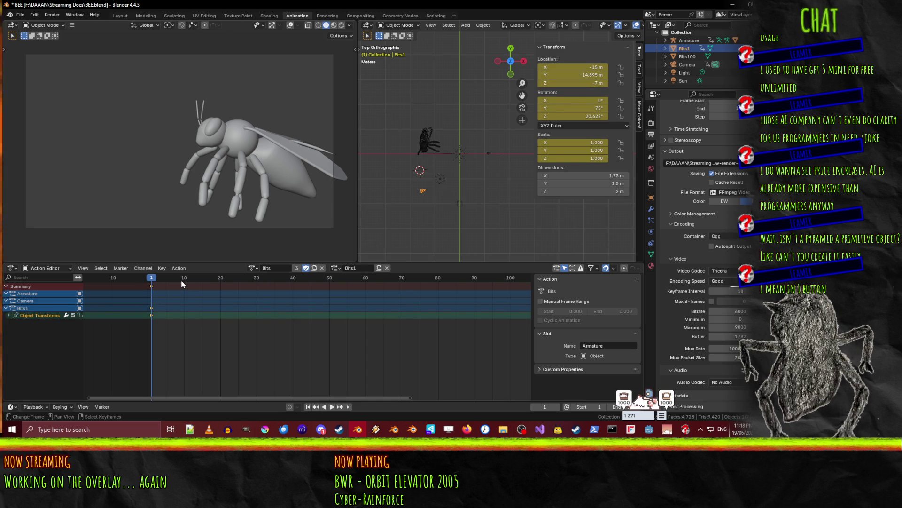
# At frame 12, move Bits1 to X −13.368 m, Y 0.442 m, Z −6.574 m against the bee's head
pyautogui.moveTo(182, 281); pyautogui.dragTo(193, 281)
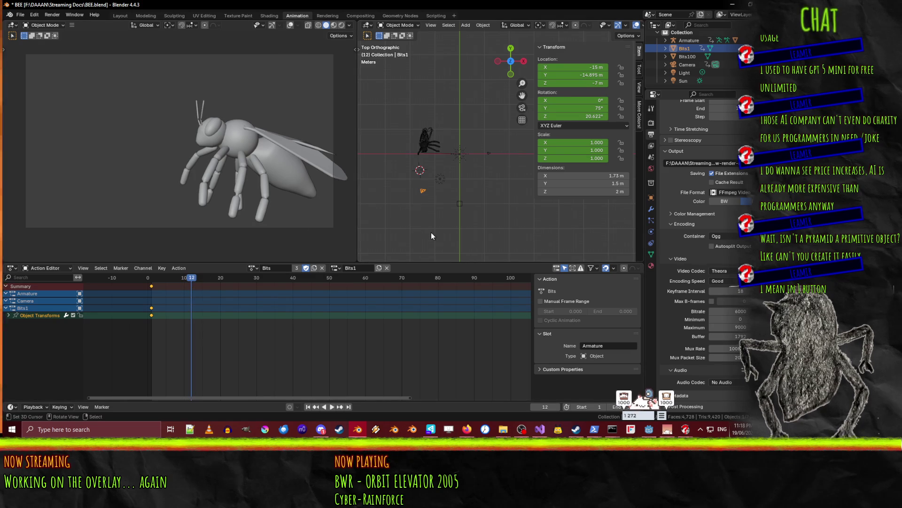
pyautogui.press('g')
pyautogui.press('y')
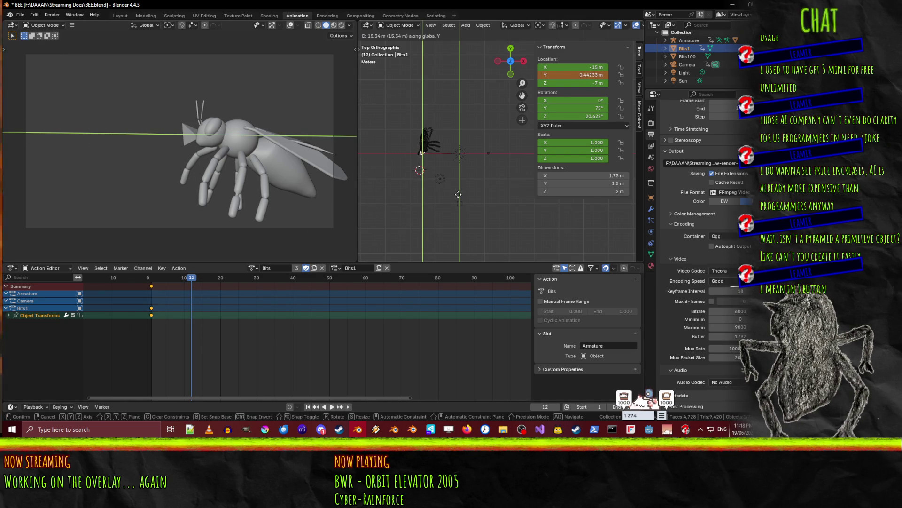
pyautogui.click(458, 194)
pyautogui.press('g')
pyautogui.press('x')
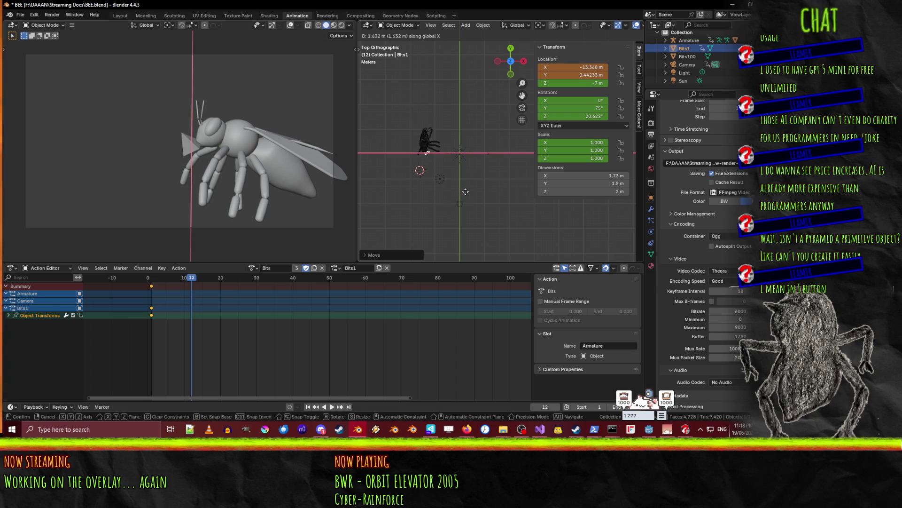
pyautogui.click(467, 195)
pyautogui.press('g')
pyautogui.press('z')
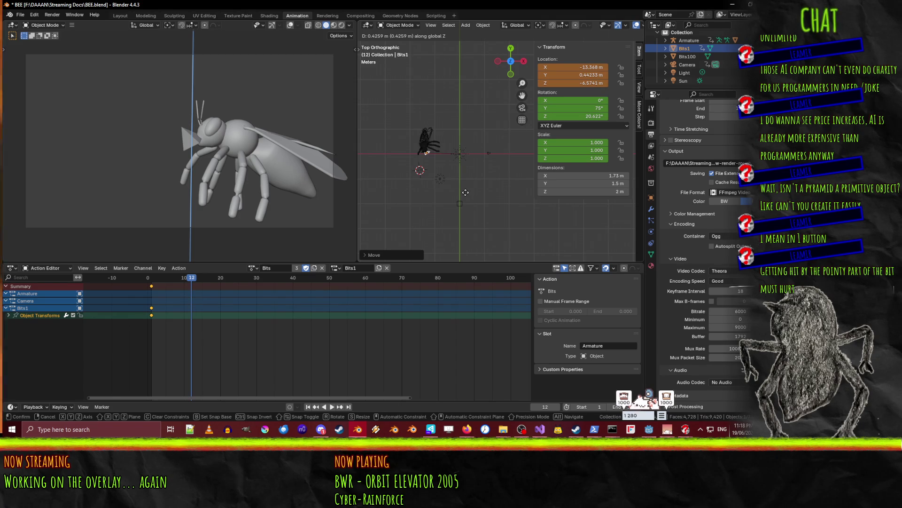
pyautogui.click(466, 193)
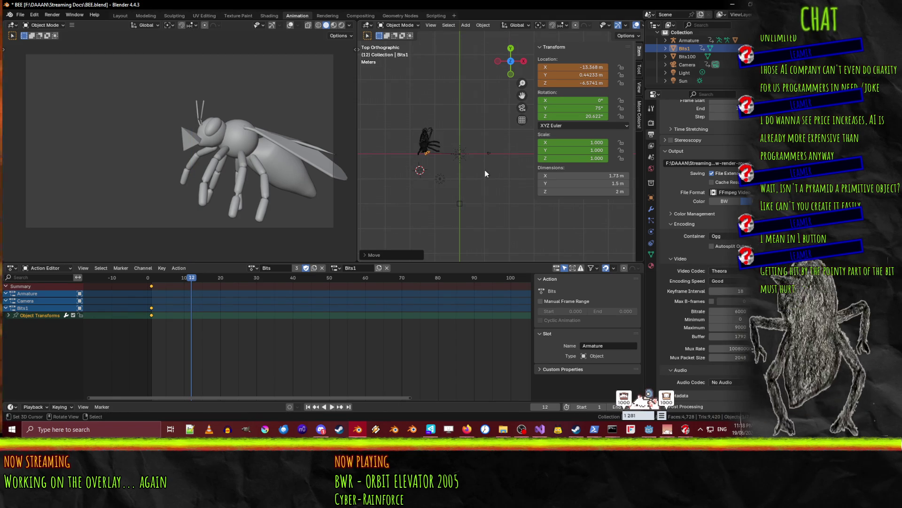
# Tilt Bits1 around X and Z to rotation −61.222°, 43.206°, −68.862°
pyautogui.press('r')
pyautogui.press('x')
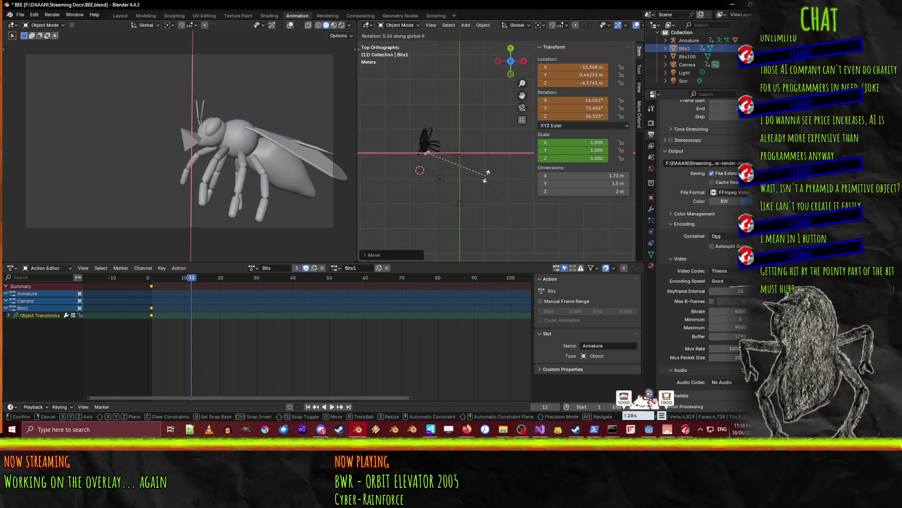
pyautogui.click(523, 149)
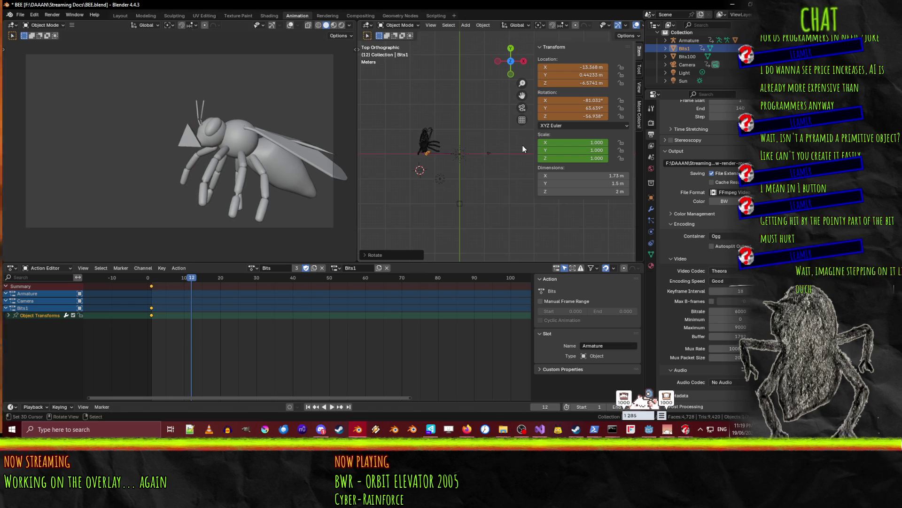
pyautogui.press('r')
pyautogui.press('z')
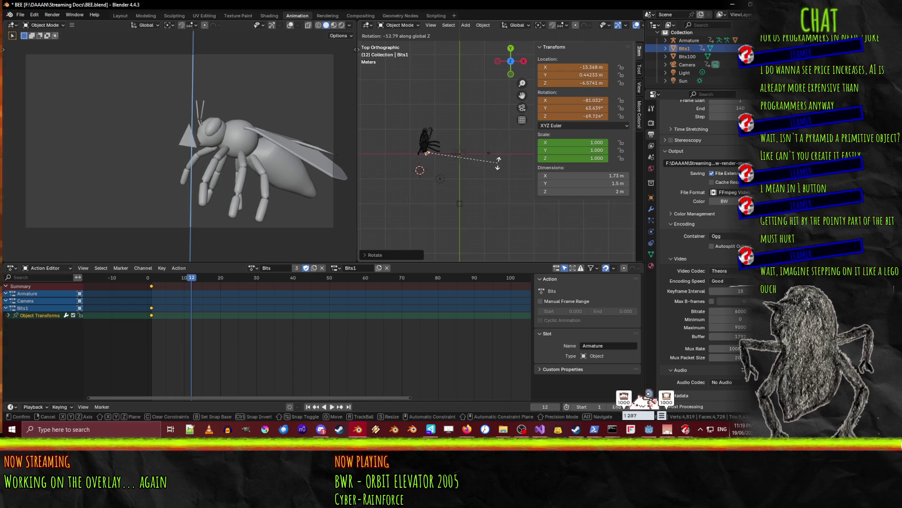
pyautogui.press('z')
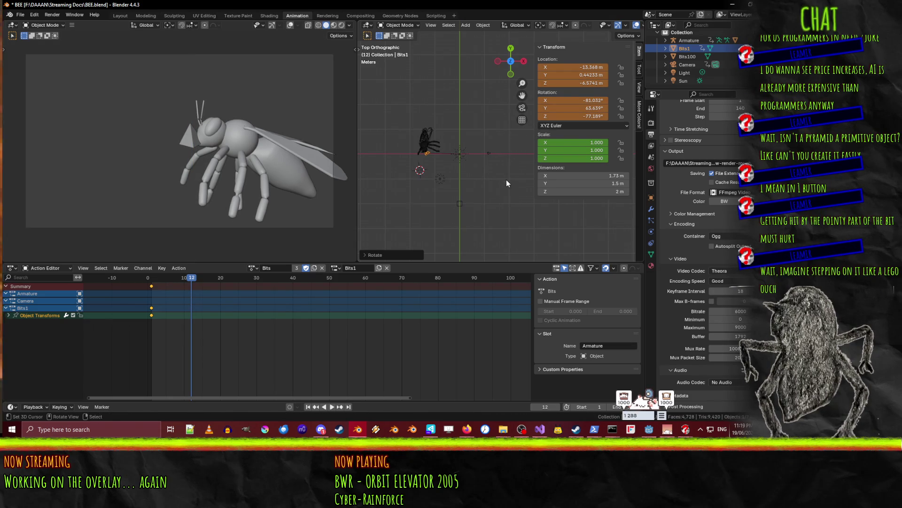
pyautogui.press('z')
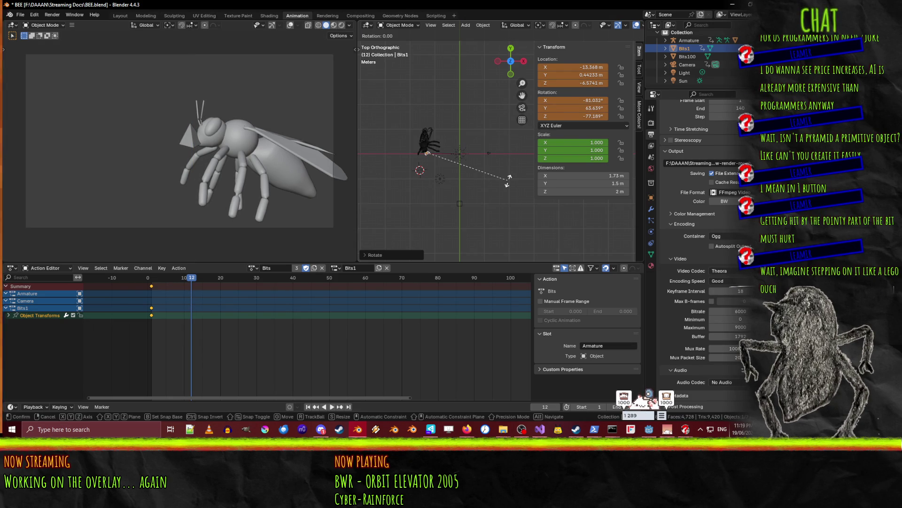
pyautogui.press('y')
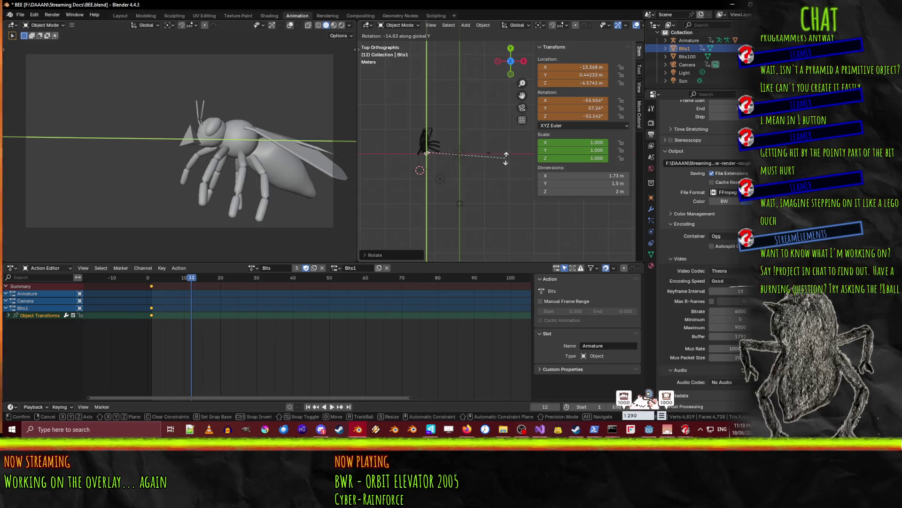
pyautogui.press('y')
pyautogui.press('y')
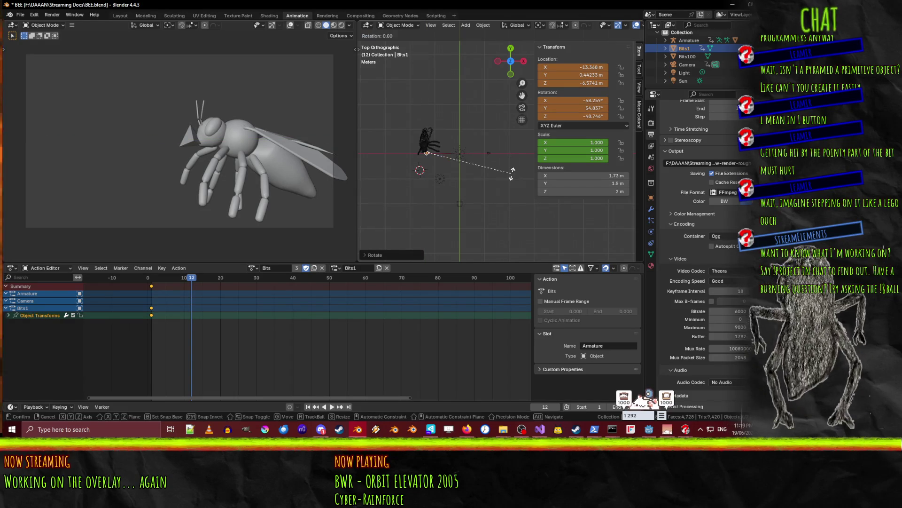
pyautogui.press('x')
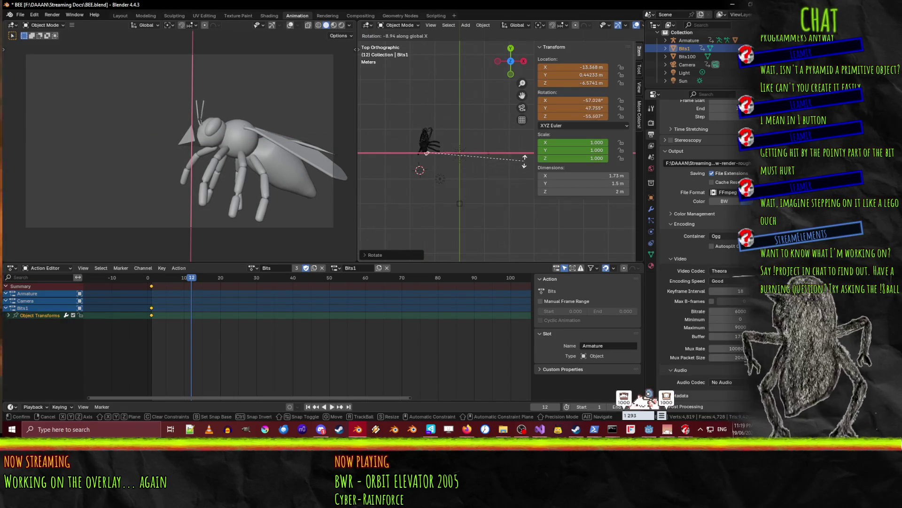
pyautogui.click(535, 151)
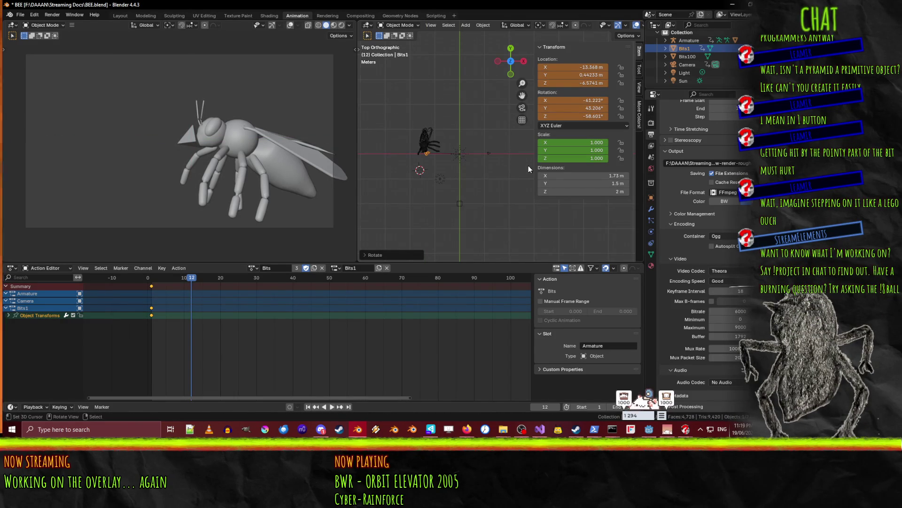
pyautogui.press('r')
pyautogui.press('z')
pyautogui.click(502, 179)
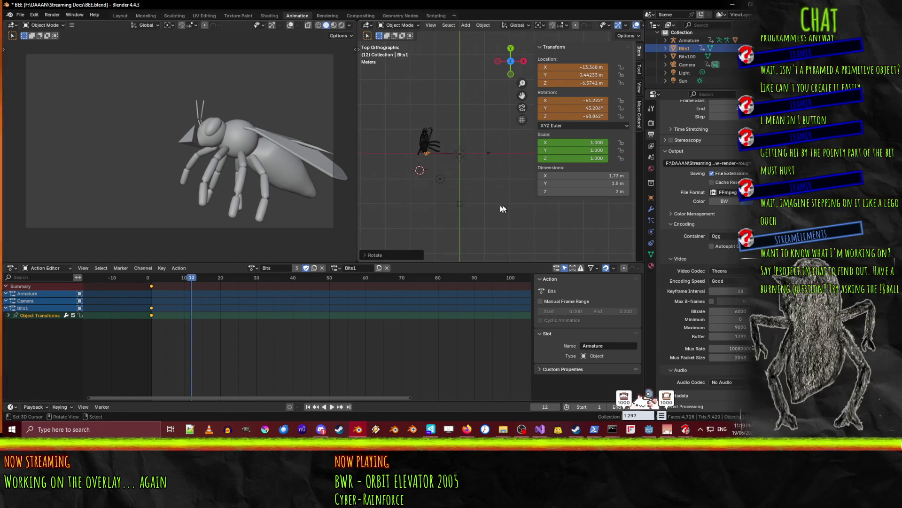
# Keyframe Bits1's hitting pose at frame 12 and scrub back to preview the hit
pyautogui.press('i')
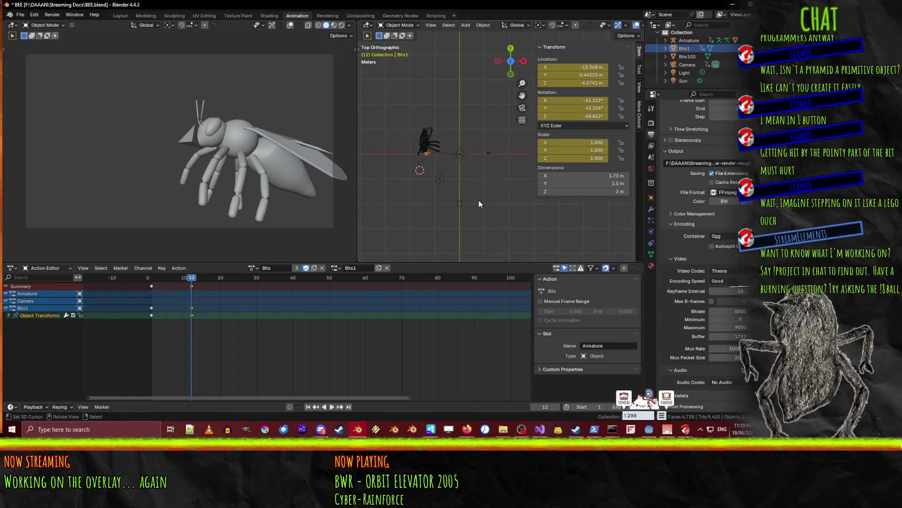
pyautogui.moveTo(196, 278)
pyautogui.mouseDown()
pyautogui.moveTo(144, 284)
pyautogui.moveTo(192, 284)
pyautogui.mouseUp()
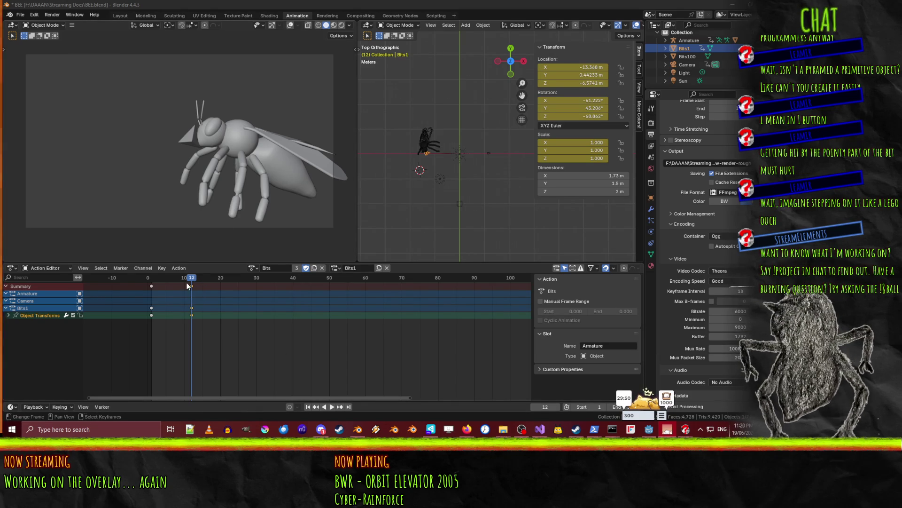
pyautogui.scroll(5, 230, 147)
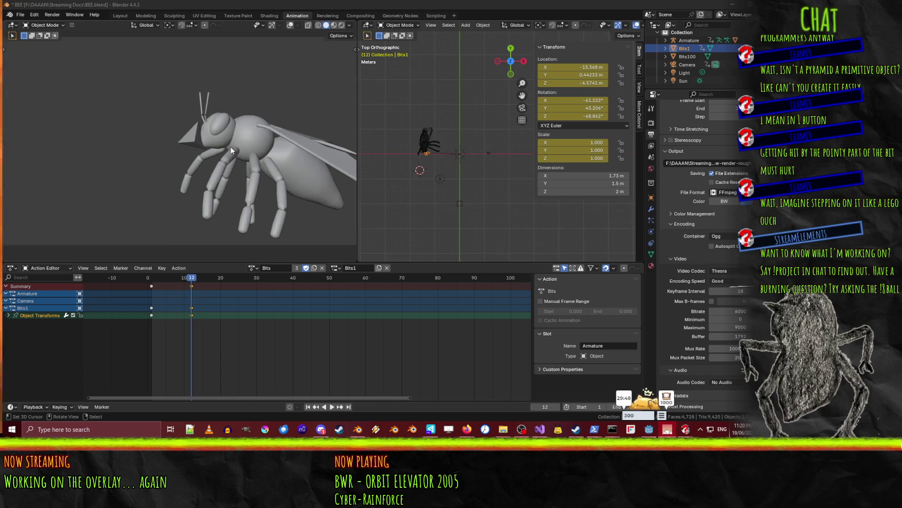
# Orbit the right view close to the bee, switch it to Solid shading, and select the armature
pyautogui.moveTo(428, 179)
pyautogui.mouseDown(button='middle')
pyautogui.moveTo(419, 142)
pyautogui.moveTo(460, 158)
pyautogui.moveTo(550, 67)
pyautogui.moveTo(439, 142)
pyautogui.moveTo(513, 109)
pyautogui.mouseUp(button='middle')
pyautogui.scroll(3, 416, 134)
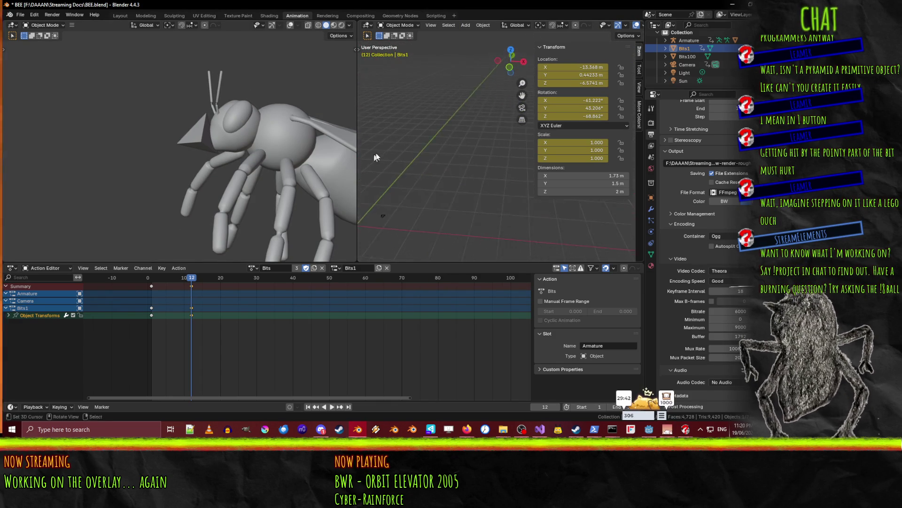
pyautogui.moveTo(416, 135)
pyautogui.mouseDown(button='middle')
pyautogui.moveTo(525, 51)
pyautogui.moveTo(503, 83)
pyautogui.moveTo(442, 112)
pyautogui.moveTo(511, 106)
pyautogui.moveTo(429, 125)
pyautogui.moveTo(451, 118)
pyautogui.moveTo(442, 131)
pyautogui.moveTo(471, 113)
pyautogui.moveTo(453, 117)
pyautogui.mouseUp(button='middle')
pyautogui.press('z')
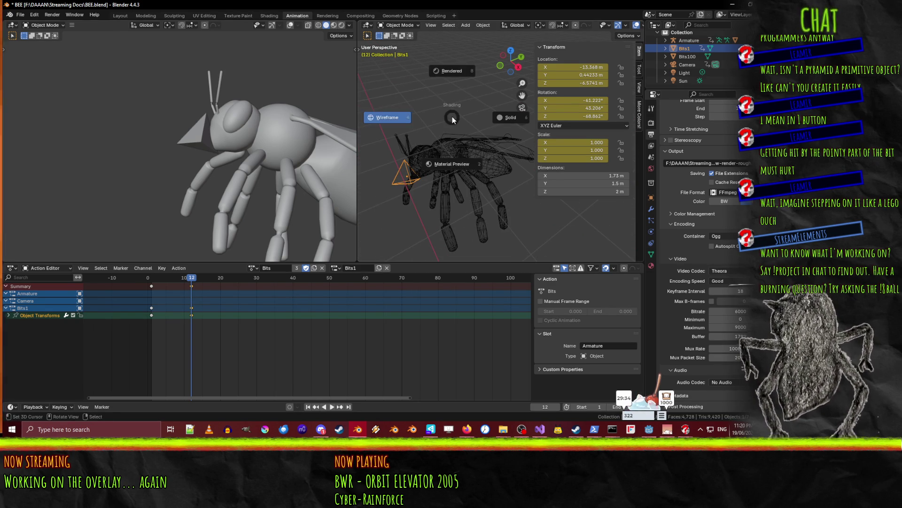
pyautogui.click(504, 117)
pyautogui.moveTo(478, 193); pyautogui.dragTo(466, 168, button='middle')
pyautogui.click(422, 153)
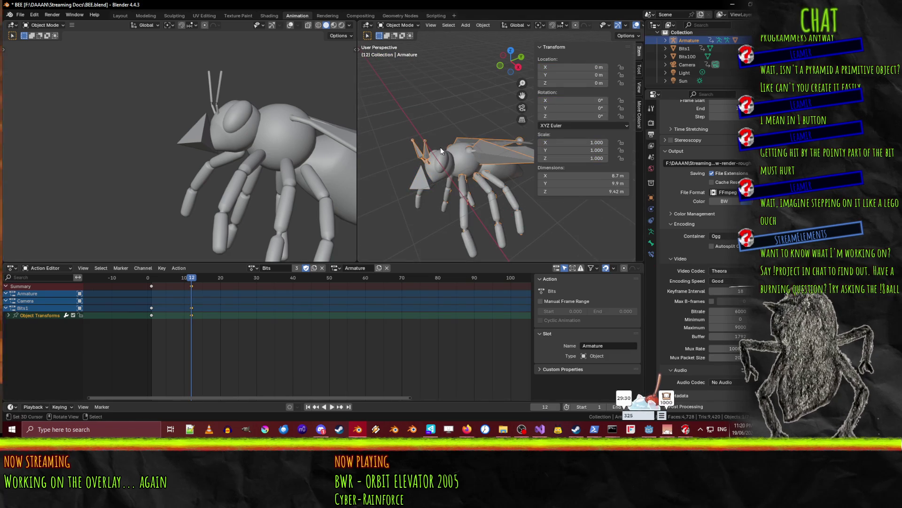
# In Pose Mode, select the Head bone and keyframe its current rotation at frame 12
pyautogui.click(399, 25)
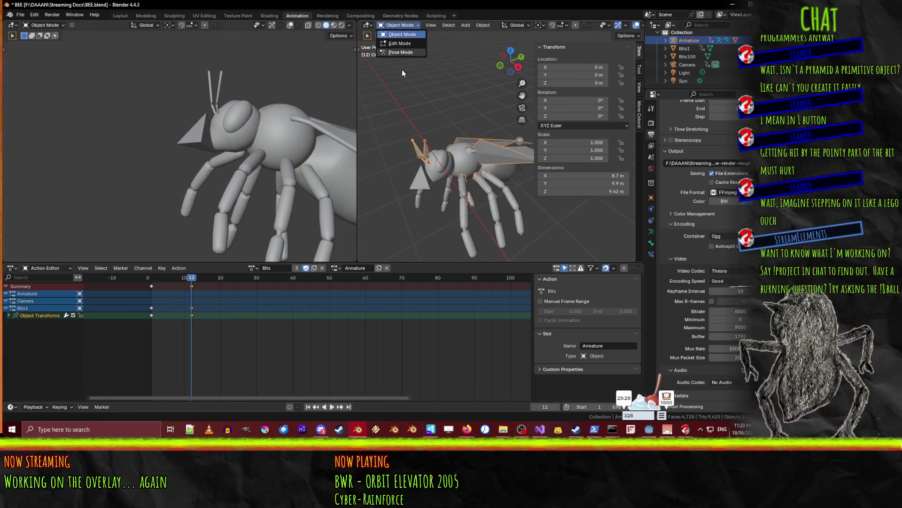
pyautogui.click(405, 53)
pyautogui.scroll(3, 441, 193)
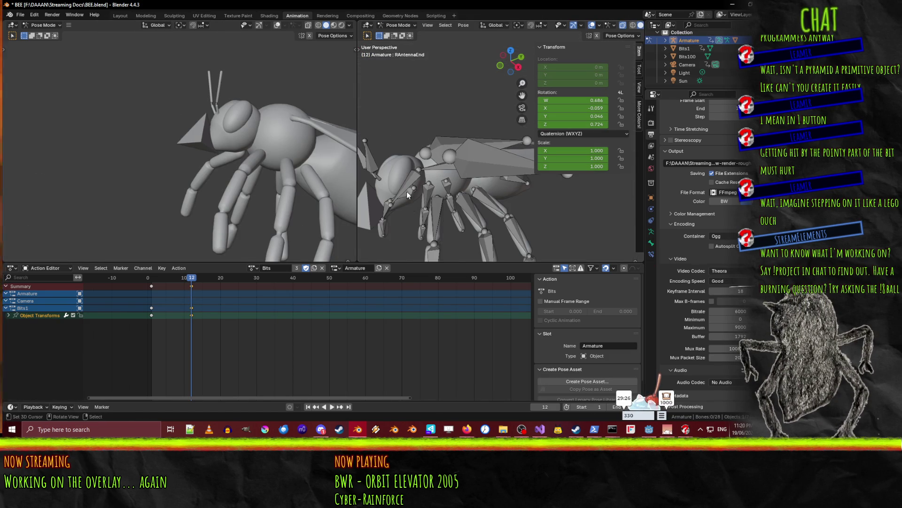
pyautogui.click(417, 206)
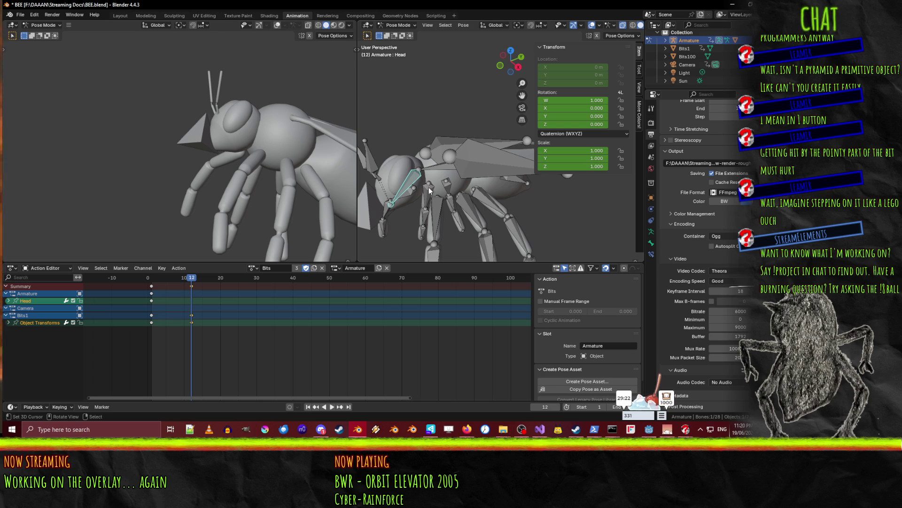
pyautogui.press('r')
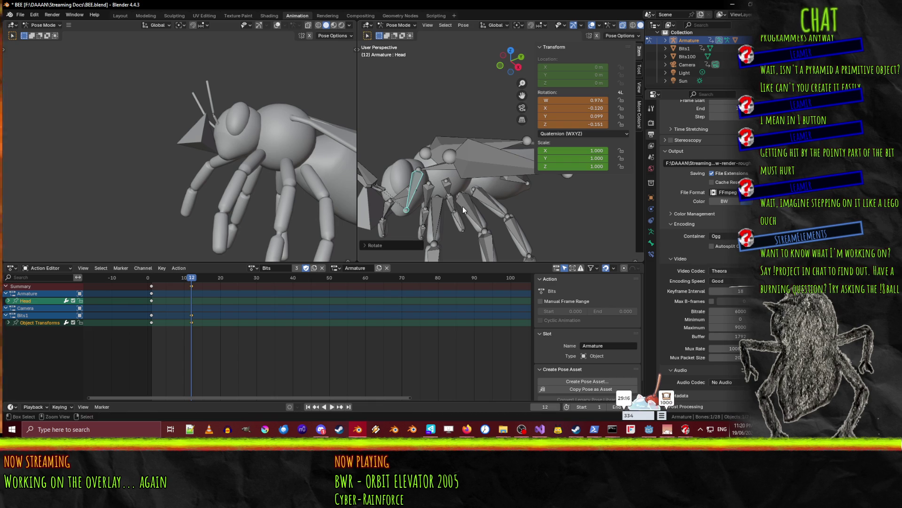
pyautogui.rightClick(462, 206)
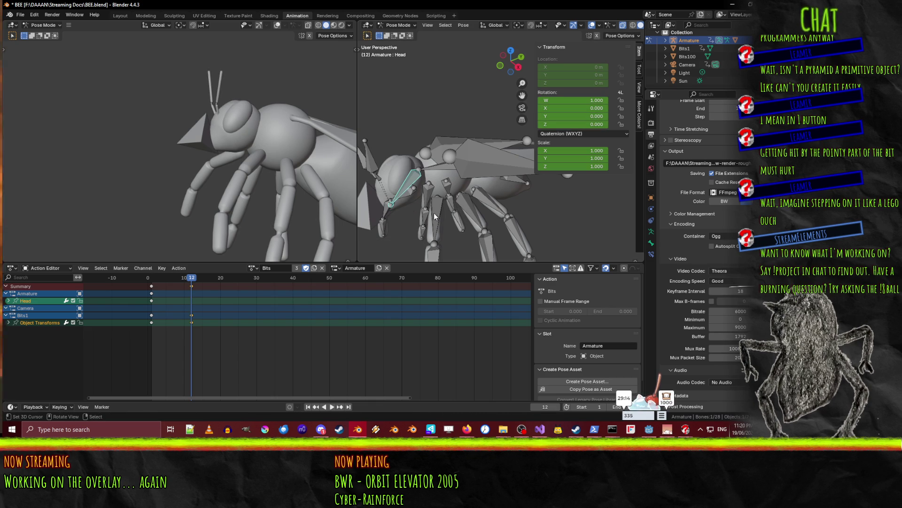
pyautogui.press('i')
# Tilt the head back at frame 14 (W 0.988, X −0.085, Y 0.070, Z −0.107) and keyframe it
pyautogui.click(198, 283)
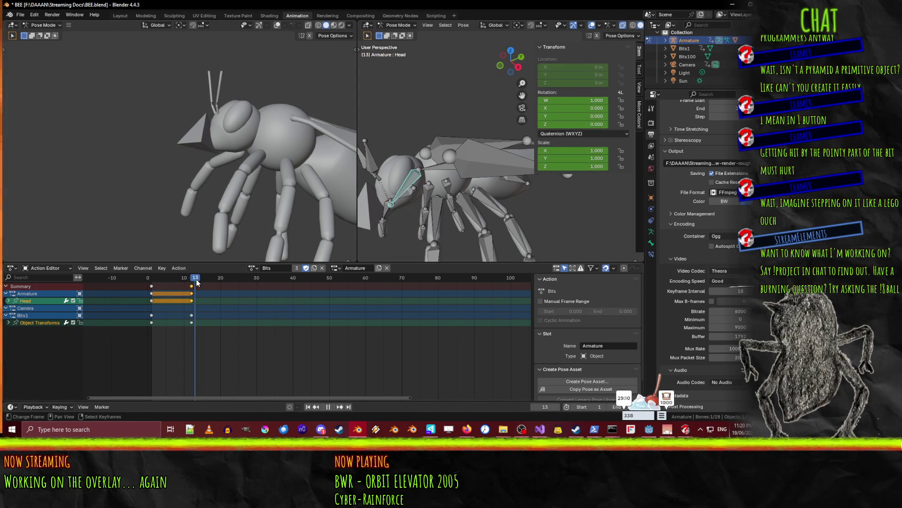
pyautogui.press('r')
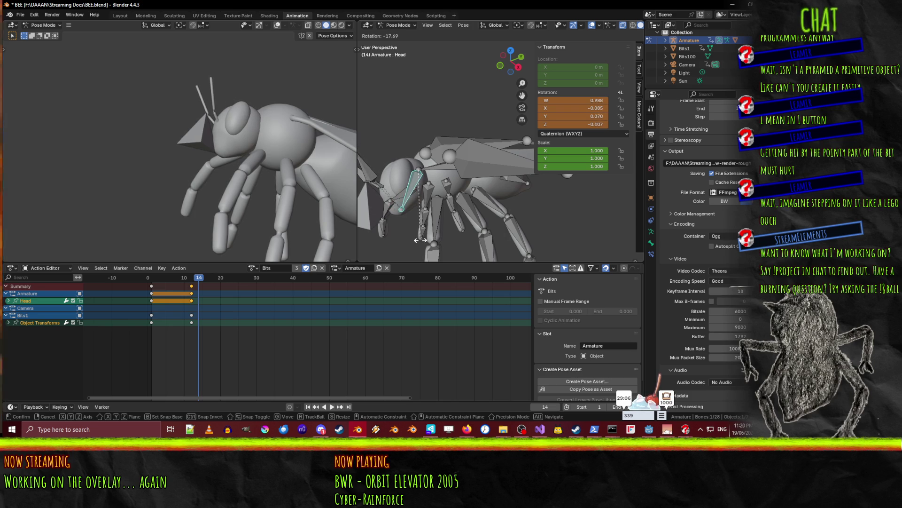
pyautogui.click(420, 239)
pyautogui.press('i')
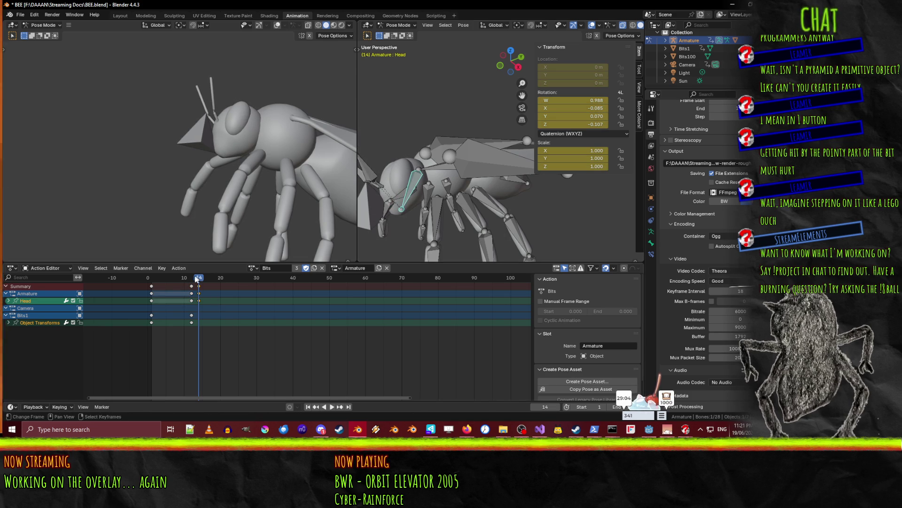
pyautogui.press('space')
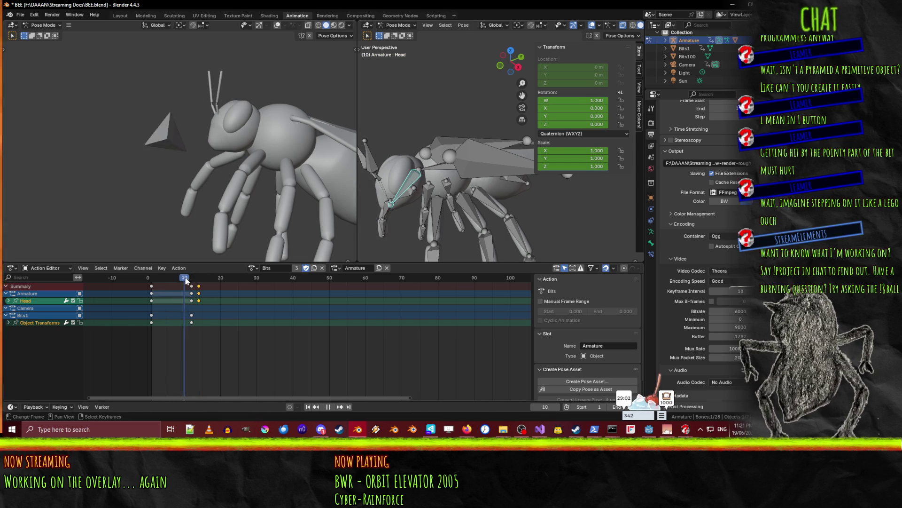
pyautogui.press('space')
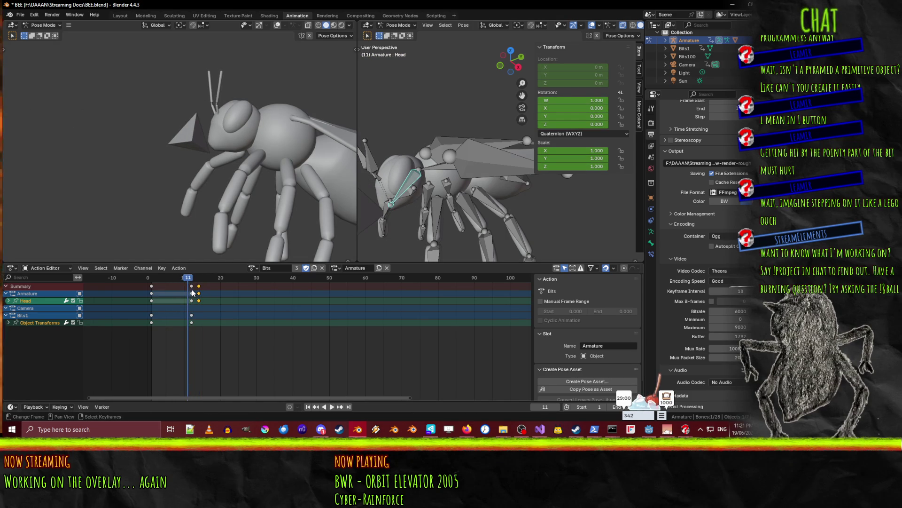
# Move the frame-12 head keys to frame 11 and replay to check the timing
pyautogui.press('Right')
pyautogui.click(192, 294)
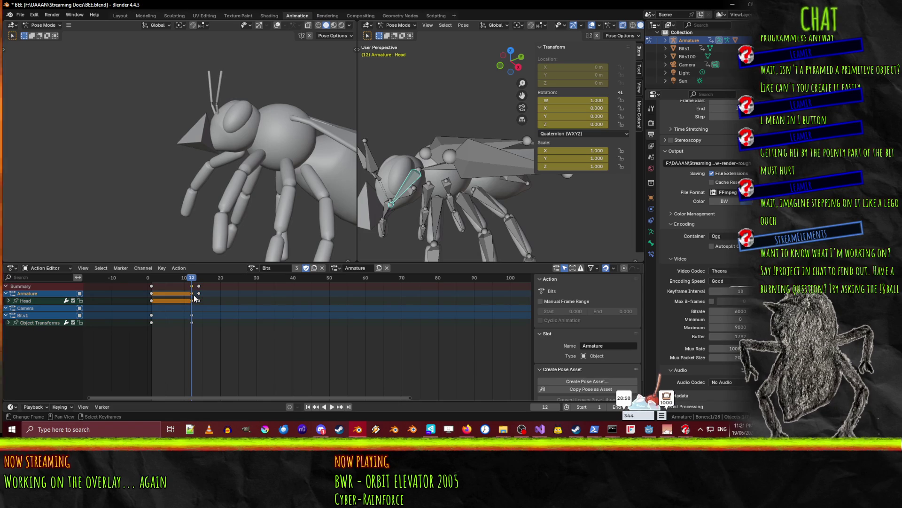
pyautogui.moveTo(191, 300); pyautogui.dragTo(188, 301)
pyautogui.press('space')
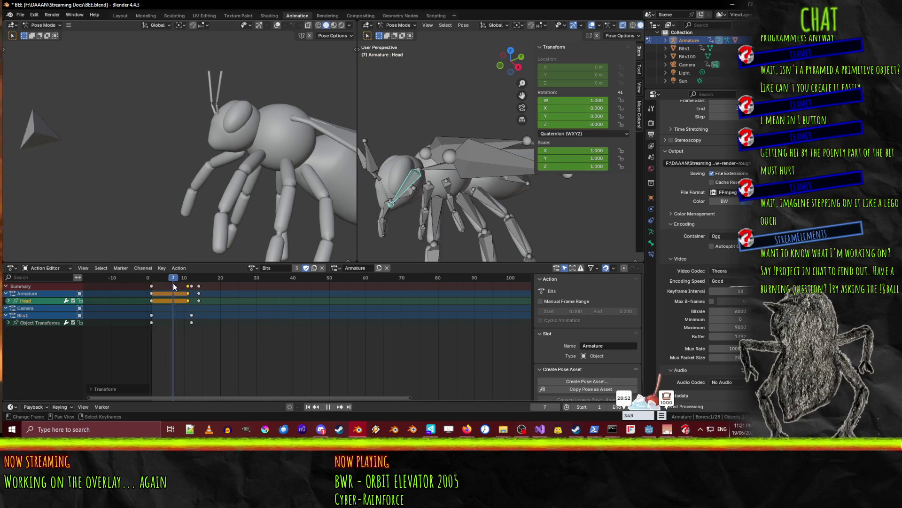
pyautogui.press('space')
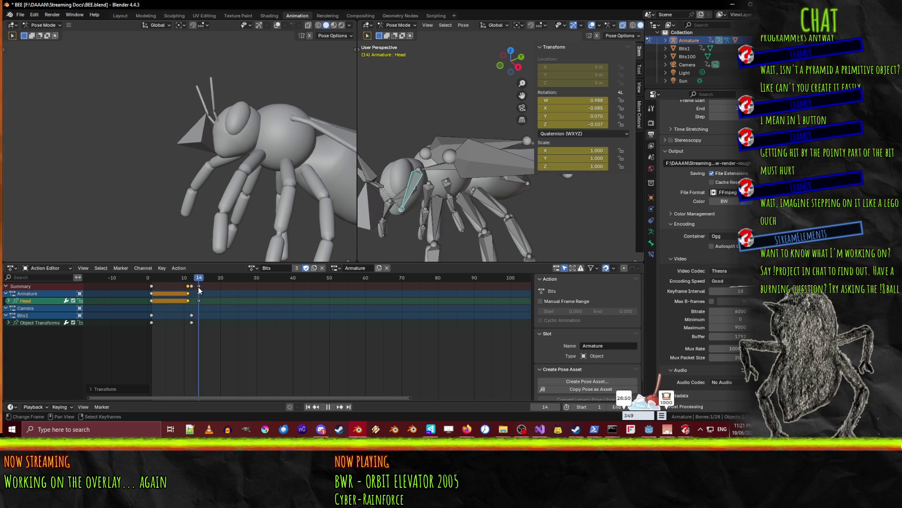
# Deselect the Head bone and switch the armature out of Pose Mode
pyautogui.hotkey('alt', 'a')
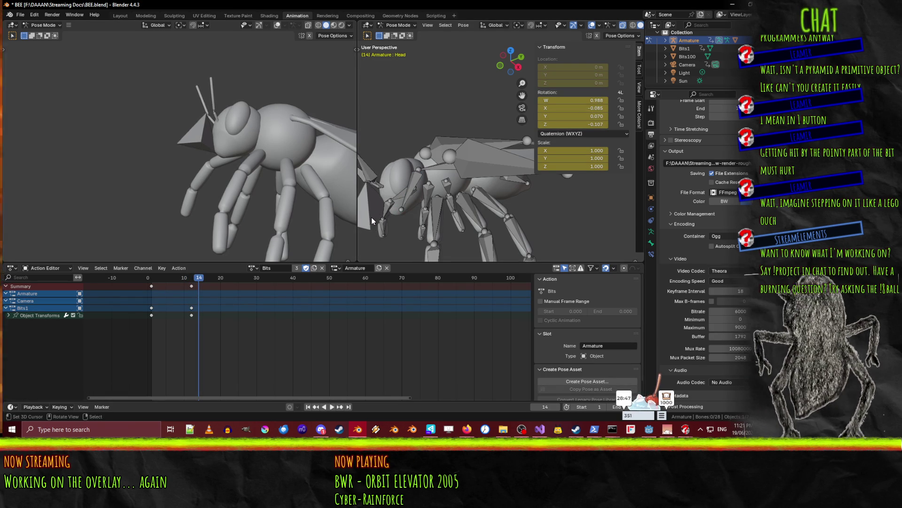
pyautogui.press('Tab')
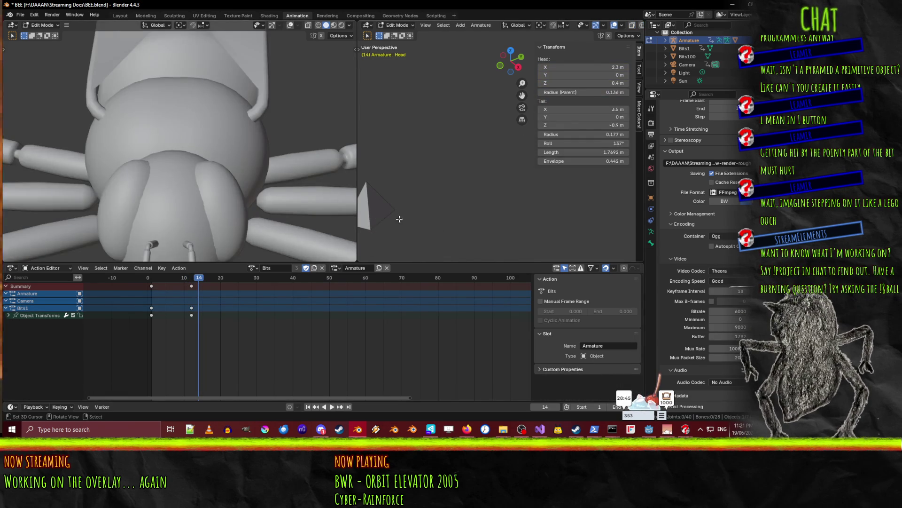
pyautogui.press('Tab')
pyautogui.press('Tab')
pyautogui.press('Tab')
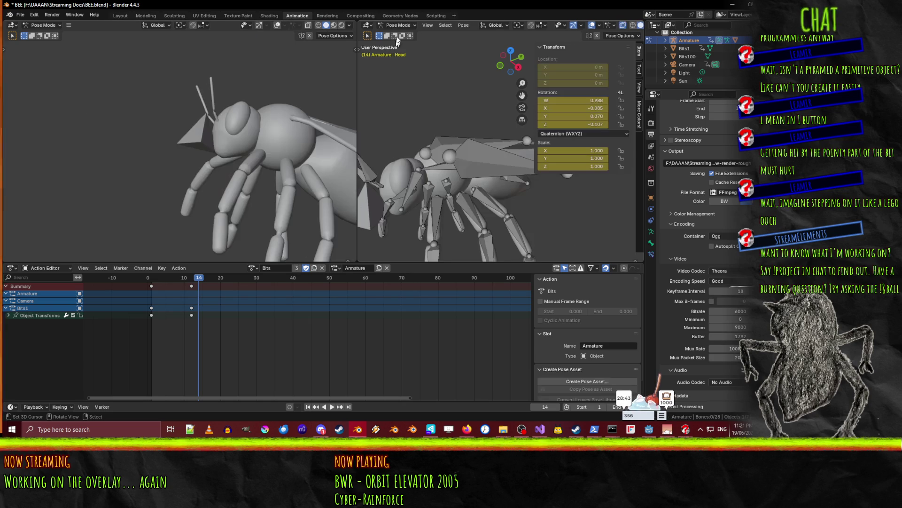
pyautogui.click(397, 25)
# In Object Mode, push Bits1 along Y to 0.674 m into the bee's head
pyautogui.click(396, 37)
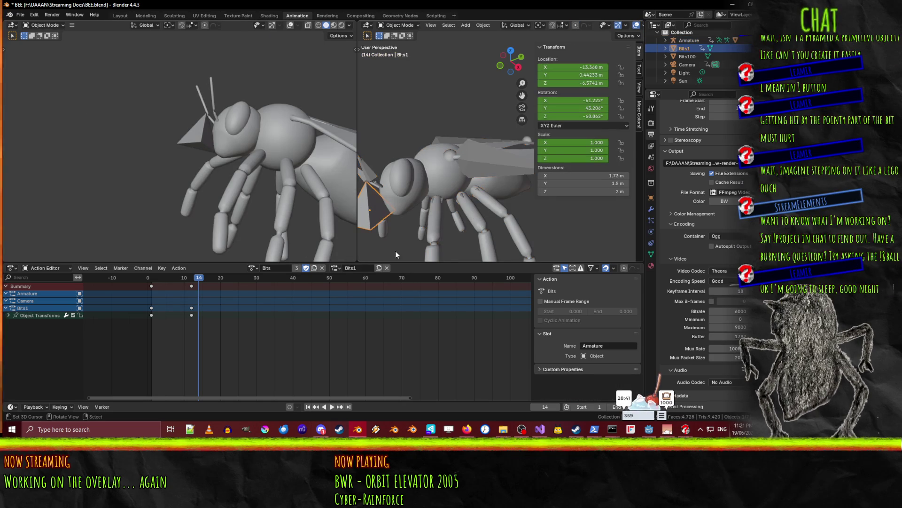
pyautogui.click(378, 212)
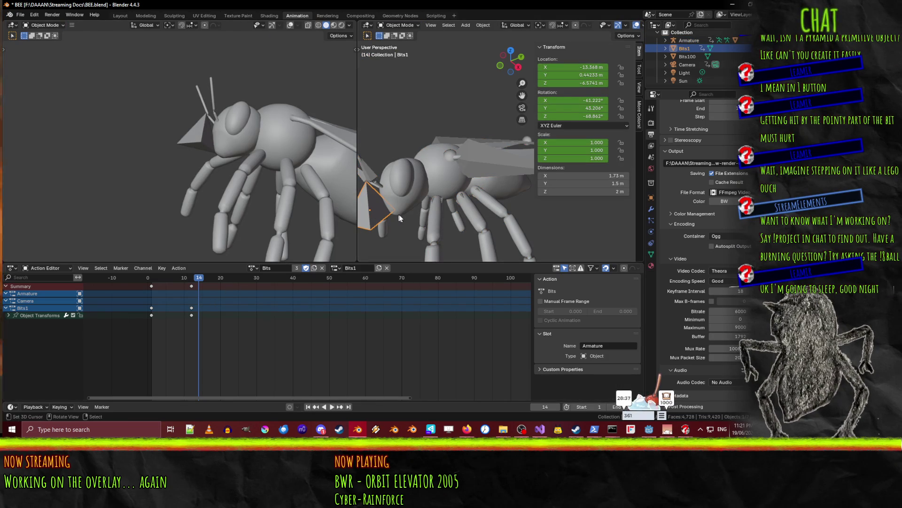
pyautogui.press('g')
pyautogui.press('z')
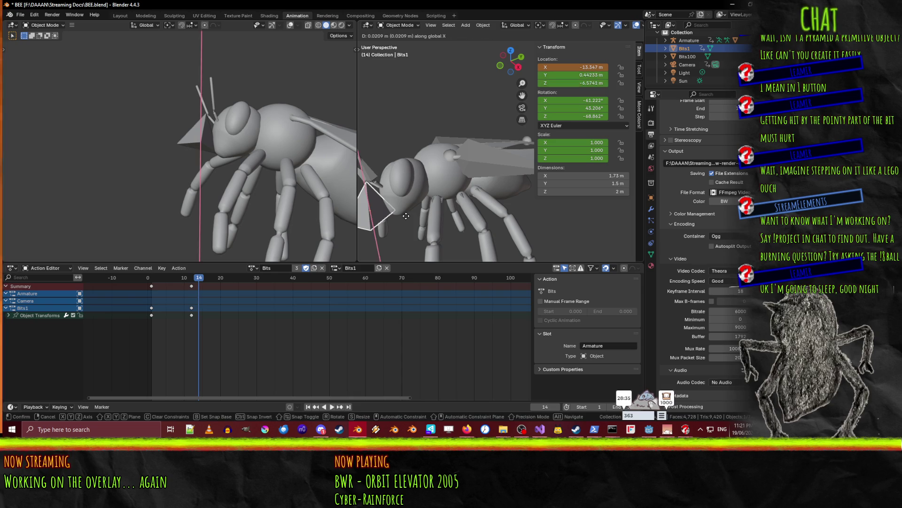
pyautogui.press('x')
pyautogui.press('y')
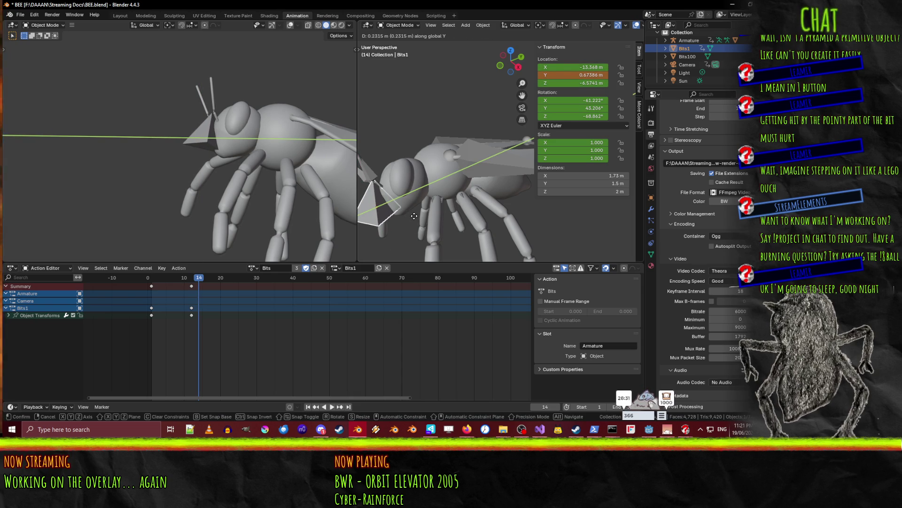
pyautogui.click(413, 216)
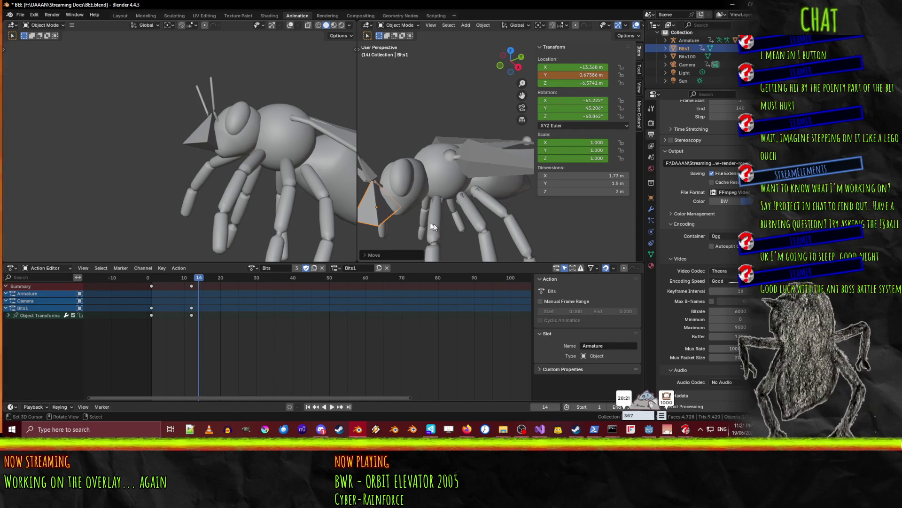
# Tilt Bits1 to −65.297°, 34.4°, −71.424°, keyframe it at frame 14, and preview the hit
pyautogui.press('r')
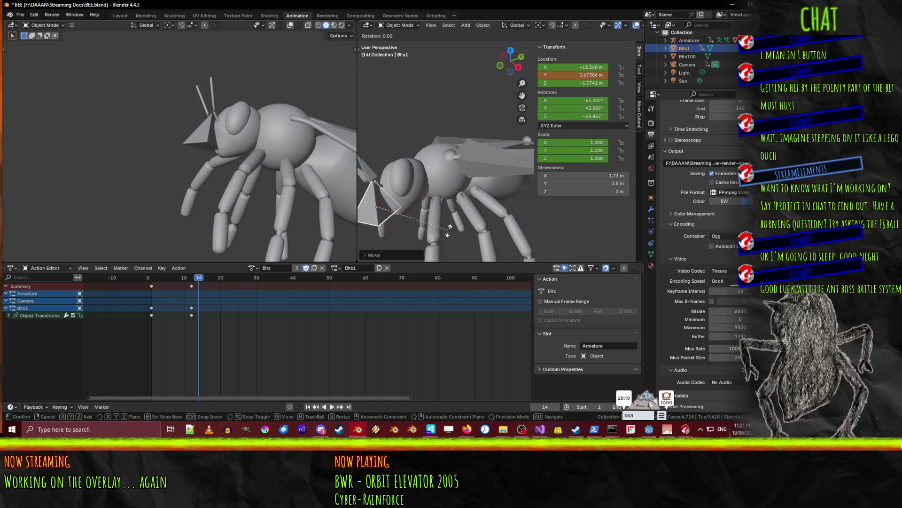
pyautogui.press('y')
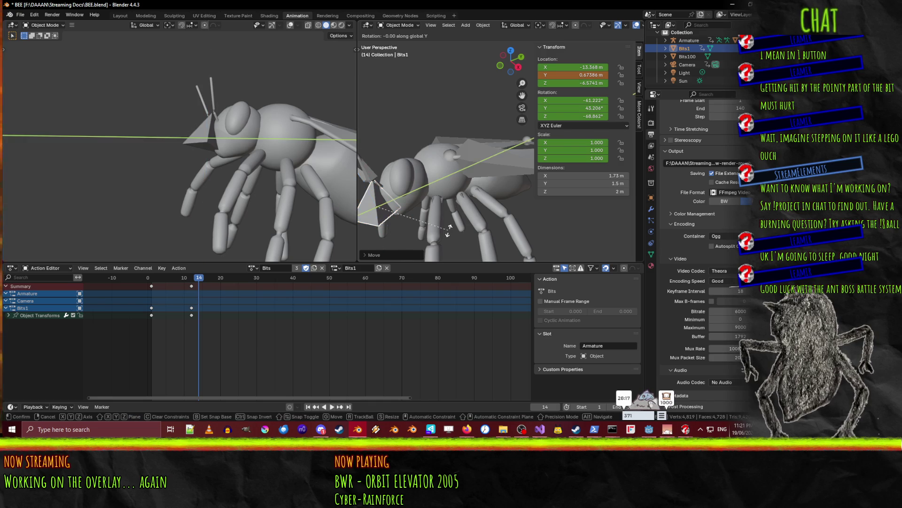
pyautogui.press('x')
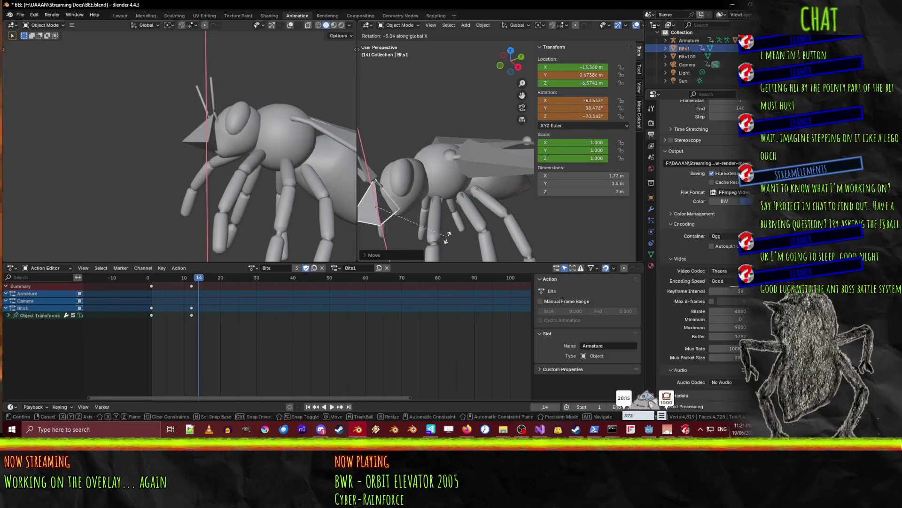
pyautogui.click(443, 241)
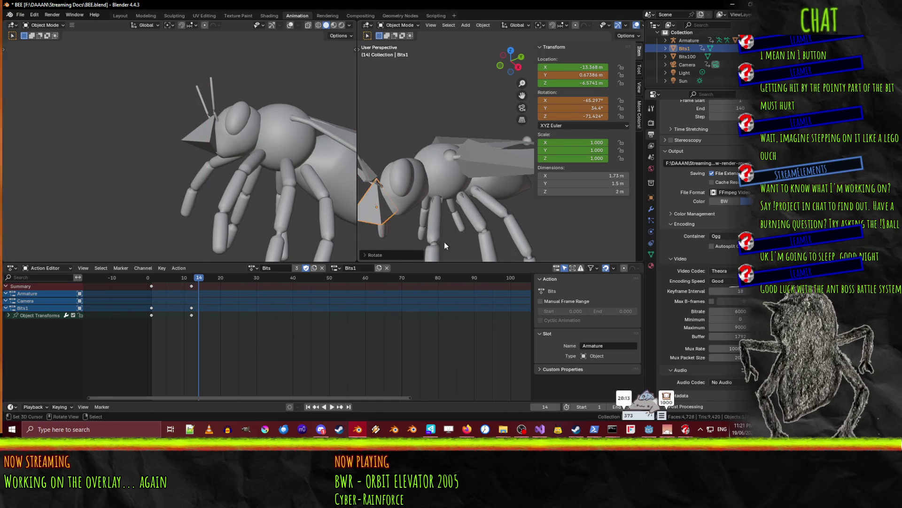
pyautogui.press('i')
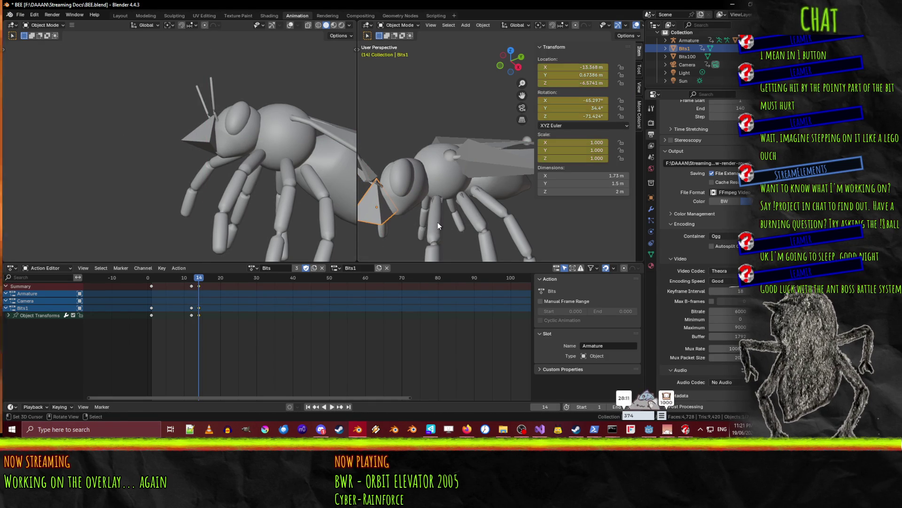
pyautogui.press('space')
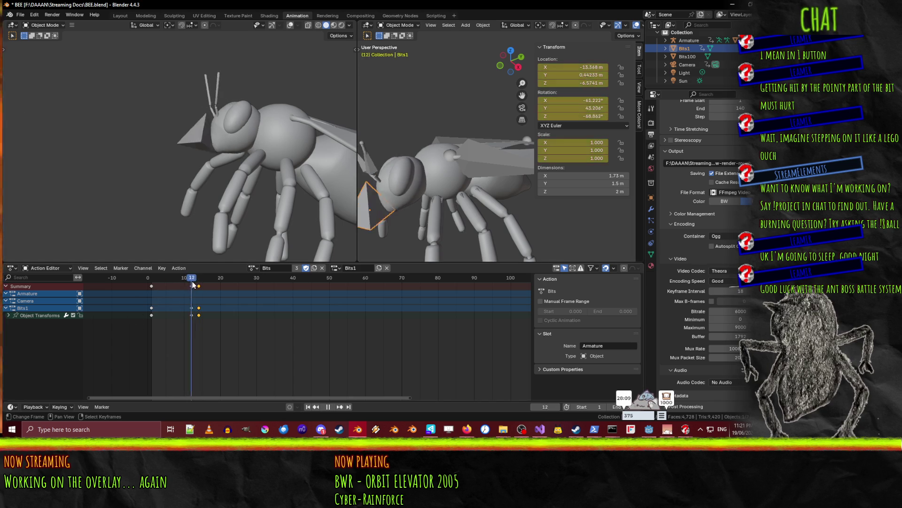
pyautogui.moveTo(188, 284); pyautogui.dragTo(208, 282)
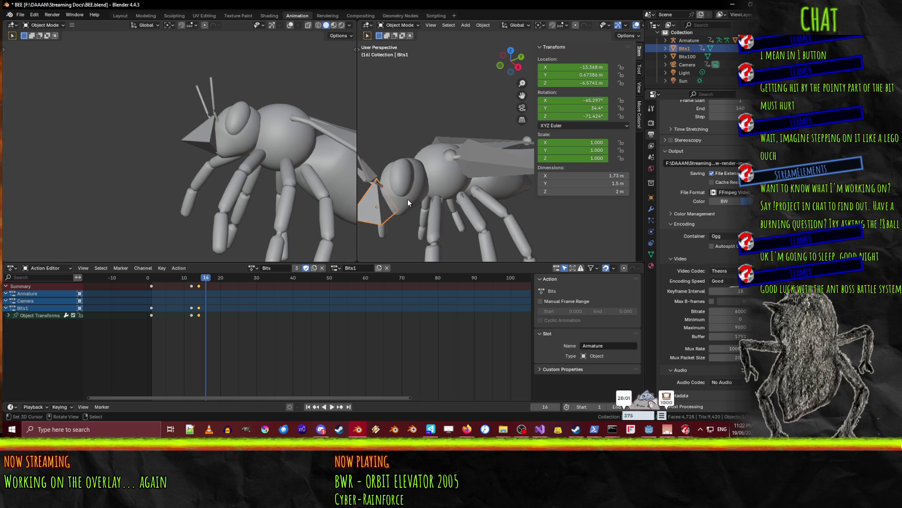
pyautogui.press('g')
pyautogui.press('z')
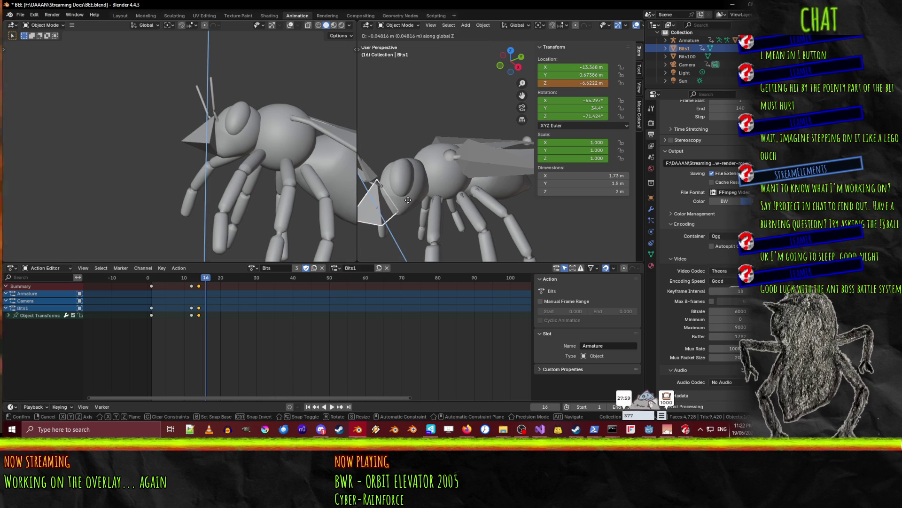
# Lower Bits1, shift it along Y, and keyframe that position at frame 16
pyautogui.click(408, 208)
pyautogui.press('g')
pyautogui.press('x')
pyautogui.press('y')
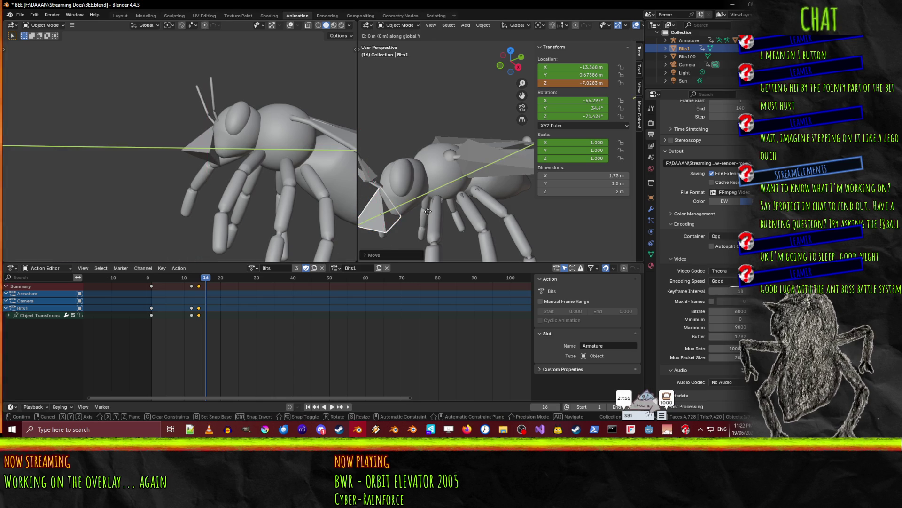
pyautogui.click(423, 212)
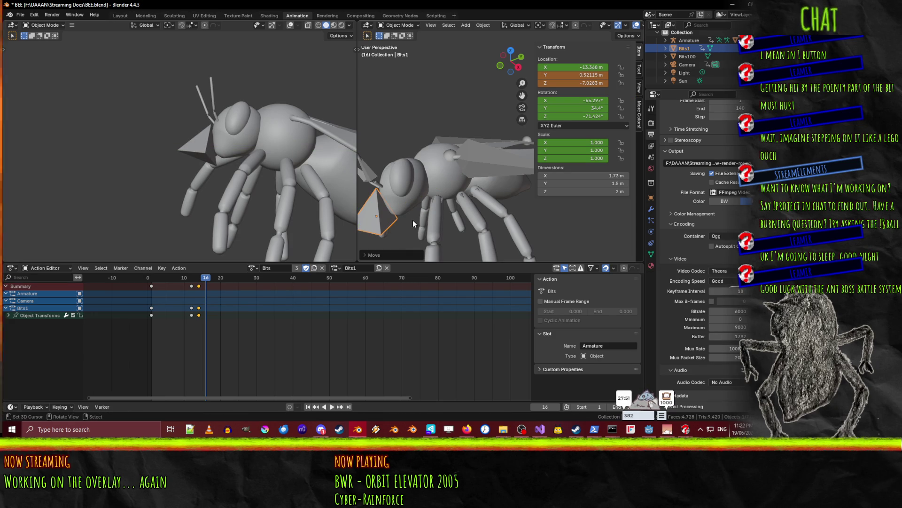
pyautogui.press('i')
# Move Bits1's frame-16 key to frame 17 and replay the animation
pyautogui.press('space')
pyautogui.moveTo(183, 279)
pyautogui.mouseDown()
pyautogui.moveTo(151, 279)
pyautogui.moveTo(208, 278)
pyautogui.mouseUp()
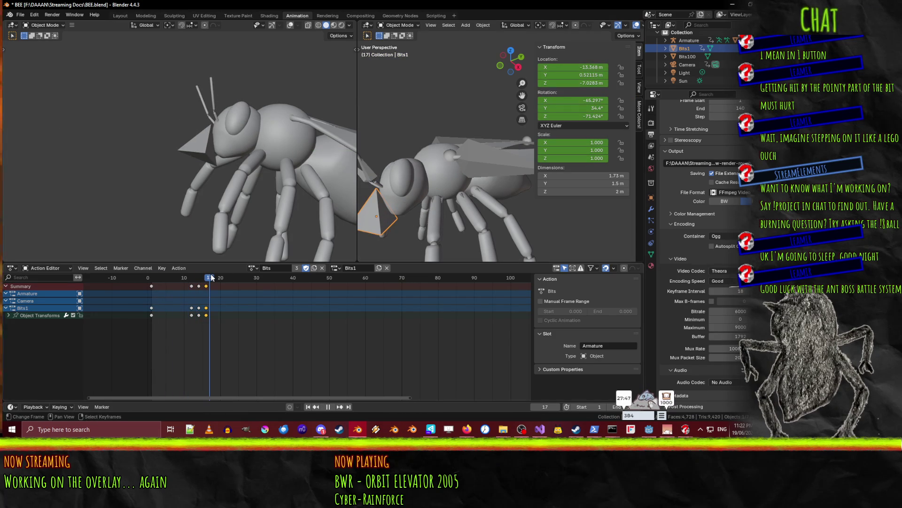
pyautogui.press('g')
pyautogui.click(213, 288)
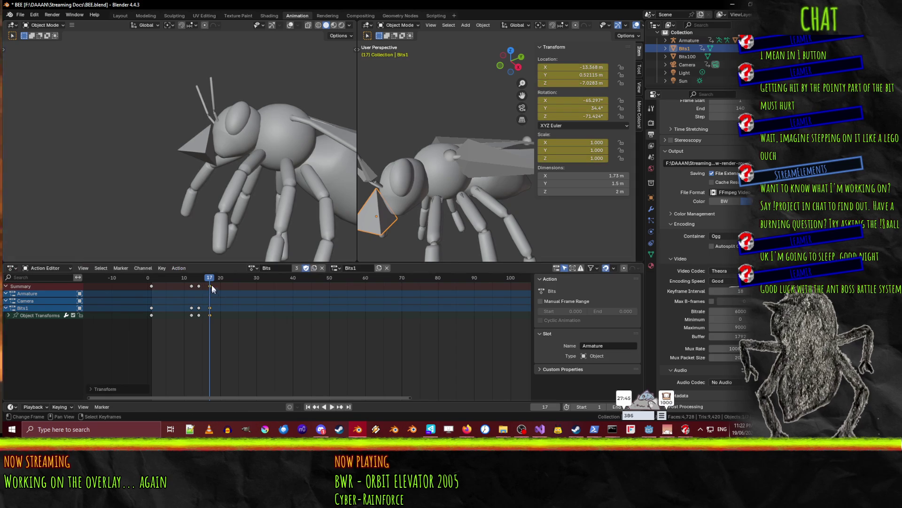
pyautogui.press('space')
pyautogui.click(159, 279)
pyautogui.moveTo(159, 279)
pyautogui.mouseDown()
pyautogui.moveTo(151, 279)
pyautogui.moveTo(213, 278)
pyautogui.mouseUp()
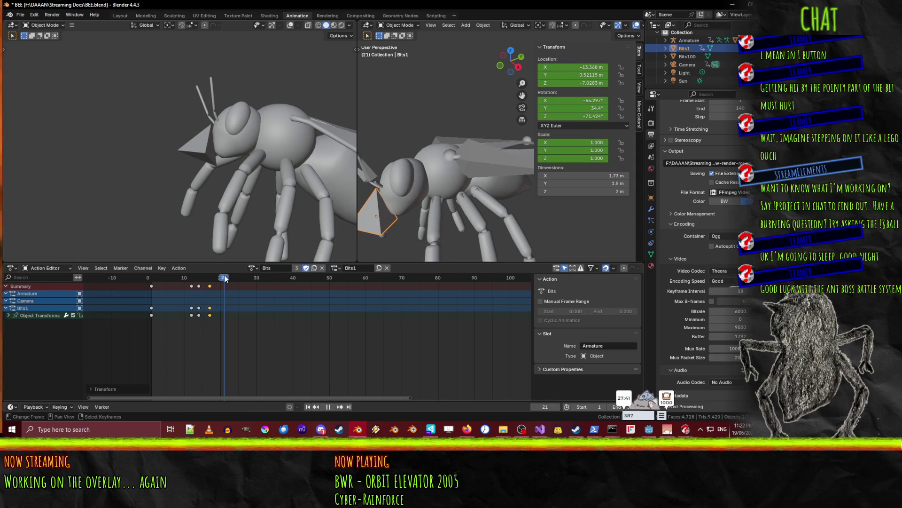
# Lower Bits1 along Z and shift it along Y
pyautogui.press('g')
pyautogui.press('z')
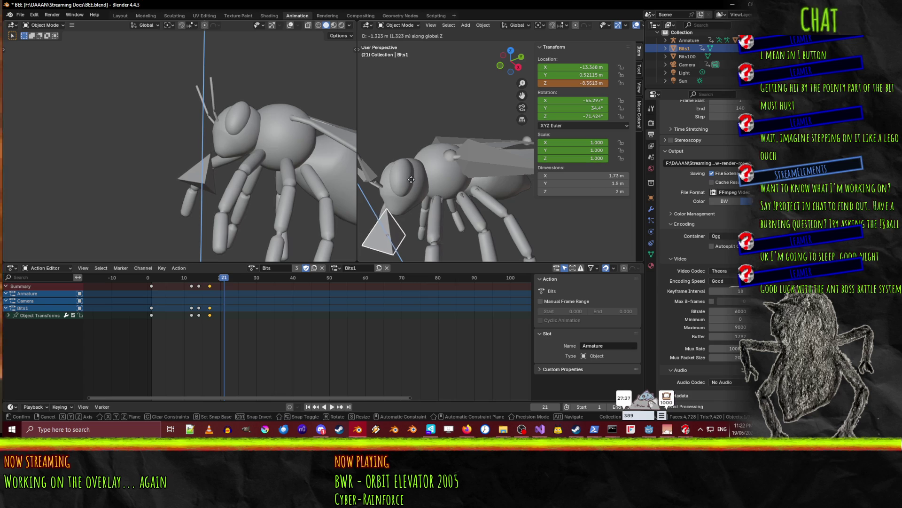
pyautogui.click(435, 207)
pyautogui.press('g')
pyautogui.press('x')
pyautogui.rightClick(431, 206)
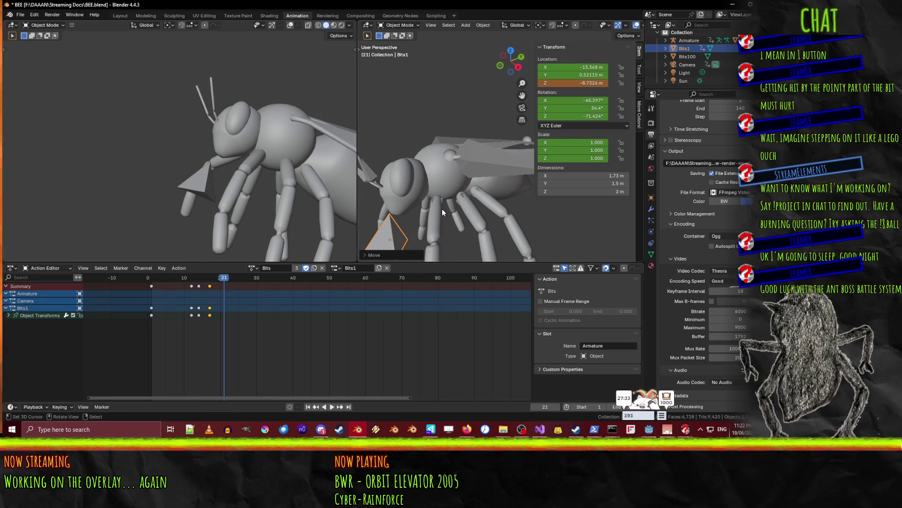
pyautogui.press('g')
pyautogui.press('y')
pyautogui.click(431, 227)
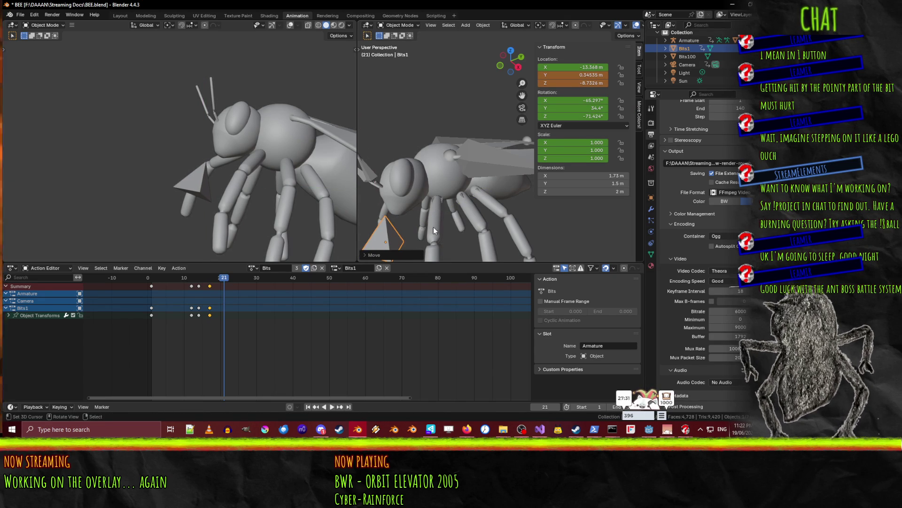
# Tilt Bits1 around Y and keyframe its transform at frame 21
pyautogui.press('r')
pyautogui.press('z')
pyautogui.press('y')
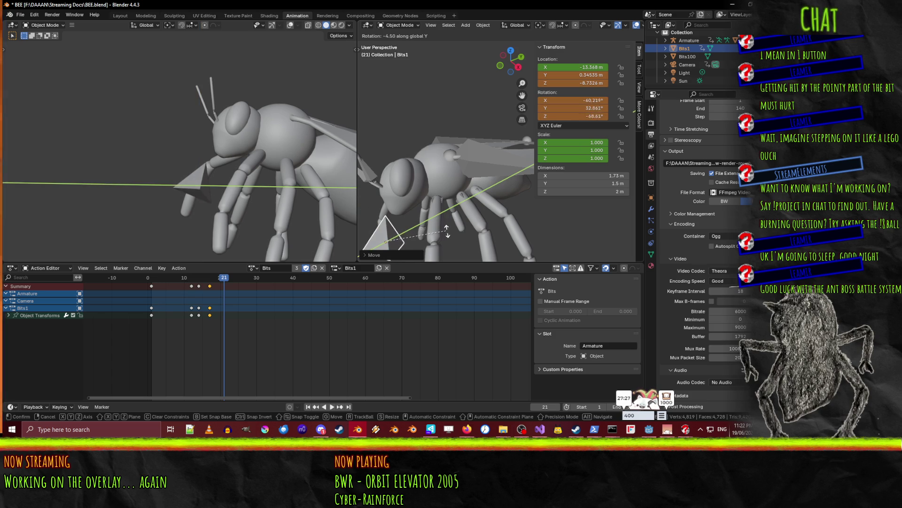
pyautogui.click(448, 235)
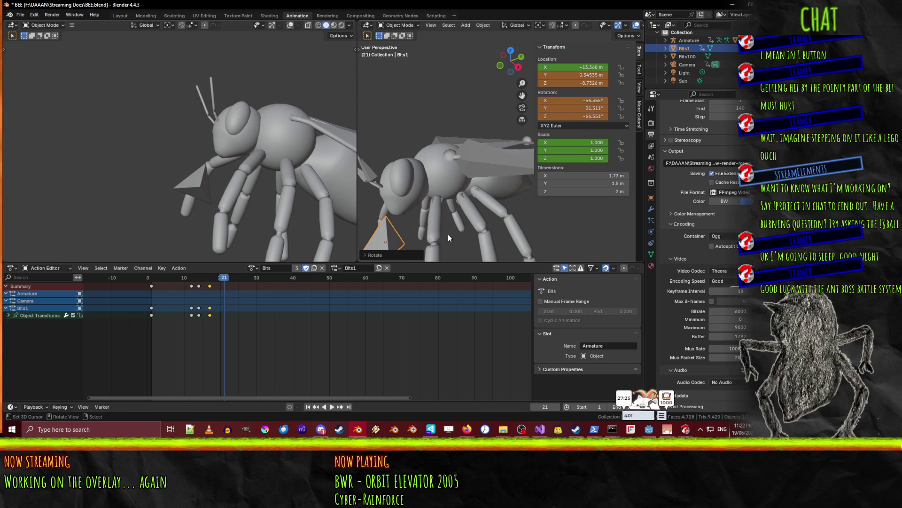
pyautogui.press('i')
# At frame 30, drop Bits1 to Z −13.837 m and keyframe it
pyautogui.moveTo(222, 282)
pyautogui.mouseDown()
pyautogui.moveTo(143, 284)
pyautogui.moveTo(255, 286)
pyautogui.mouseUp()
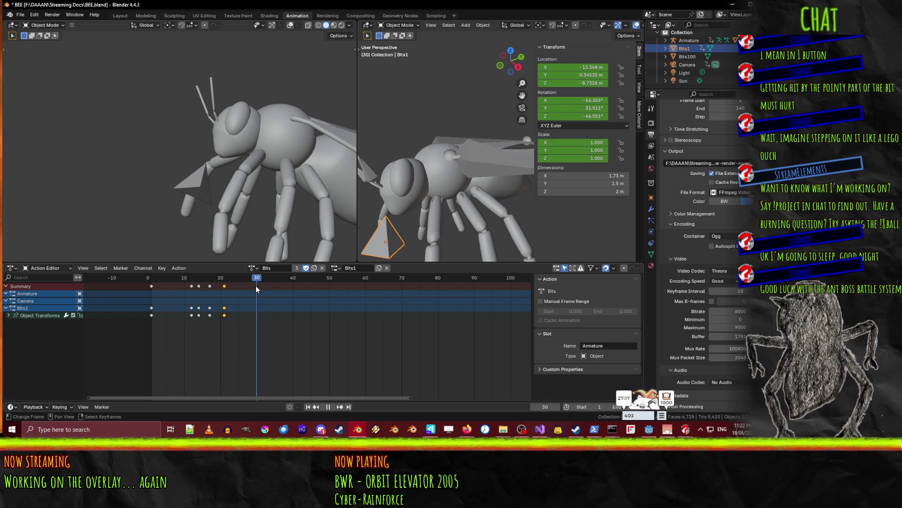
pyautogui.press('g')
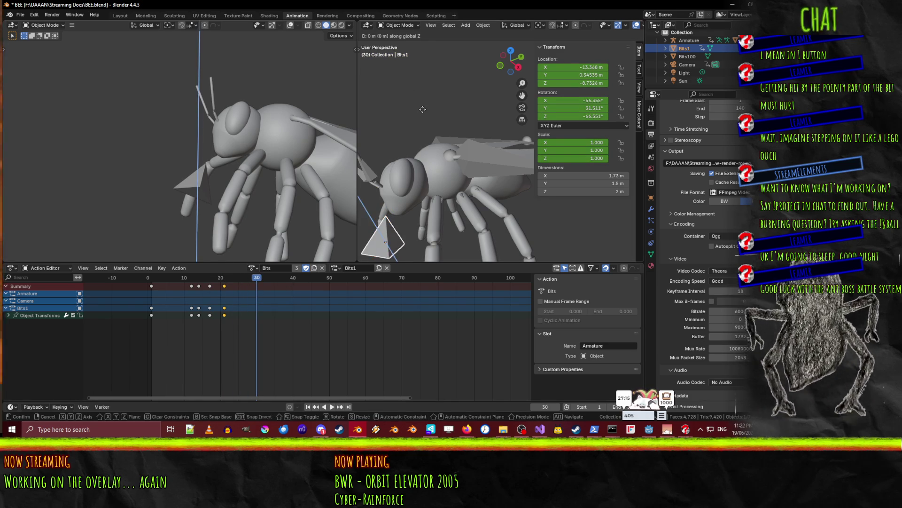
pyautogui.press('z')
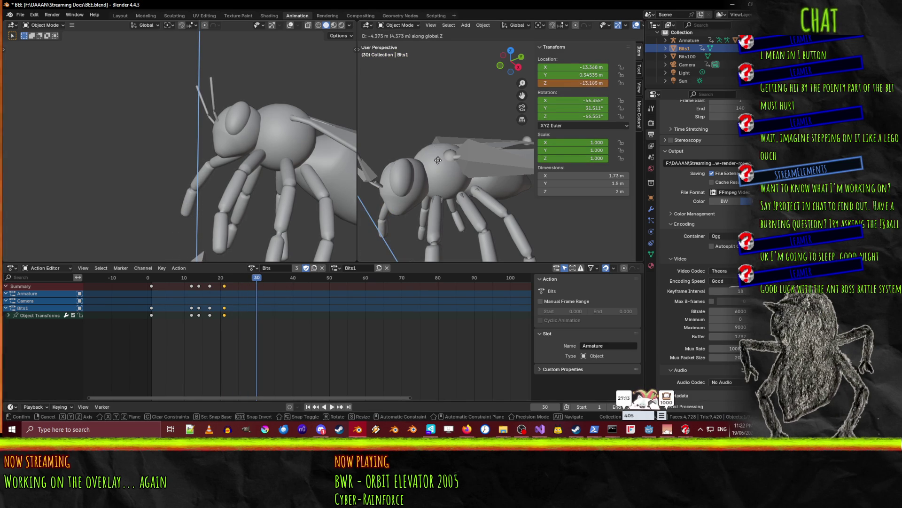
pyautogui.click(439, 168)
pyautogui.press('i')
pyautogui.moveTo(251, 289); pyautogui.dragTo(153, 290)
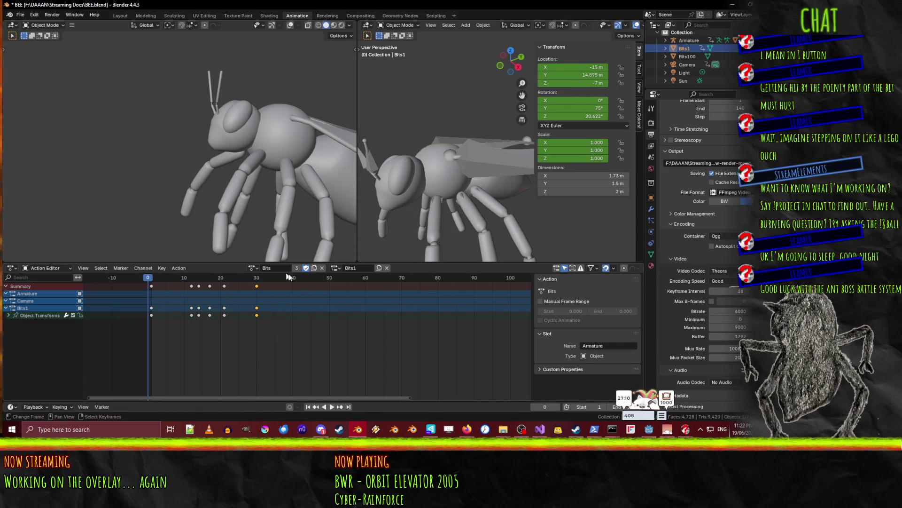
pyautogui.click(334, 408)
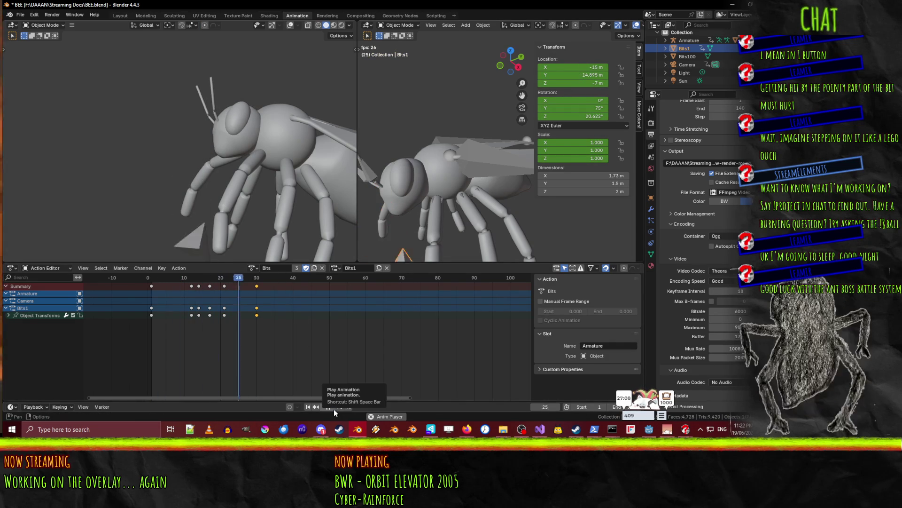
pyautogui.moveTo(272, 282); pyautogui.dragTo(153, 278)
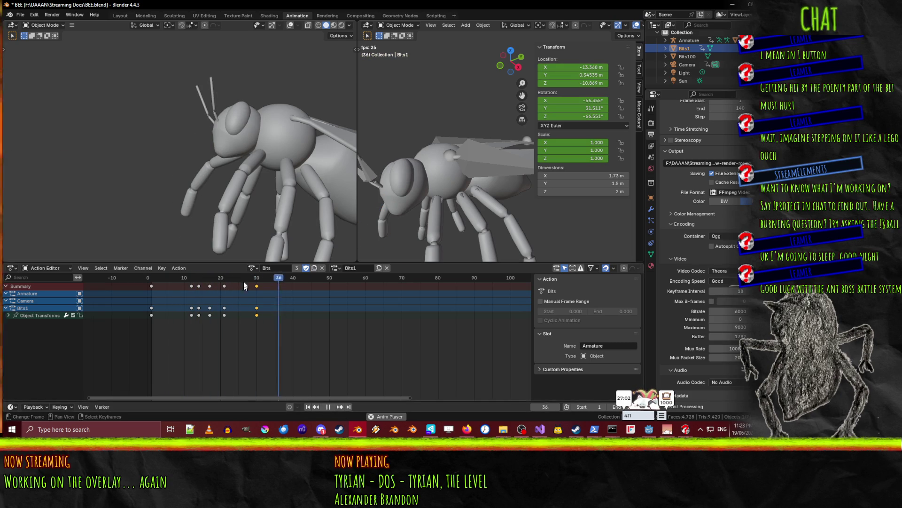
pyautogui.press('space')
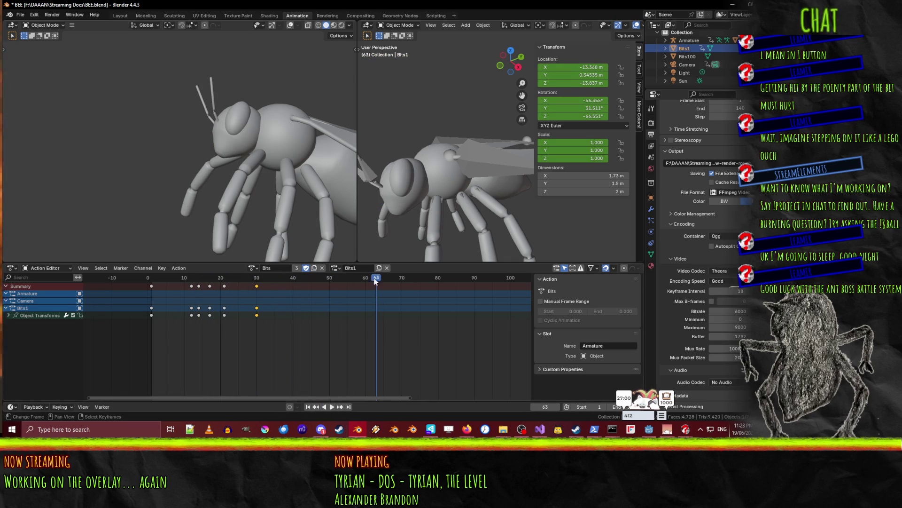
pyautogui.hotkey('shift', 'Left')
pyautogui.click(335, 407)
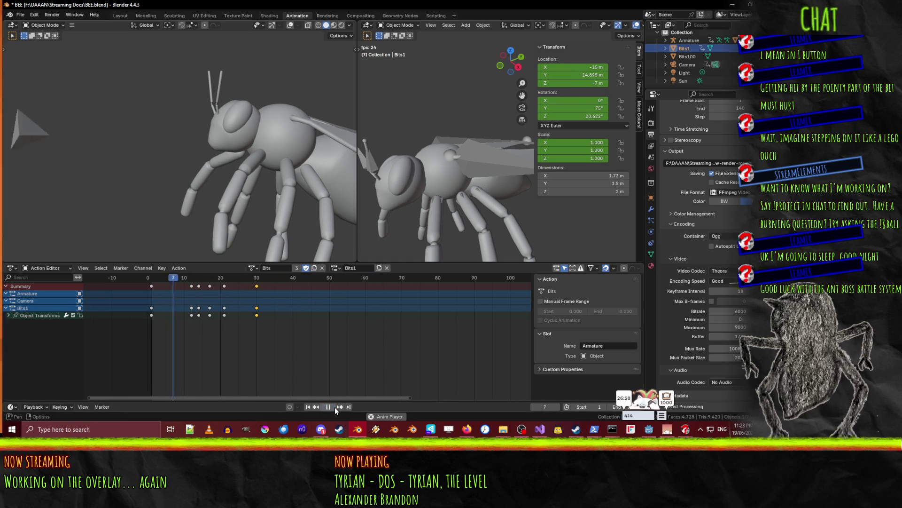
pyautogui.click(335, 407)
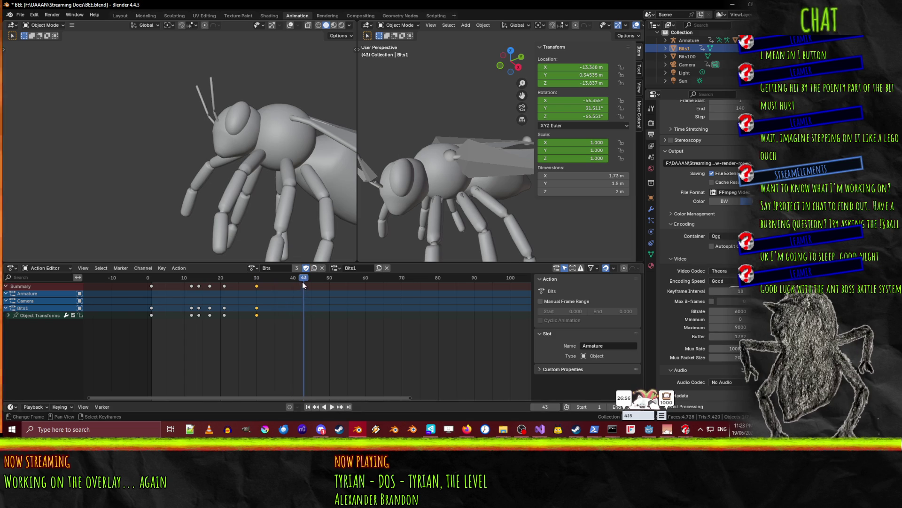
pyautogui.press('space')
pyautogui.hotkey('shift', 'Left')
pyautogui.moveTo(205, 278); pyautogui.dragTo(253, 277)
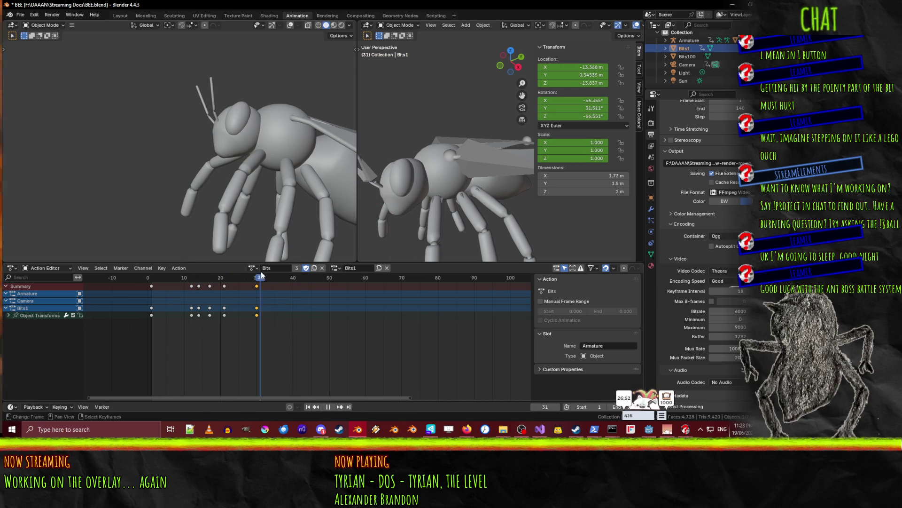
pyautogui.moveTo(279, 272); pyautogui.dragTo(297, 271)
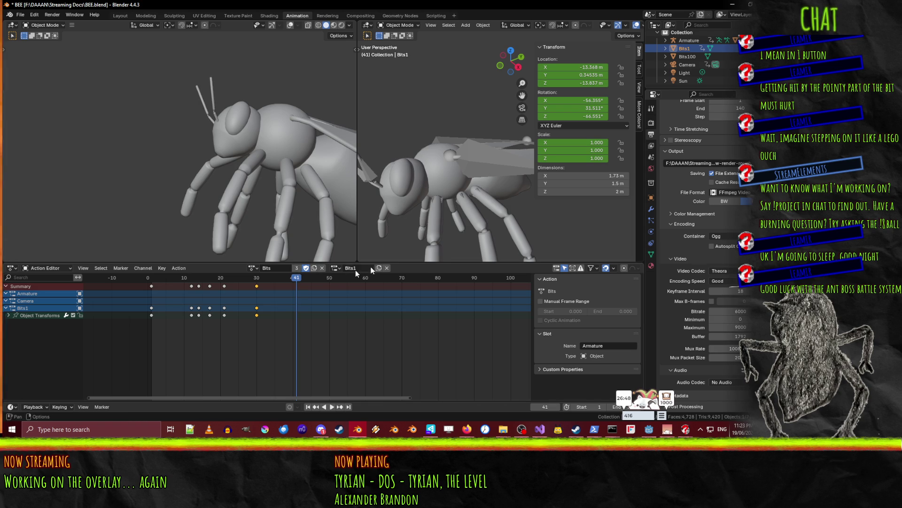
pyautogui.moveTo(297, 288)
pyautogui.mouseDown()
pyautogui.moveTo(164, 282)
pyautogui.moveTo(210, 279)
pyautogui.mouseUp()
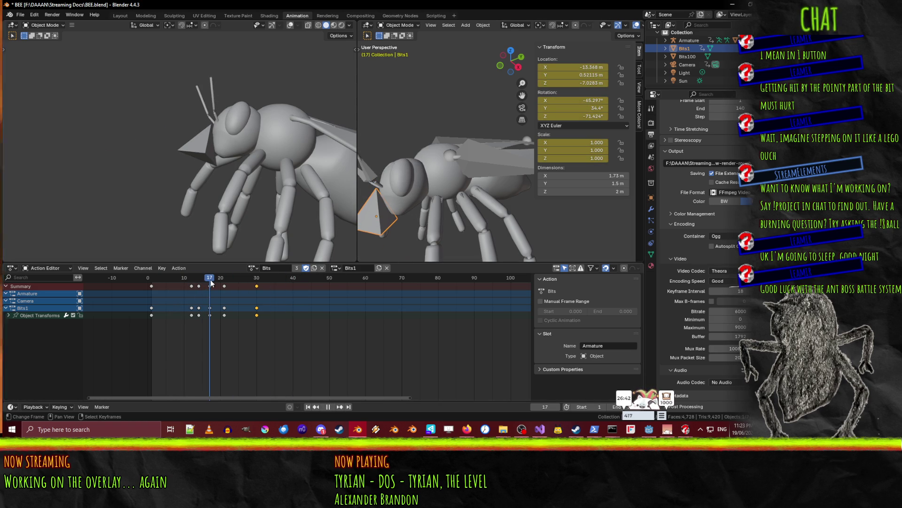
pyautogui.click(470, 170)
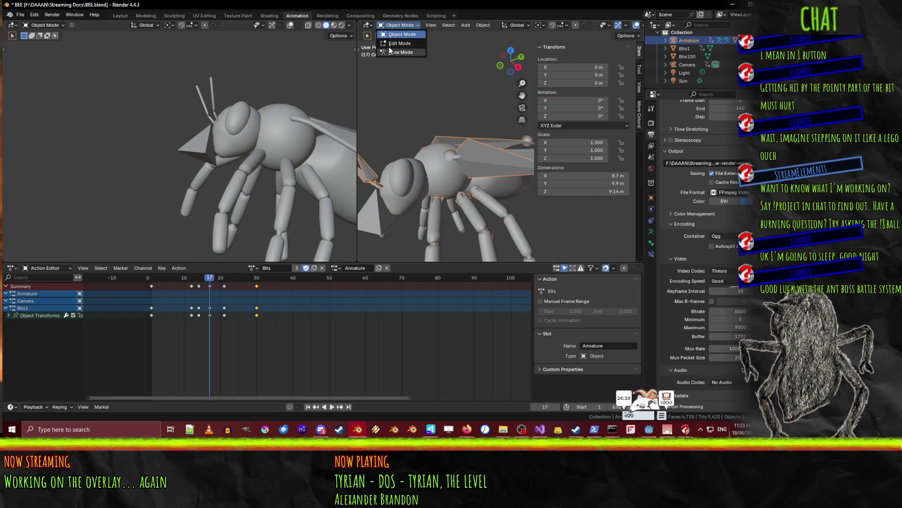
# Put the armature in Pose Mode and select the Head bone around frame 21
pyautogui.click(399, 52)
pyautogui.press('space')
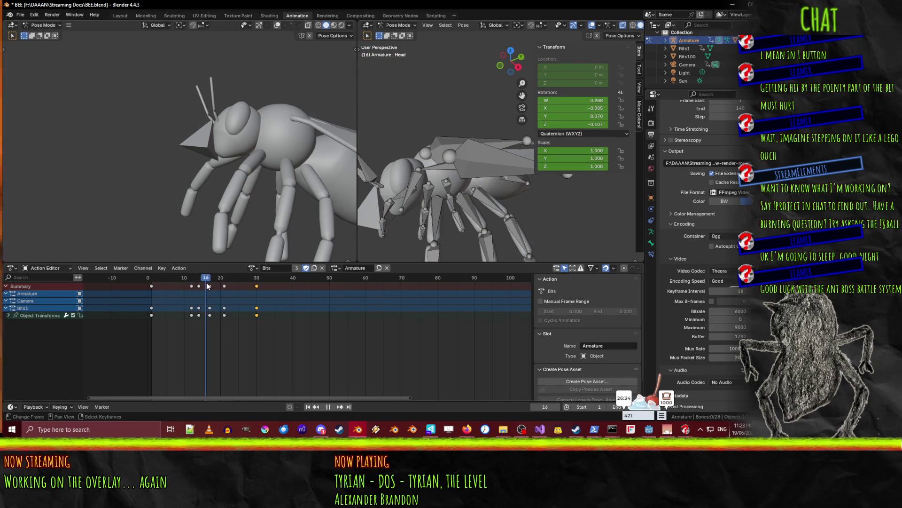
pyautogui.press('space')
pyautogui.click(411, 188)
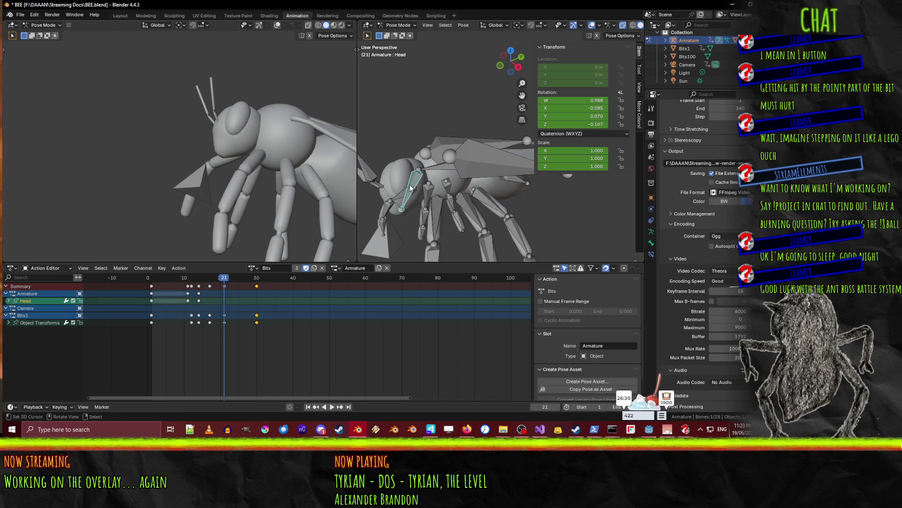
pyautogui.hotkey('ctrl', 'shift', 'space')
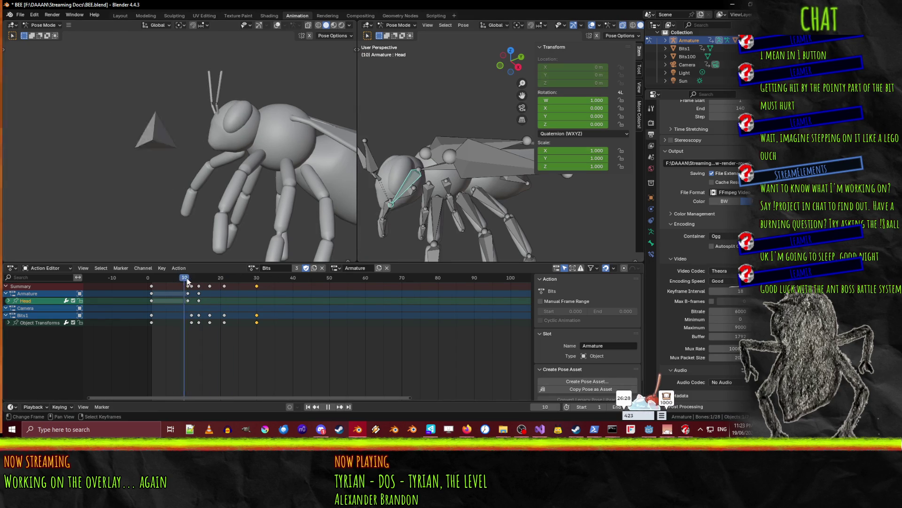
pyautogui.moveTo(207, 281); pyautogui.dragTo(224, 282)
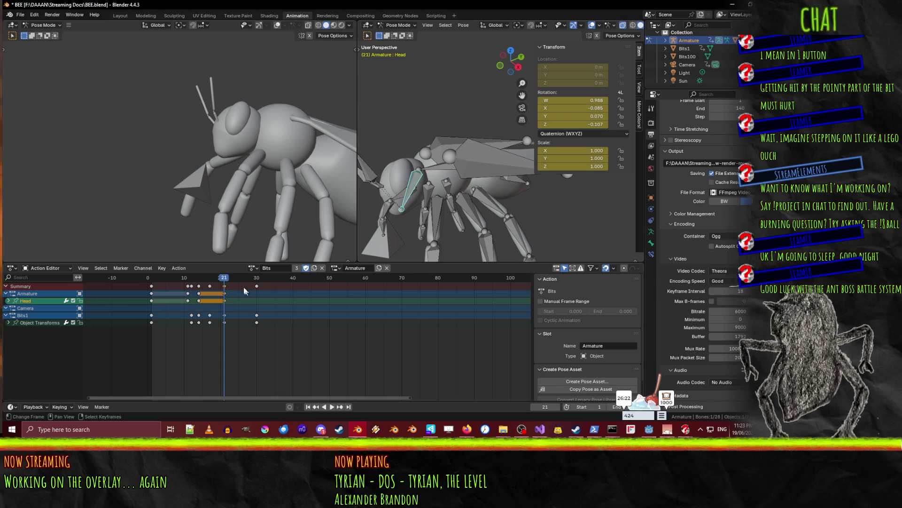
# Move the Head keyframe from frame 21 to 20, check the timing, then delete it
pyautogui.moveTo(228, 302); pyautogui.dragTo(224, 301)
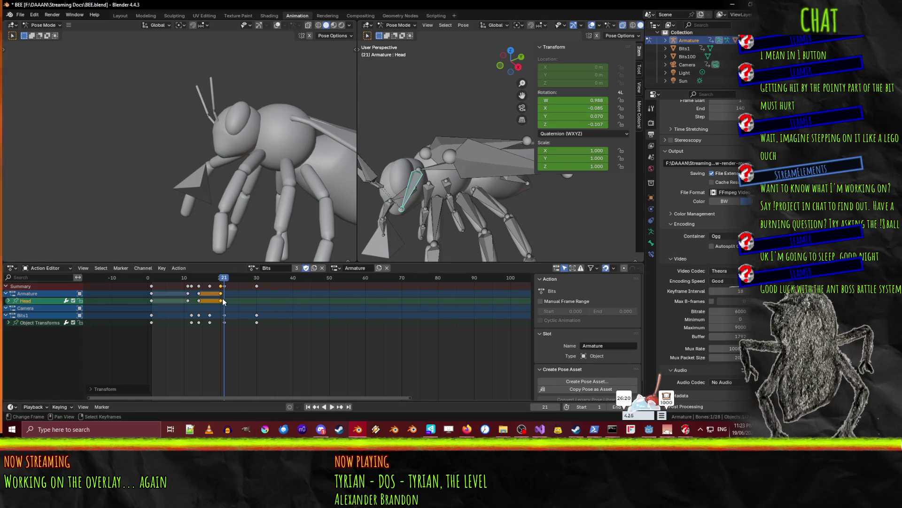
pyautogui.press('space')
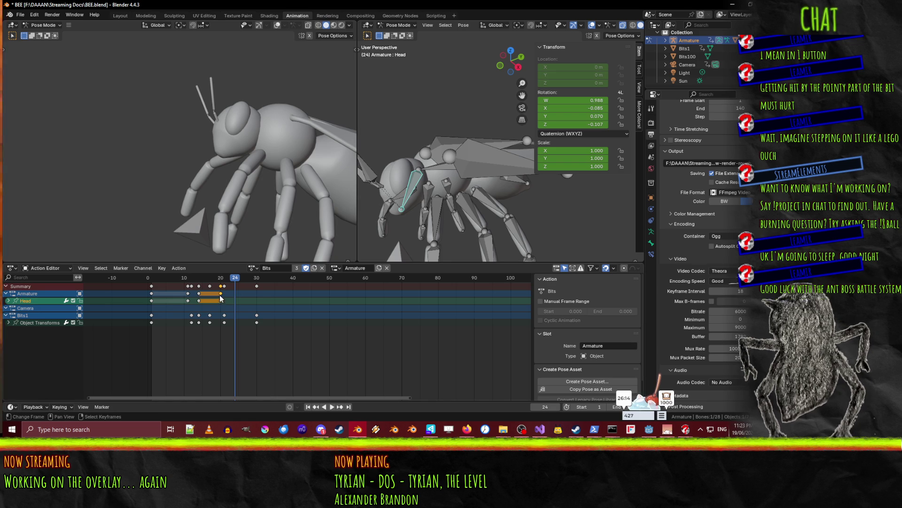
pyautogui.press('Down')
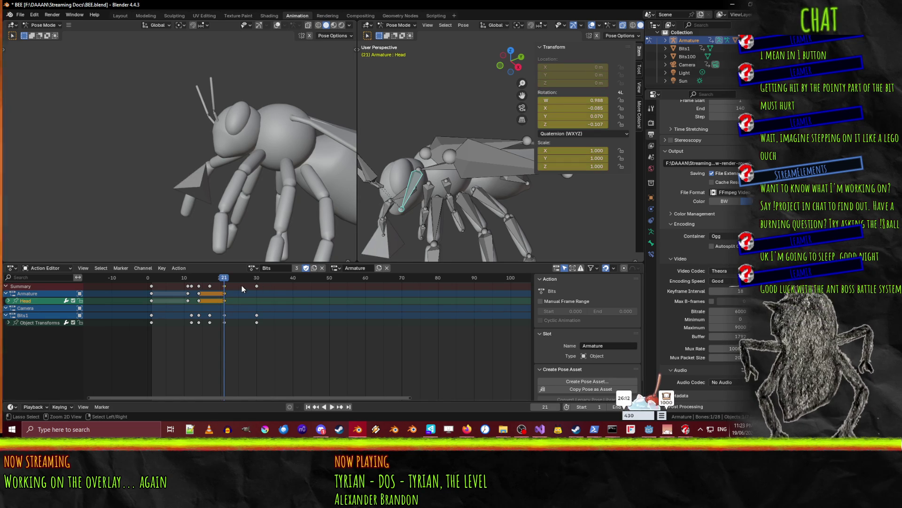
pyautogui.press('Delete')
pyautogui.press('r')
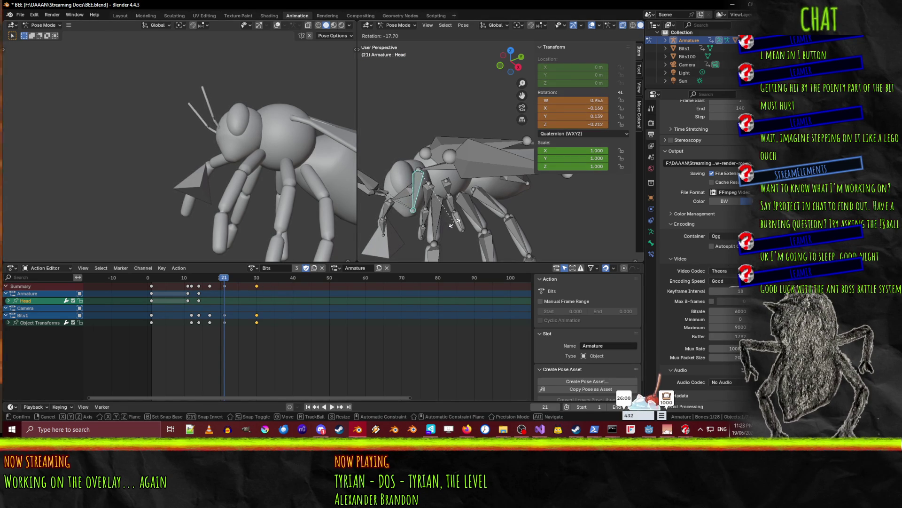
# Key the Head bone's recoil rotation at frame 21 and play it back
pyautogui.click(455, 223)
pyautogui.press('i')
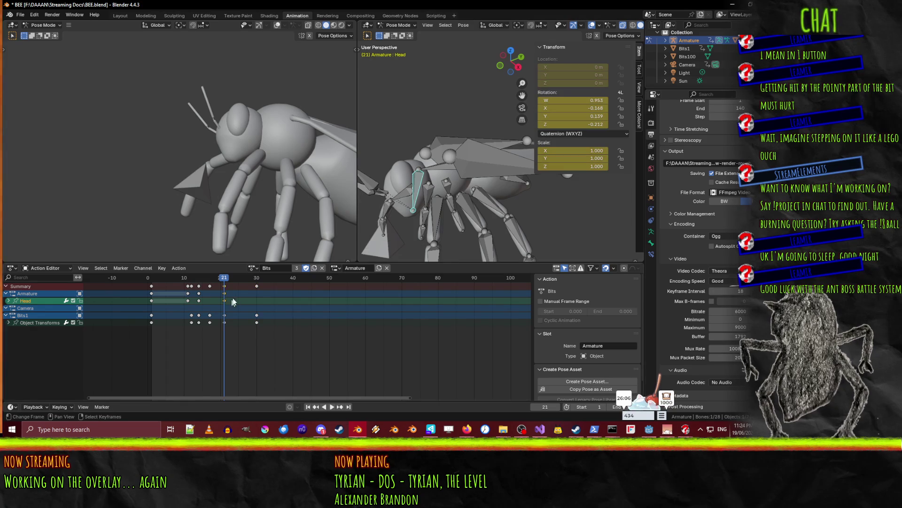
pyautogui.moveTo(224, 277)
pyautogui.mouseDown()
pyautogui.moveTo(161, 277)
pyautogui.moveTo(235, 270)
pyautogui.mouseUp()
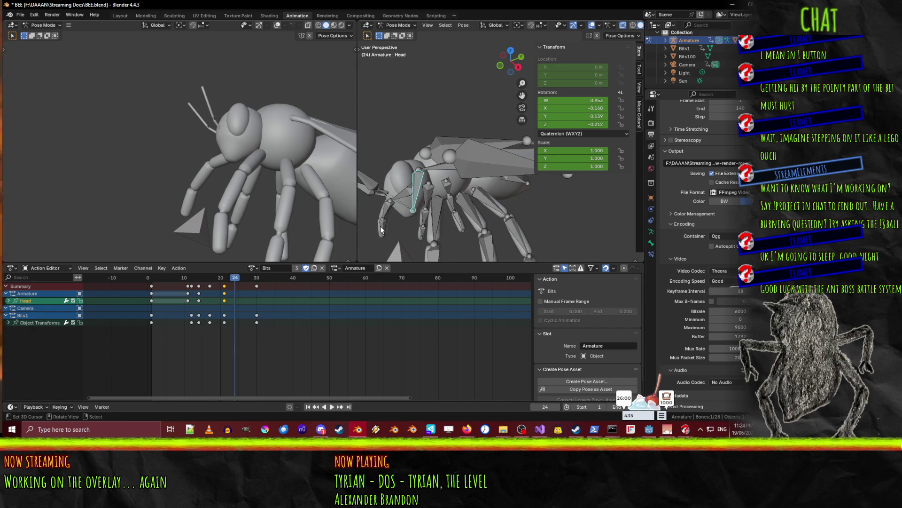
pyautogui.press('space')
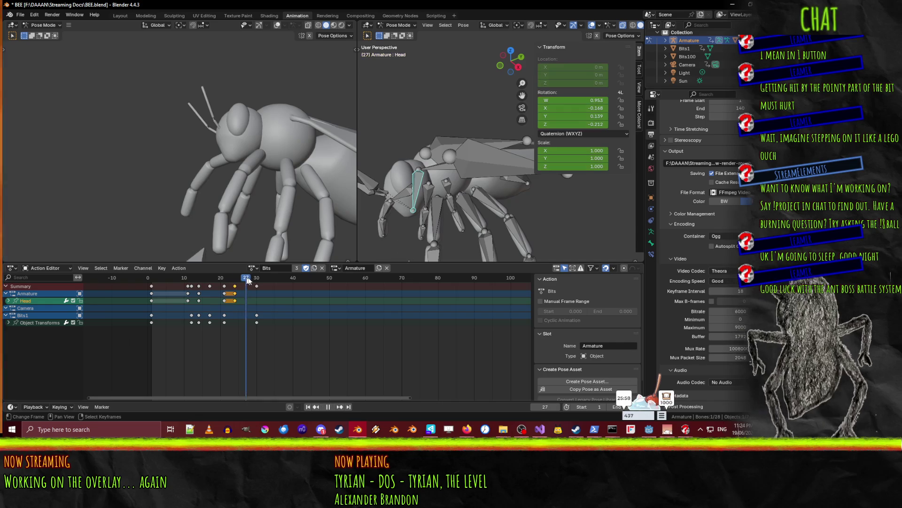
pyautogui.press('space')
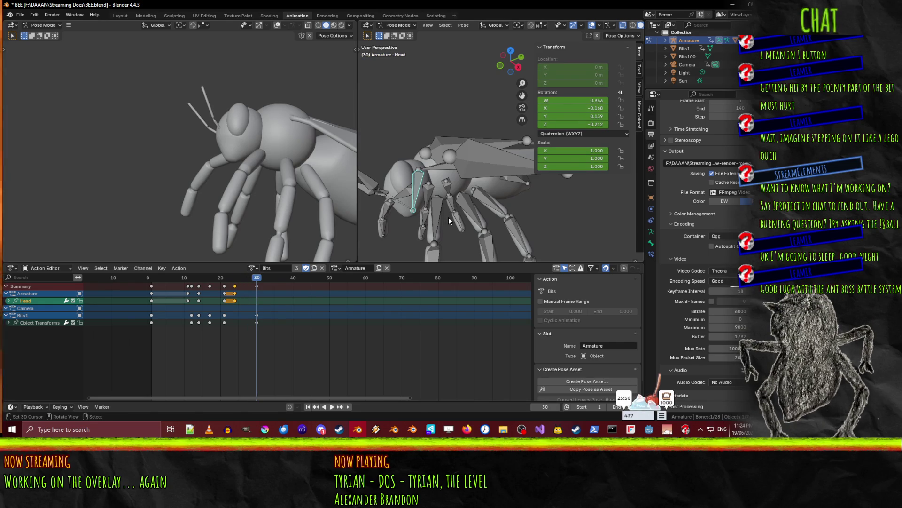
# Tilt the head further and key that pose at frames 30 and 32
pyautogui.press('r')
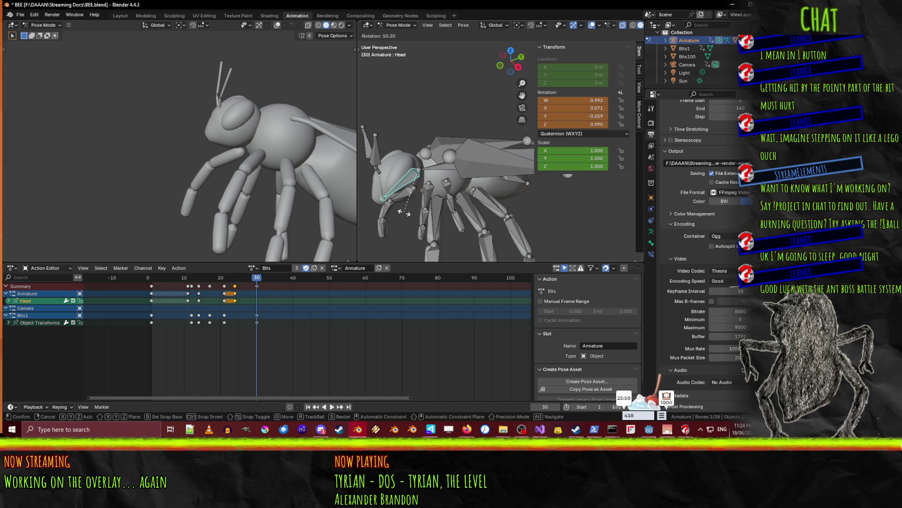
pyautogui.click(403, 212)
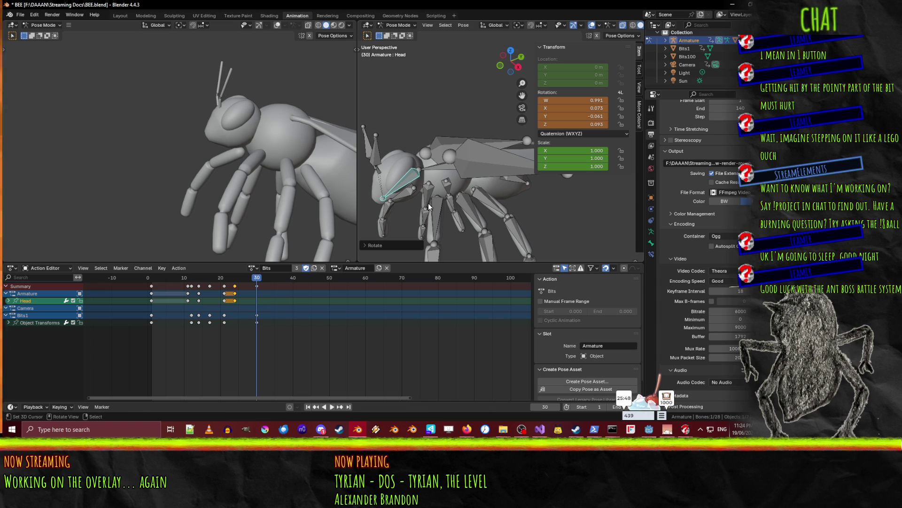
pyautogui.press('i')
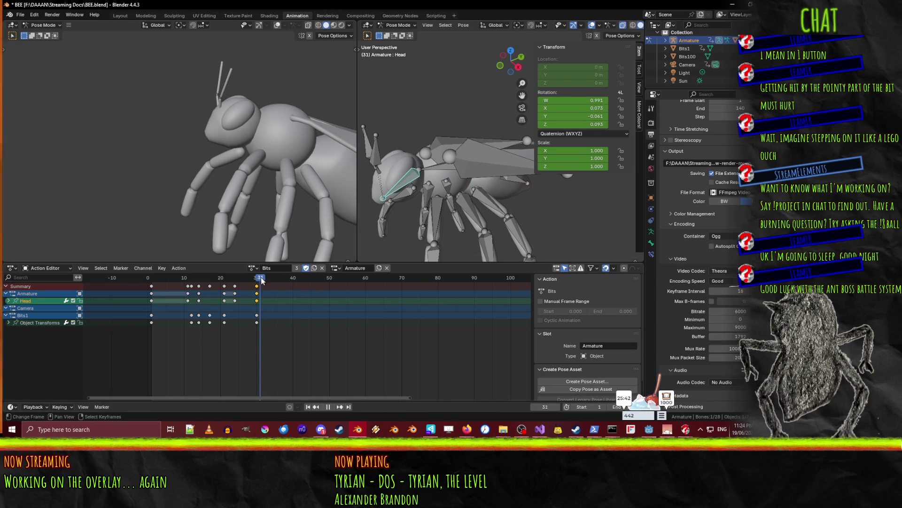
pyautogui.press('i')
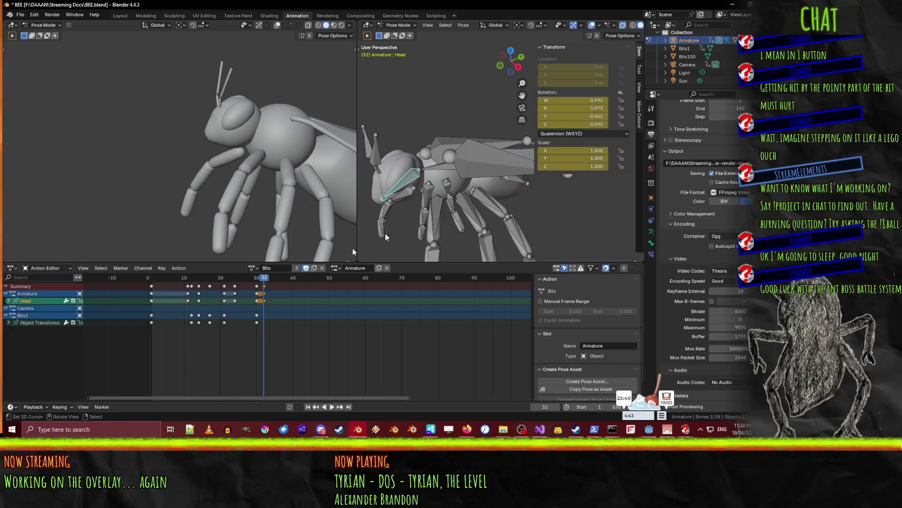
pyautogui.press('Right')
pyautogui.press('Right')
pyautogui.press('Right')
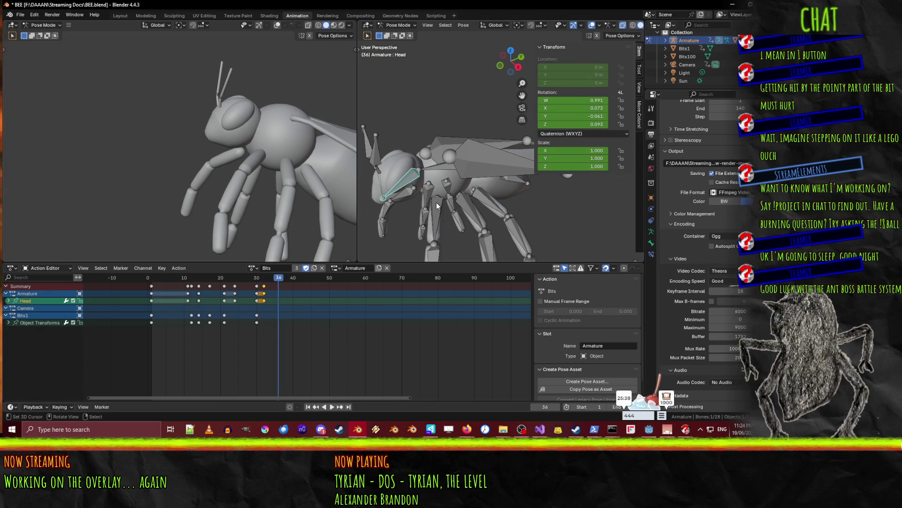
# Tilt the Head bone around global Y and keyframe it at frames 36 and 38
pyautogui.press('r')
pyautogui.press('x')
pyautogui.press('z')
pyautogui.press('y')
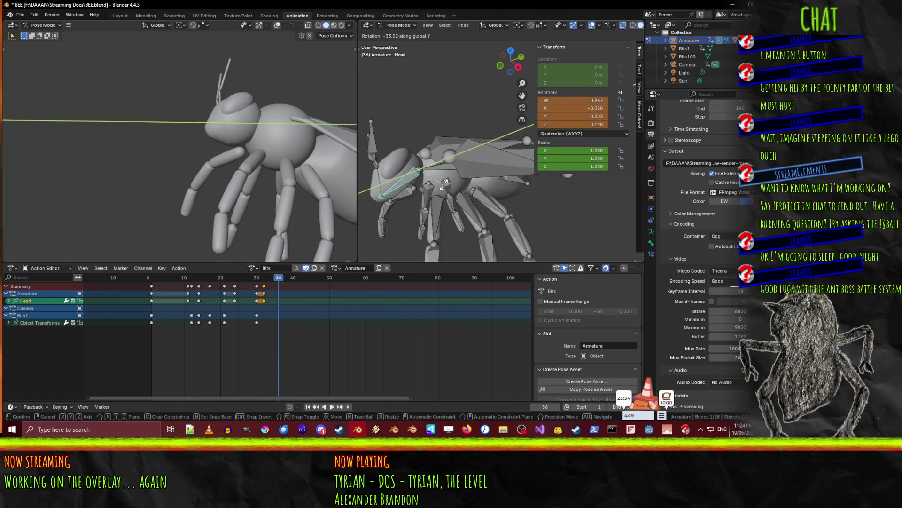
pyautogui.click(447, 187)
pyautogui.press('i')
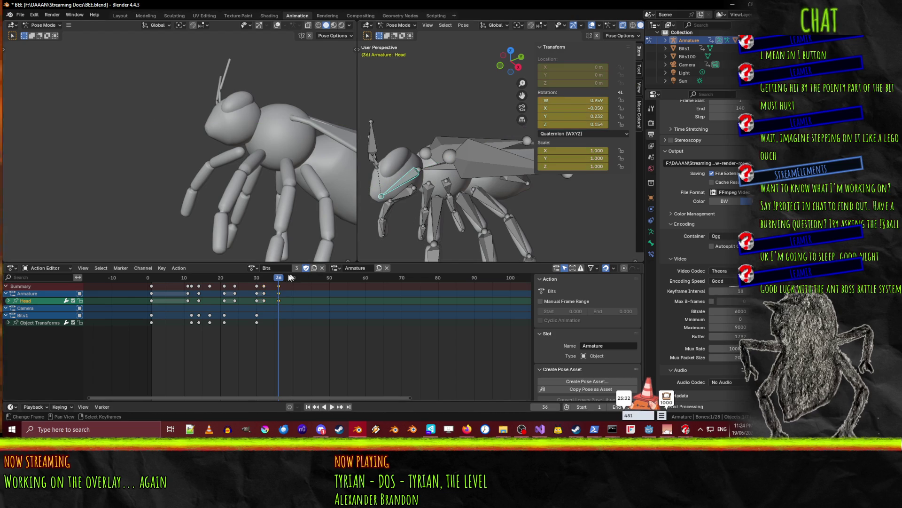
pyautogui.press('space')
pyautogui.press('space')
pyautogui.press('r')
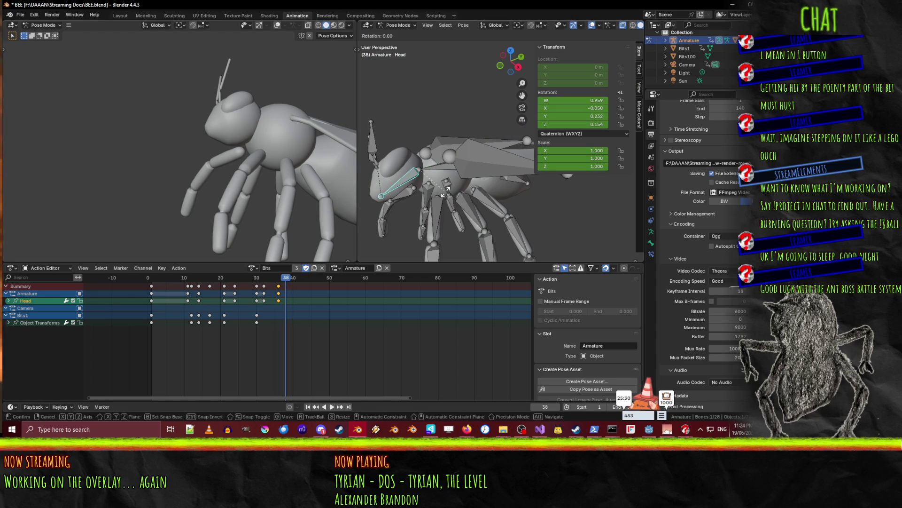
pyautogui.press('y')
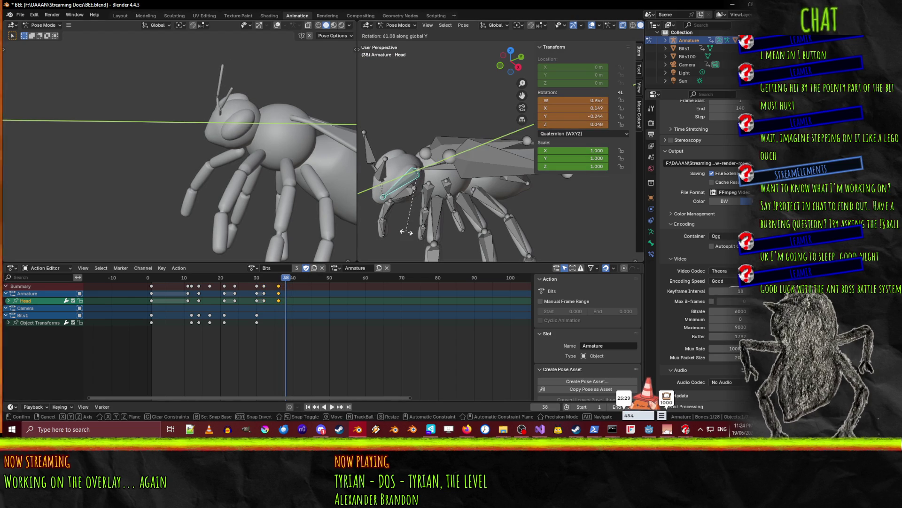
pyautogui.click(435, 226)
pyautogui.press('i')
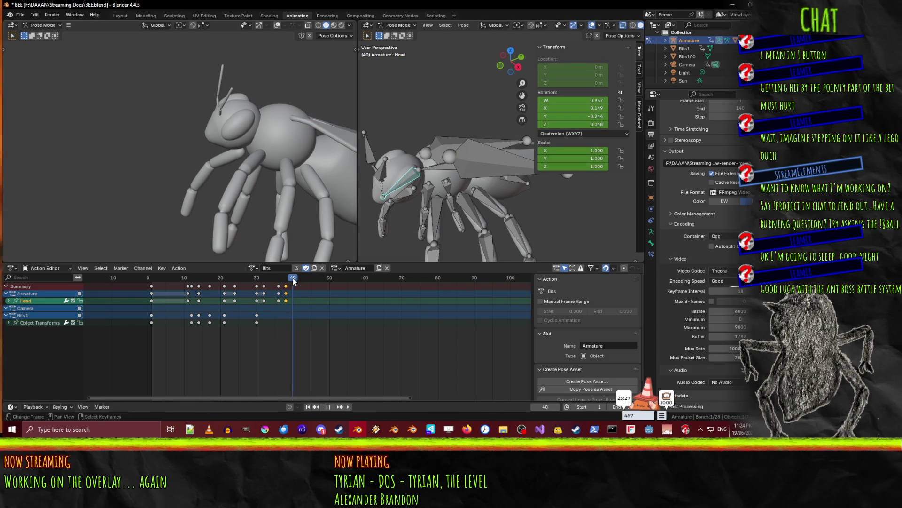
# Add alternating Y-axis head tilt keyframes at frames 41 and 44
pyautogui.moveTo(296, 280); pyautogui.dragTo(296, 280)
pyautogui.press('r')
pyautogui.press('y')
pyautogui.click(431, 183)
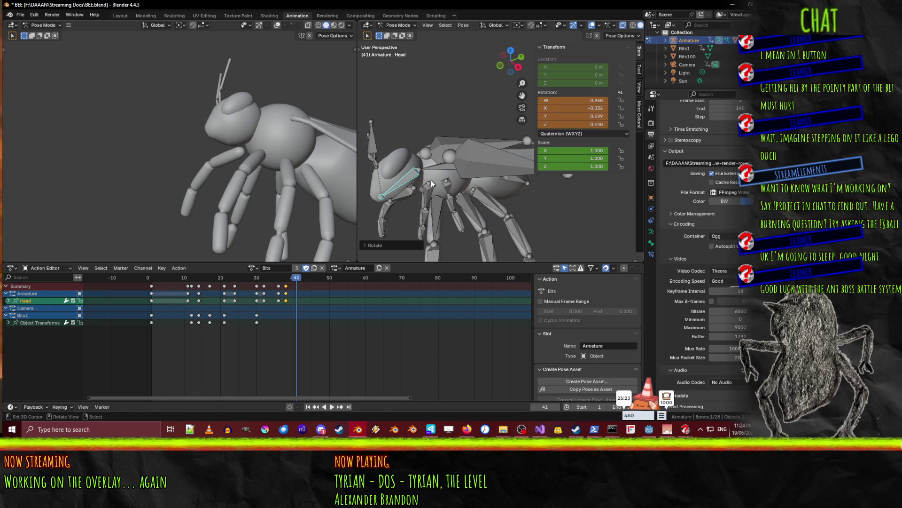
pyautogui.press('i')
pyautogui.moveTo(302, 278); pyautogui.dragTo(309, 280)
pyautogui.press('r')
pyautogui.press('y')
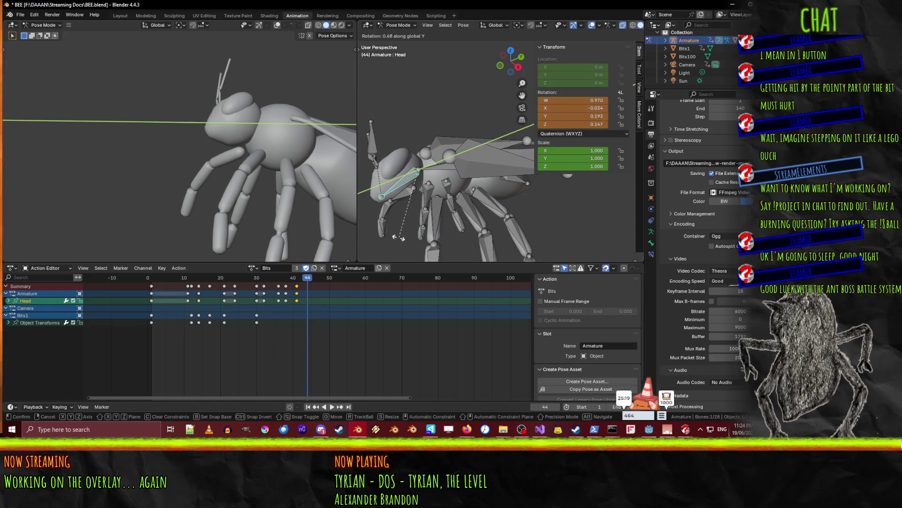
pyautogui.click(616, 225)
pyautogui.press('i')
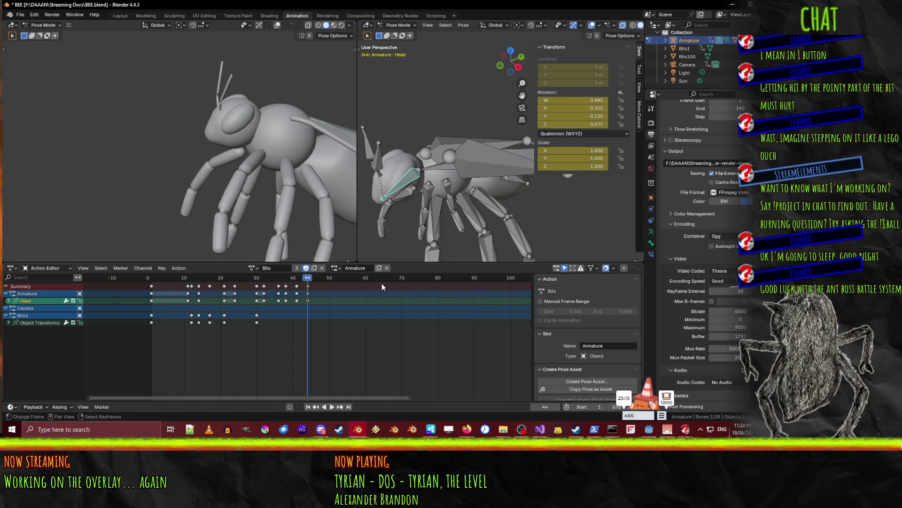
# Keyframe a Y-axis head tilt at frame 47, then key the head pose at frame 50
pyautogui.moveTo(308, 281); pyautogui.dragTo(318, 277)
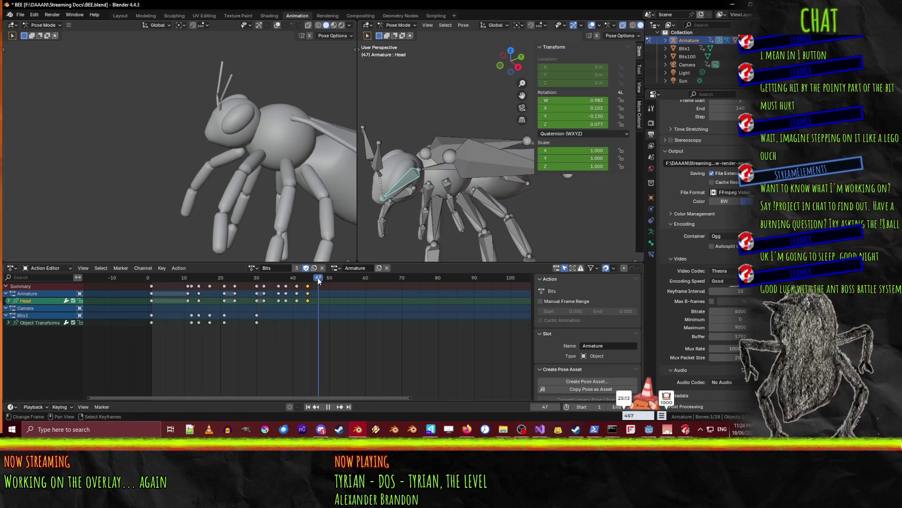
pyautogui.press('r')
pyautogui.press('y')
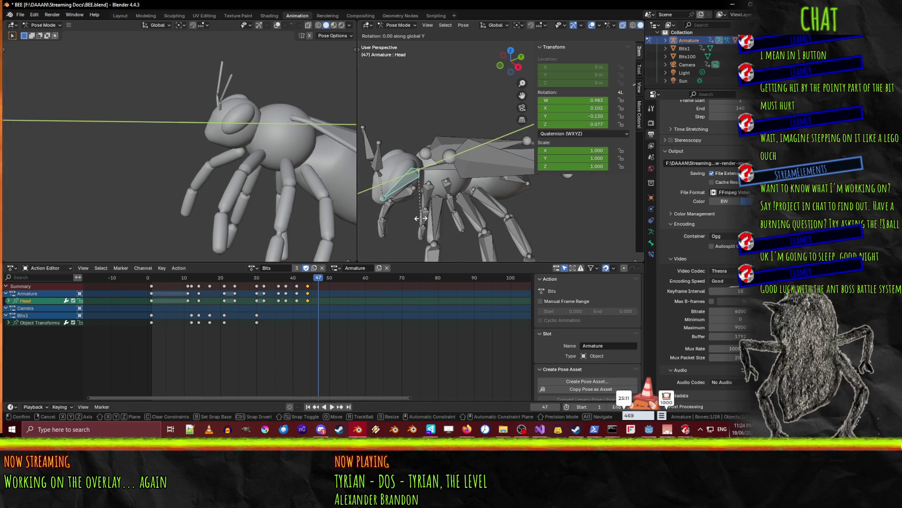
pyautogui.click(437, 211)
pyautogui.press('i')
pyautogui.click(344, 294)
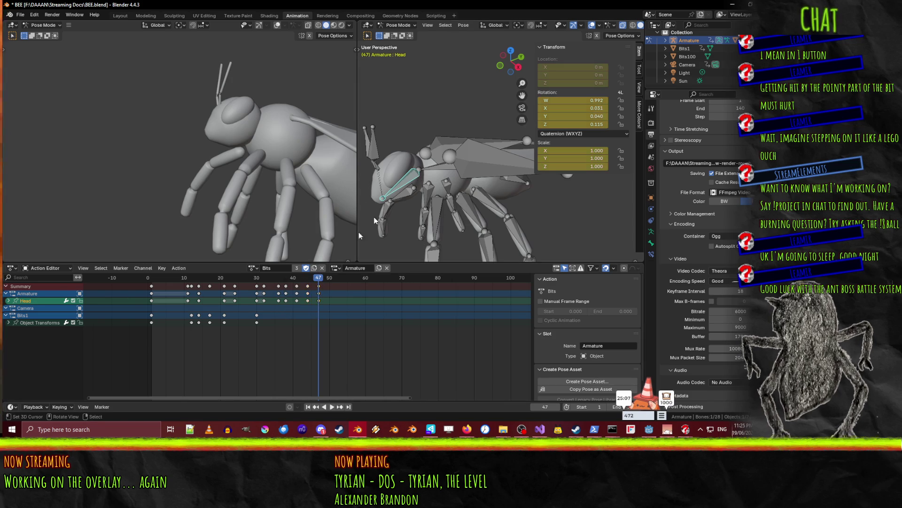
pyautogui.moveTo(321, 282); pyautogui.dragTo(329, 282)
pyautogui.press('i')
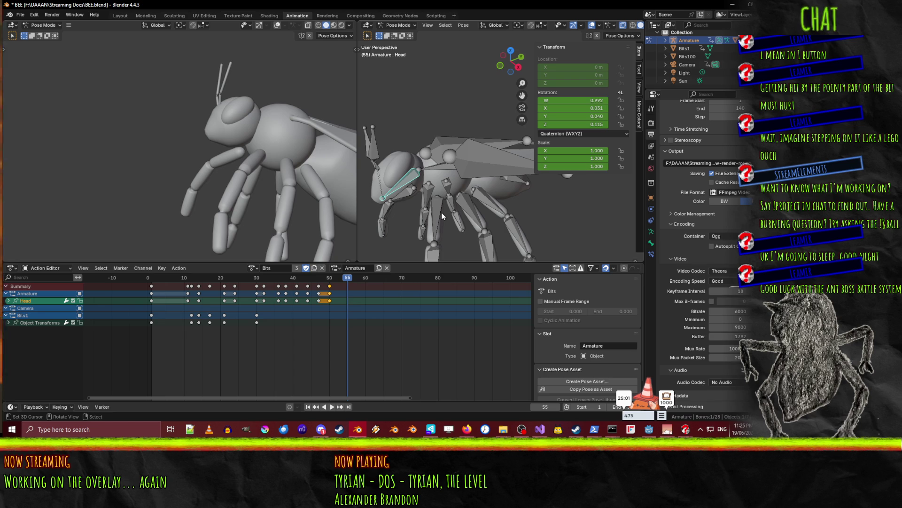
# Rotate the Head bone and keyframe it at frame 55, then key frame 57
pyautogui.press('r')
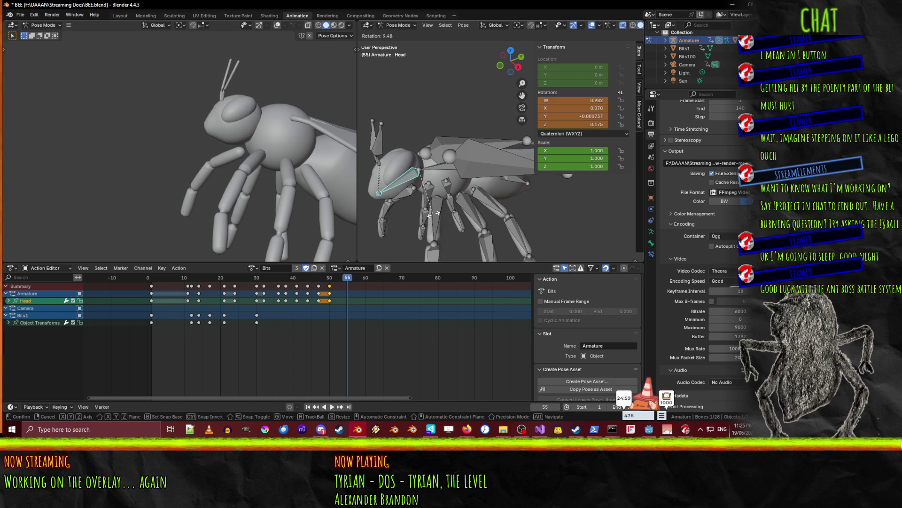
pyautogui.click(433, 214)
pyautogui.press('i')
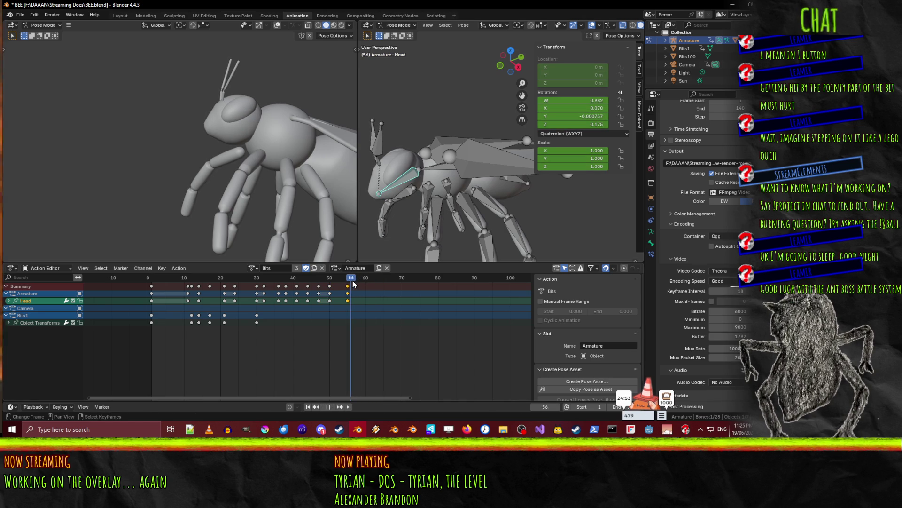
pyautogui.press('i')
# Give the head a final twist around local Z at frame 61 and keyframe it
pyautogui.click(363, 278)
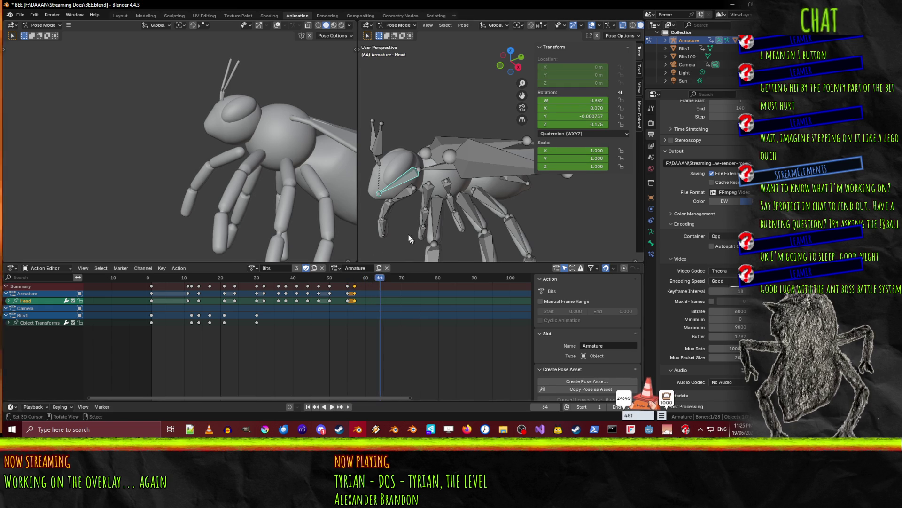
pyautogui.click(370, 278)
pyautogui.press('r')
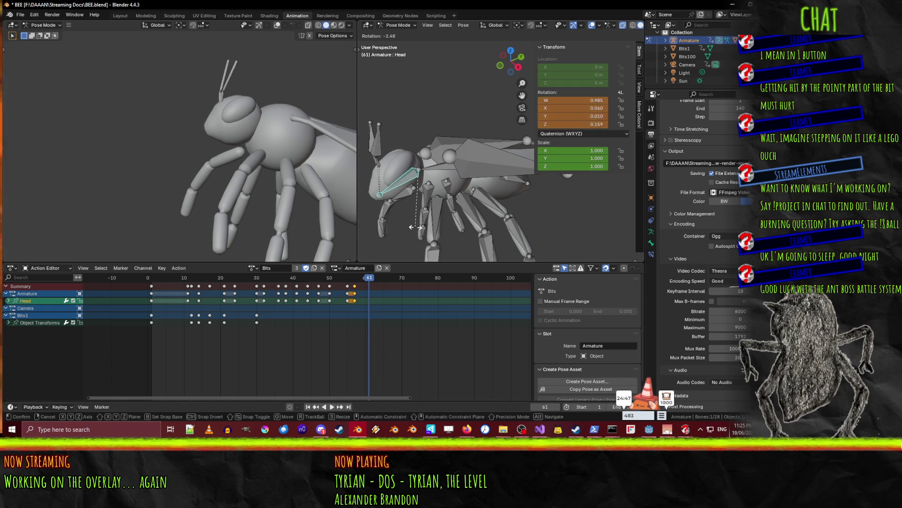
pyautogui.click(429, 229)
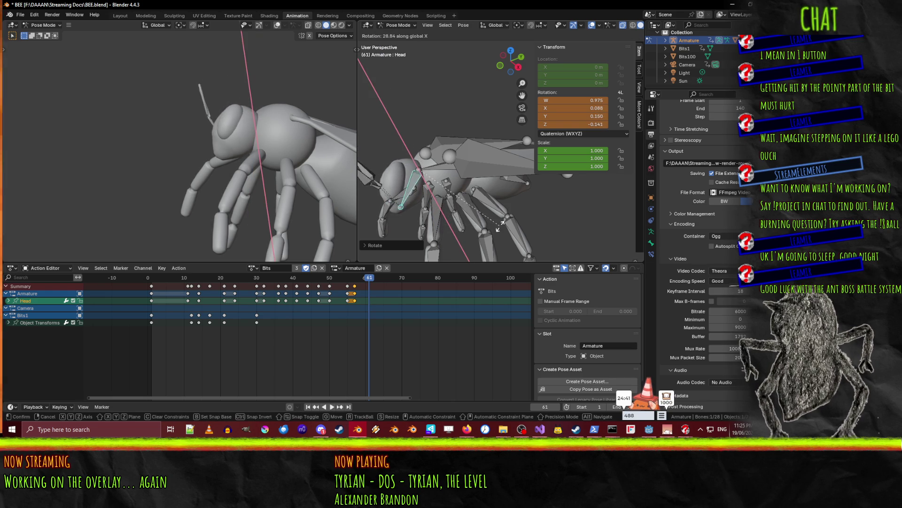
pyautogui.press('x')
pyautogui.press('x')
pyautogui.press('z')
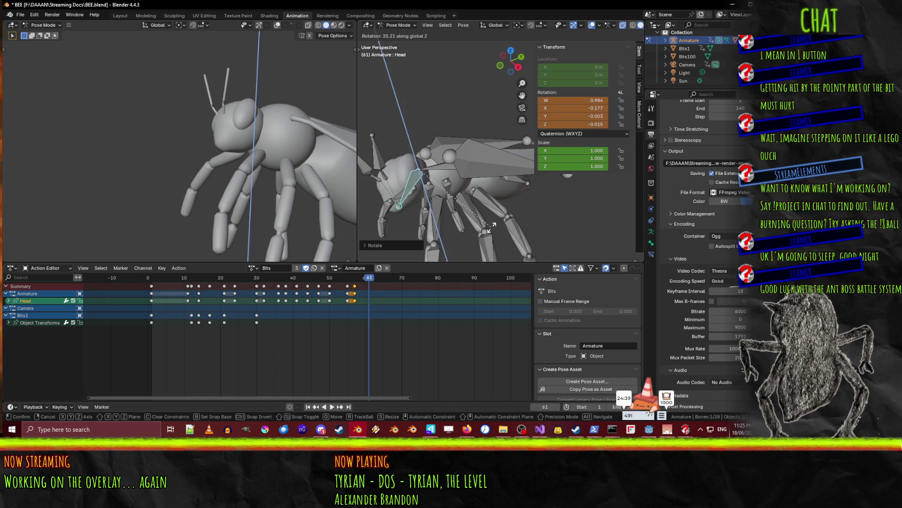
pyautogui.press('z')
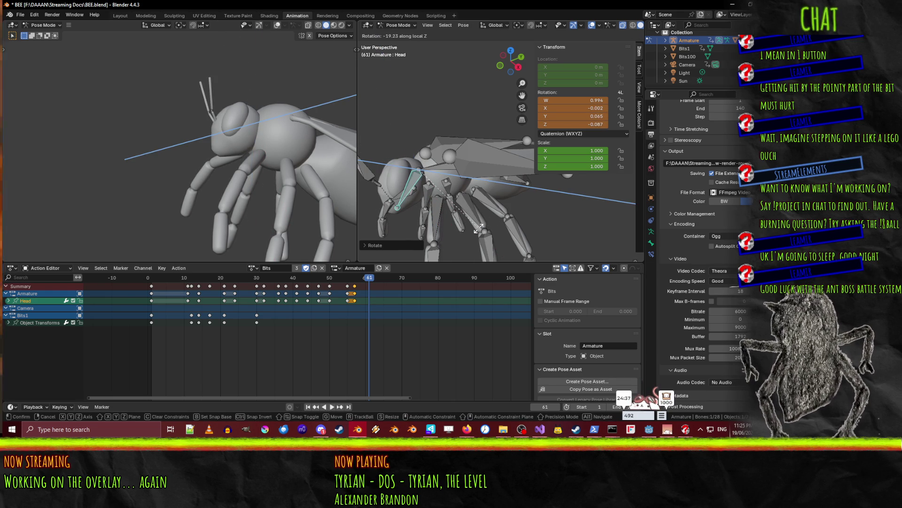
pyautogui.click(507, 224)
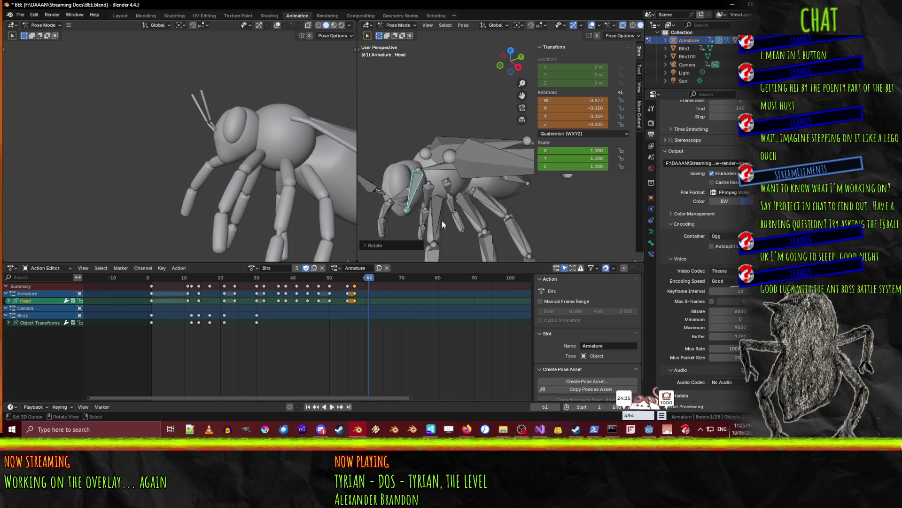
pyautogui.press('i')
# Play the animation from near the start to review the head wobble
pyautogui.press('space')
pyautogui.click(165, 279)
pyautogui.click(333, 406)
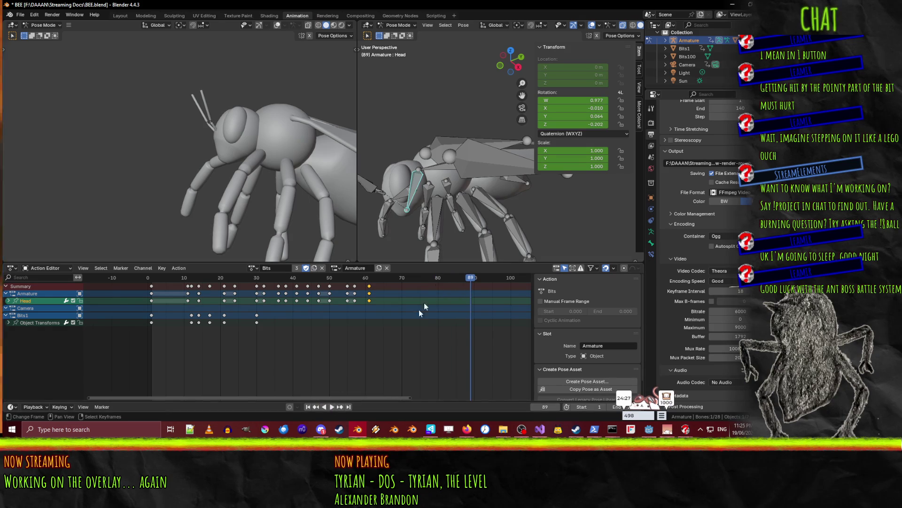
# Scrub from frame 18 to frame 60 to check the head pose
pyautogui.click(209, 295)
pyautogui.moveTo(208, 295)
pyautogui.mouseDown()
pyautogui.moveTo(150, 285)
pyautogui.moveTo(351, 278)
pyautogui.mouseUp()
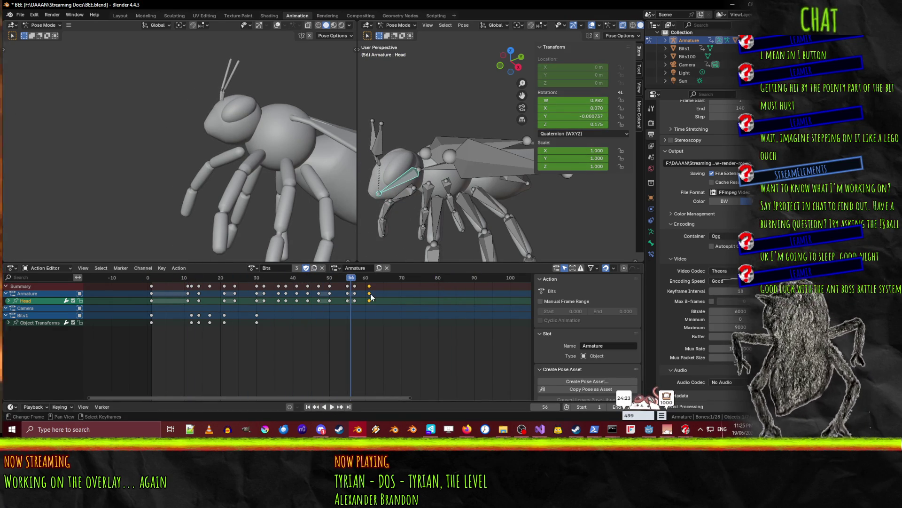
pyautogui.click(370, 293)
pyautogui.press('x')
pyautogui.click(349, 292)
pyautogui.moveTo(348, 280); pyautogui.dragTo(367, 277)
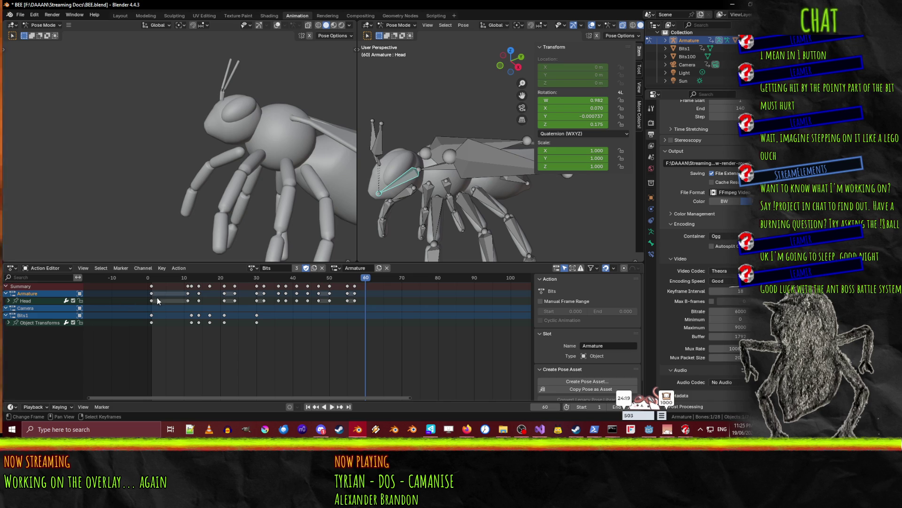
# Duplicate the Head rest-pose keys to frame 60 and play the animation
pyautogui.keyDown('ctrl'); pyautogui.keyDown('alt'); pyautogui.click(152, 300); pyautogui.keyUp('alt'); pyautogui.keyUp('ctrl')
pyautogui.press('g')
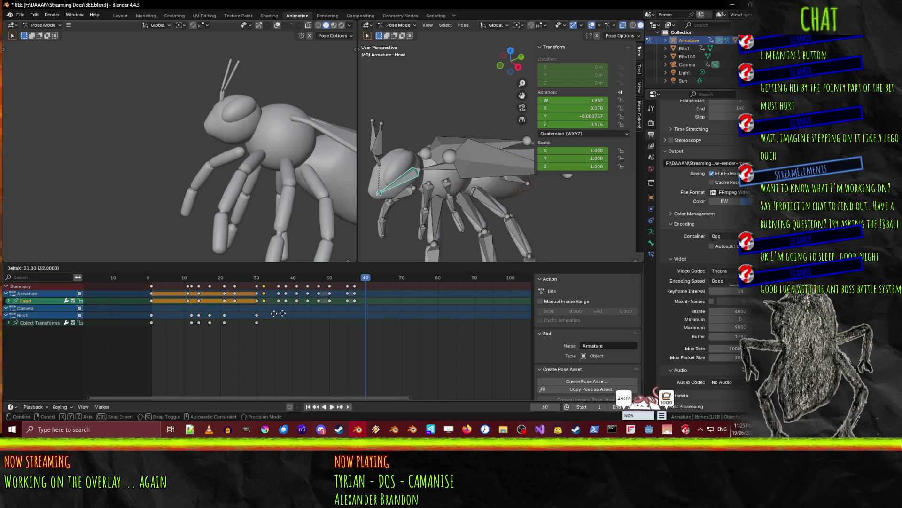
pyautogui.click(365, 312)
pyautogui.hotkey('shift', 'ctrl', 'space')
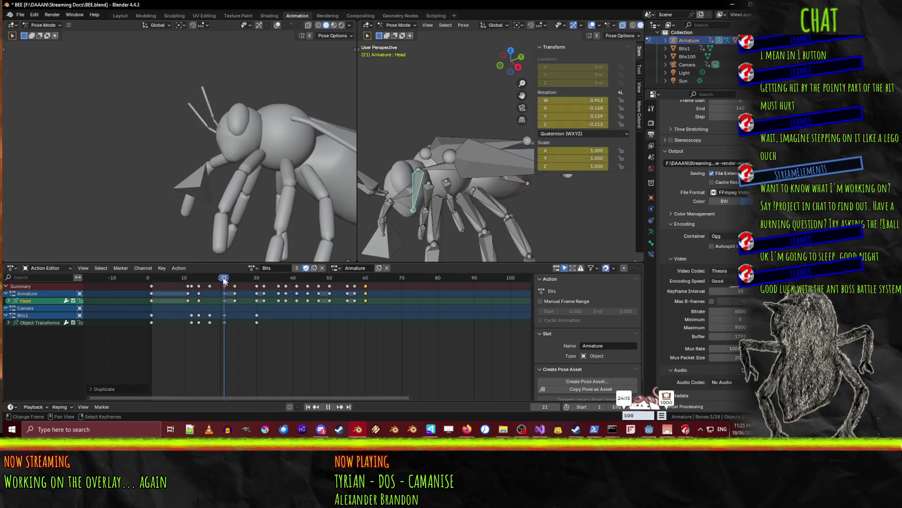
pyautogui.click(335, 408)
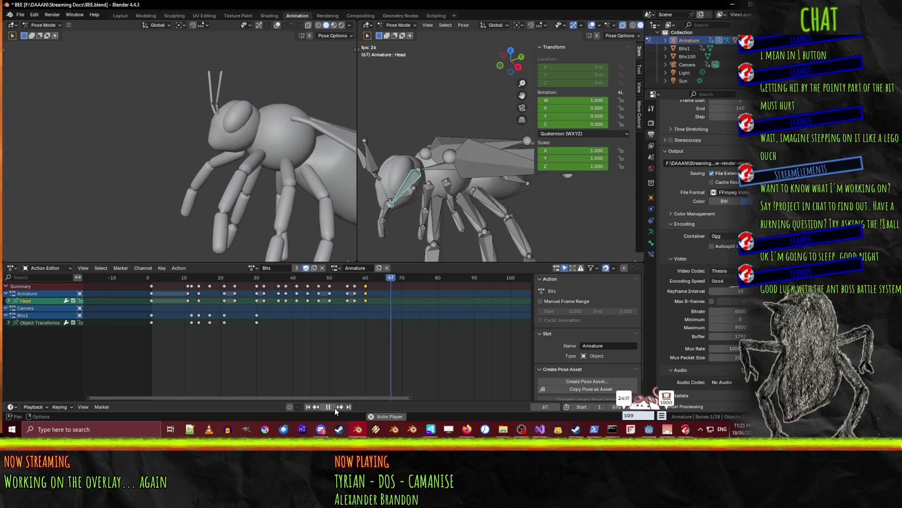
# Move the frame-21 keys earlier to frame 19 and review the playback
pyautogui.click(334, 407)
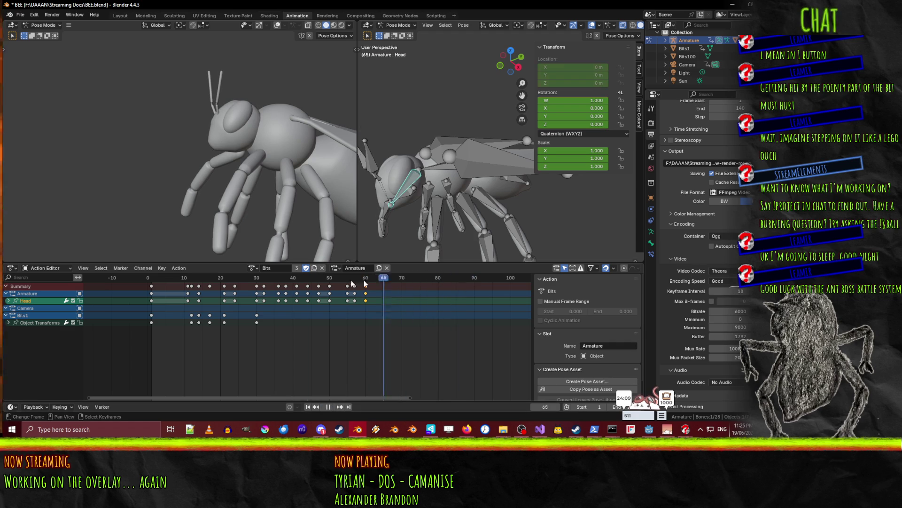
pyautogui.moveTo(179, 281)
pyautogui.mouseDown()
pyautogui.moveTo(219, 280)
pyautogui.moveTo(226, 300)
pyautogui.mouseUp()
pyautogui.click(225, 293)
pyautogui.click(168, 277)
pyautogui.press('space')
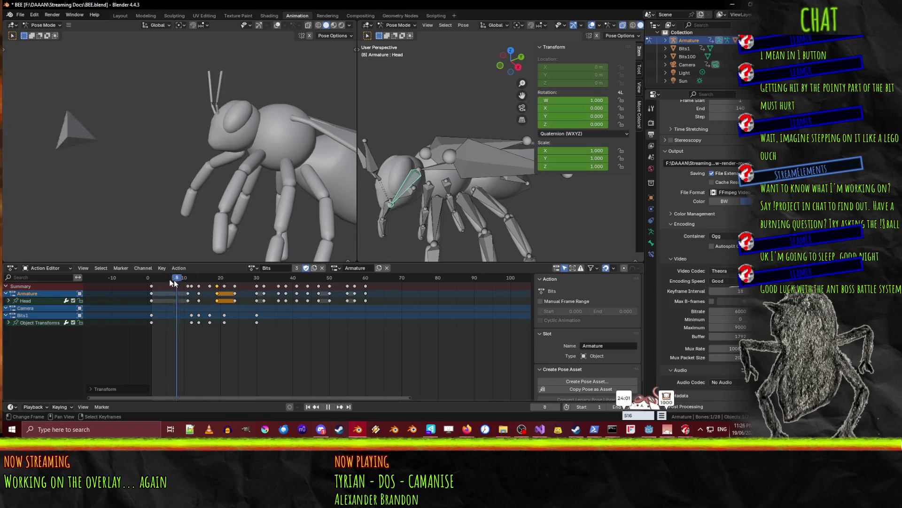
pyautogui.click(327, 407)
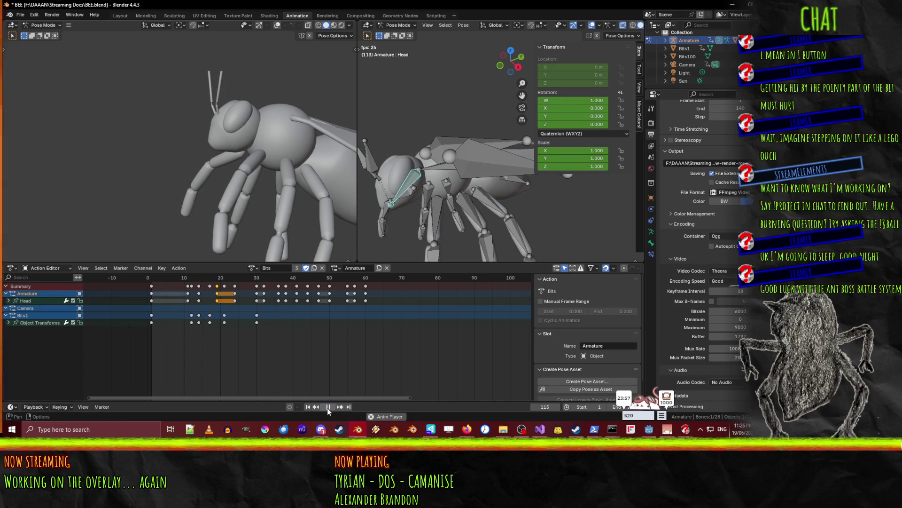
pyautogui.click(330, 407)
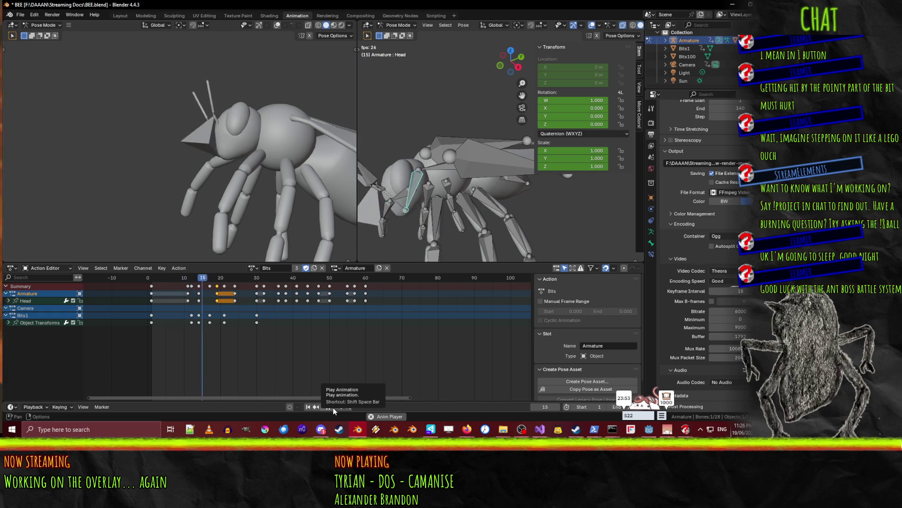
pyautogui.click(329, 407)
pyautogui.press('space')
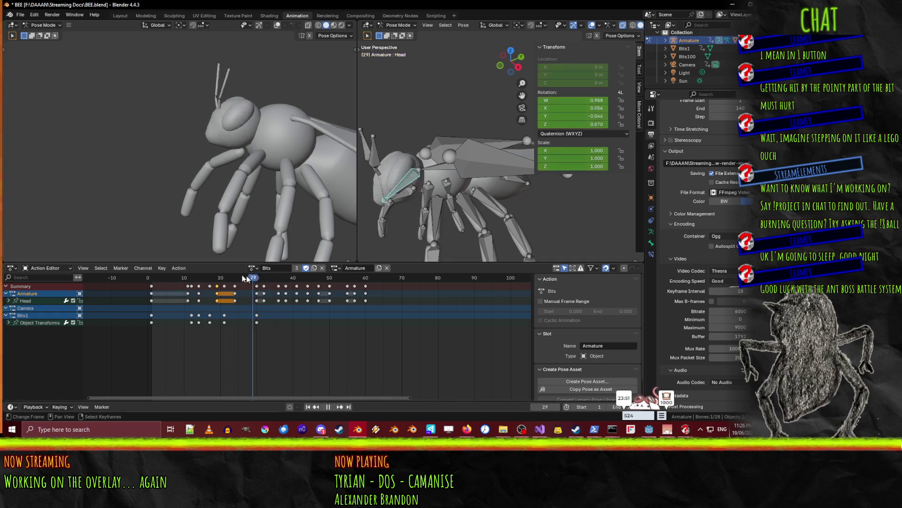
# Shift the Head key from frame 19 to frame 18 and replay from frame 1
pyautogui.click(193, 277)
pyautogui.moveTo(193, 278); pyautogui.dragTo(210, 279)
pyautogui.press('space')
pyautogui.click(217, 300)
pyautogui.press('g')
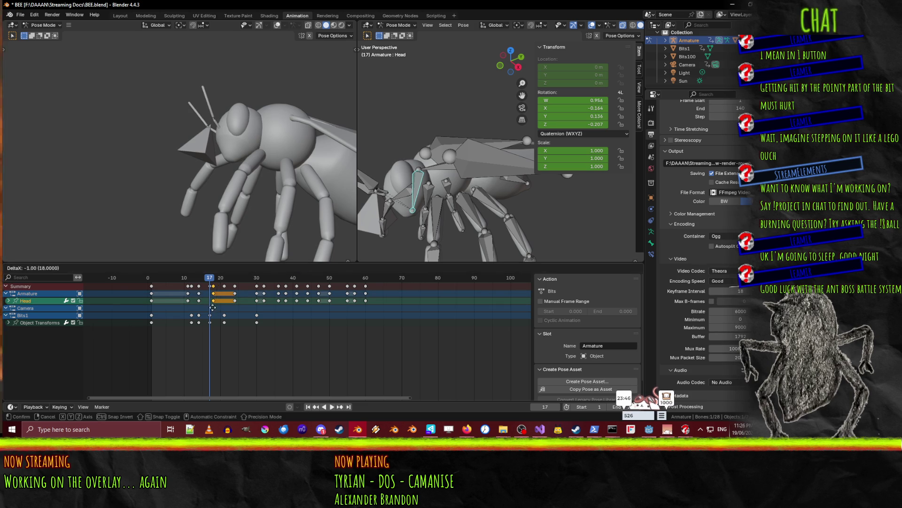
pyautogui.click(213, 308)
pyautogui.press('space')
pyautogui.click(159, 278)
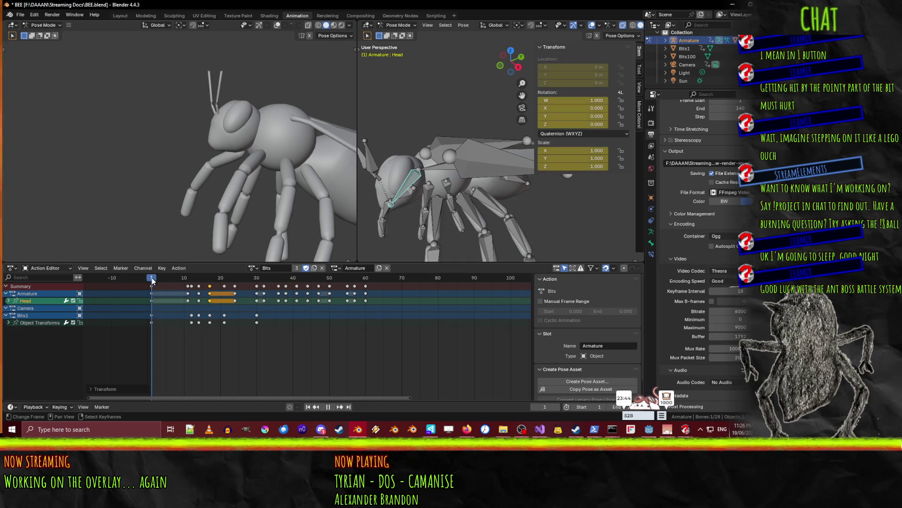
pyautogui.click(332, 407)
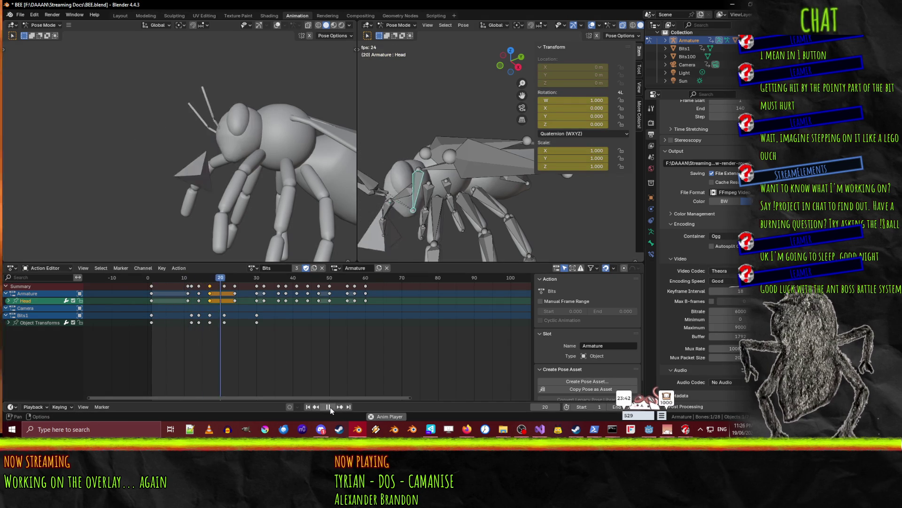
# Delete the frame-13 keys, move the later Head keys three frames earlier, and review
pyautogui.click(199, 298)
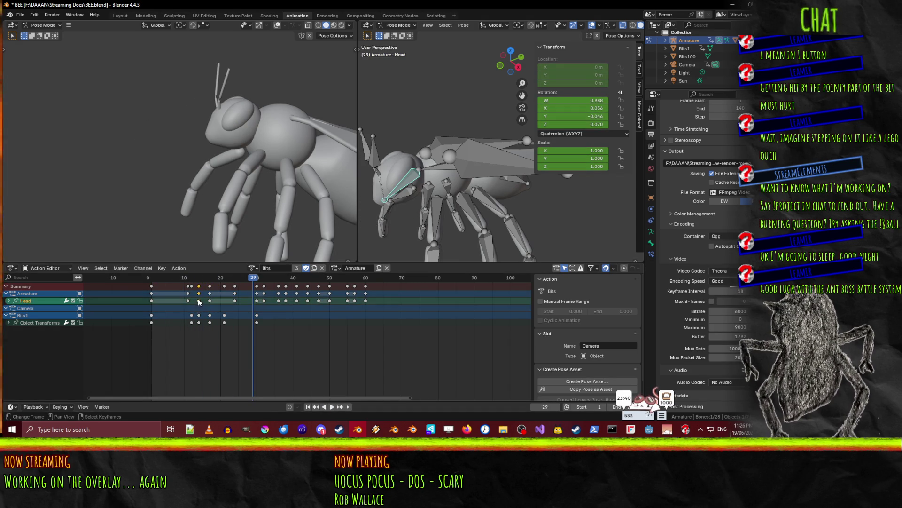
pyautogui.press('x')
pyautogui.click(215, 292)
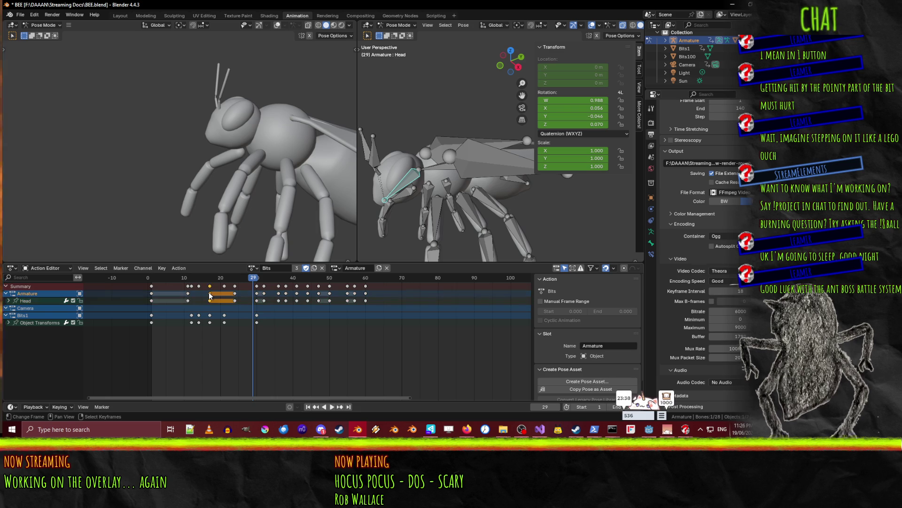
pyautogui.moveTo(212, 295); pyautogui.dragTo(211, 296)
pyautogui.press('space')
pyautogui.click(139, 279)
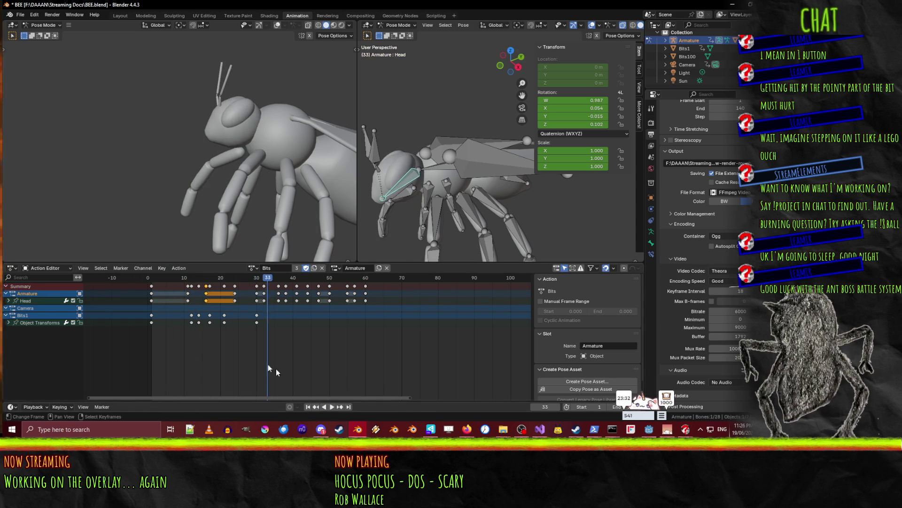
pyautogui.moveTo(234, 297); pyautogui.dragTo(222, 298)
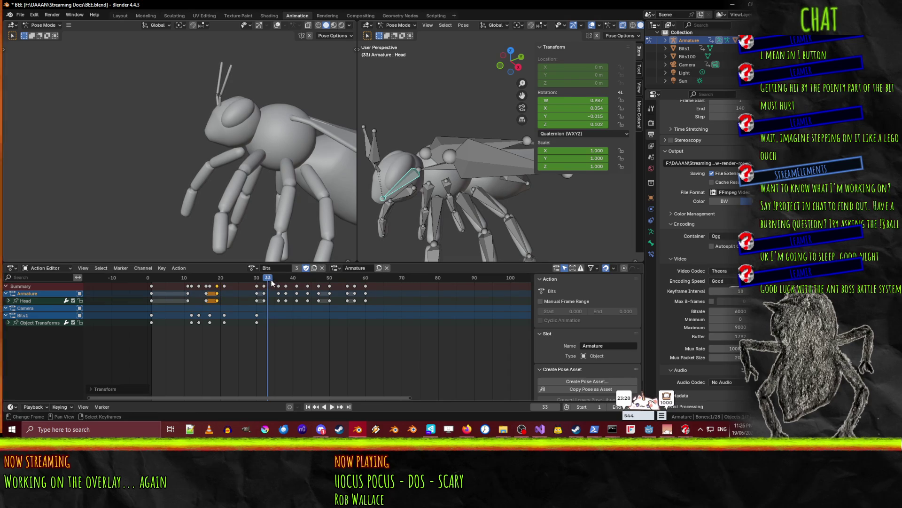
pyautogui.click(147, 277)
pyautogui.click(334, 409)
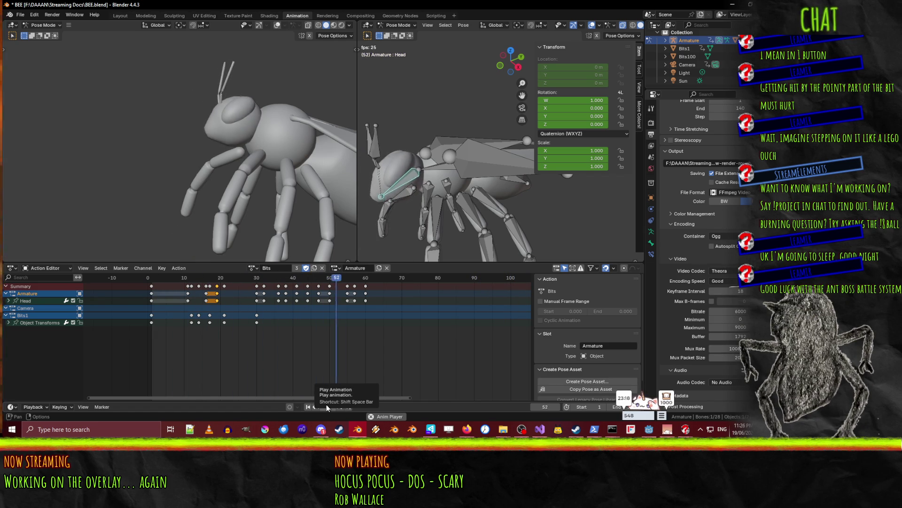
# Move the frame-62 keys to frame 63 and replay the animation
pyautogui.press('space')
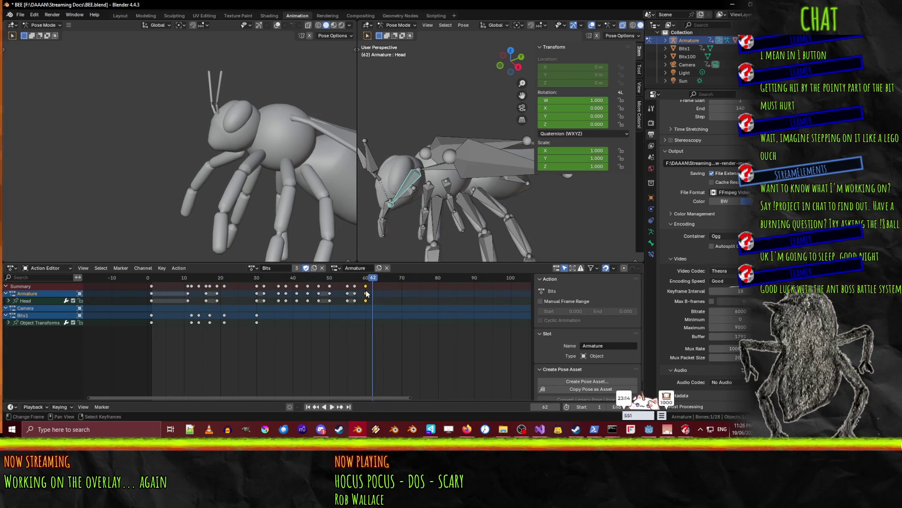
pyautogui.moveTo(367, 293); pyautogui.dragTo(367, 281)
pyautogui.press('space')
pyautogui.click(411, 188)
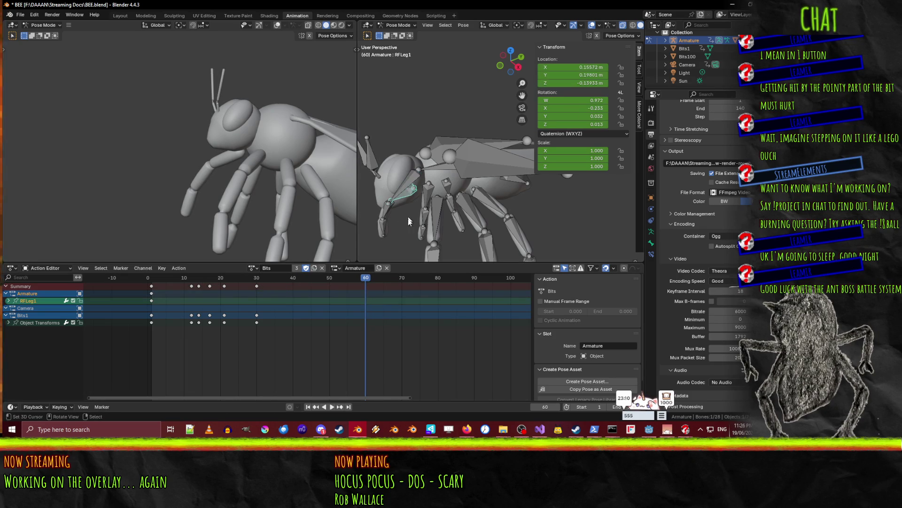
# Twist the Head bone slightly around global Z at frame 60 and replay
pyautogui.press('r')
pyautogui.press('x')
pyautogui.press('z')
pyautogui.press('z')
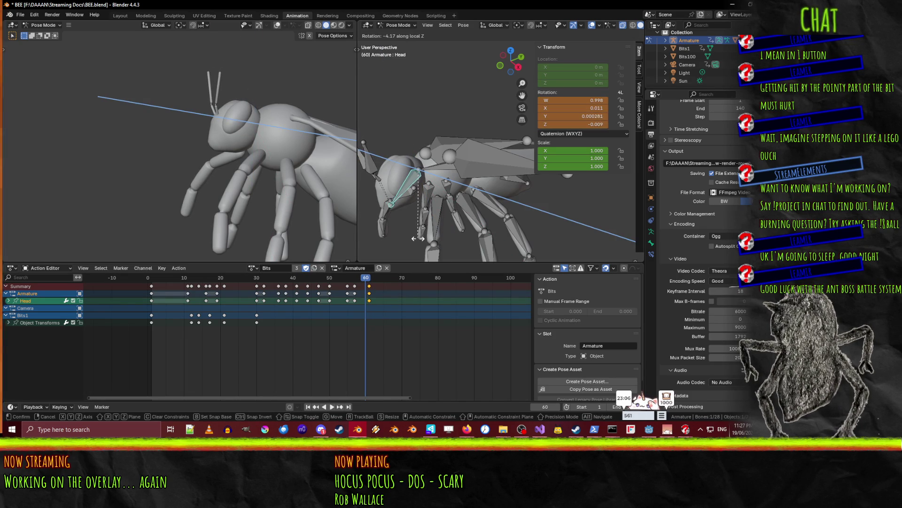
pyautogui.click(418, 238)
pyautogui.moveTo(366, 277); pyautogui.dragTo(172, 286)
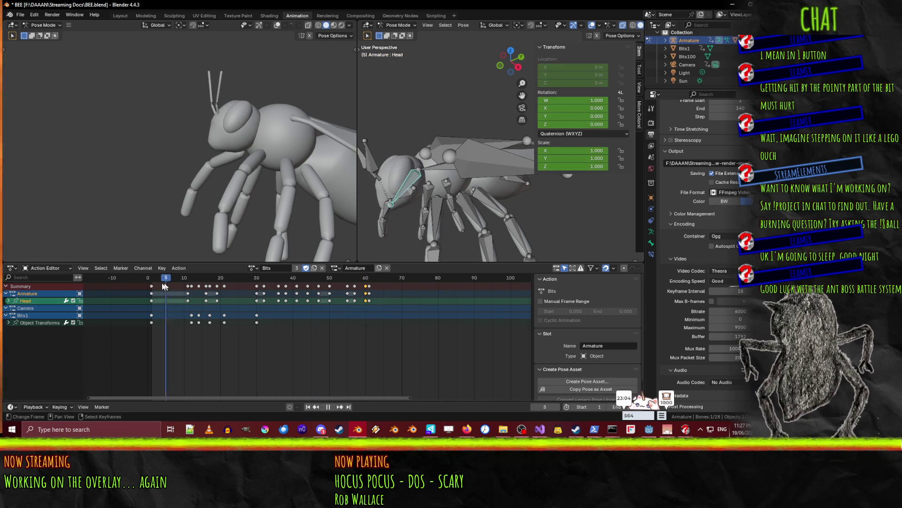
pyautogui.click(328, 407)
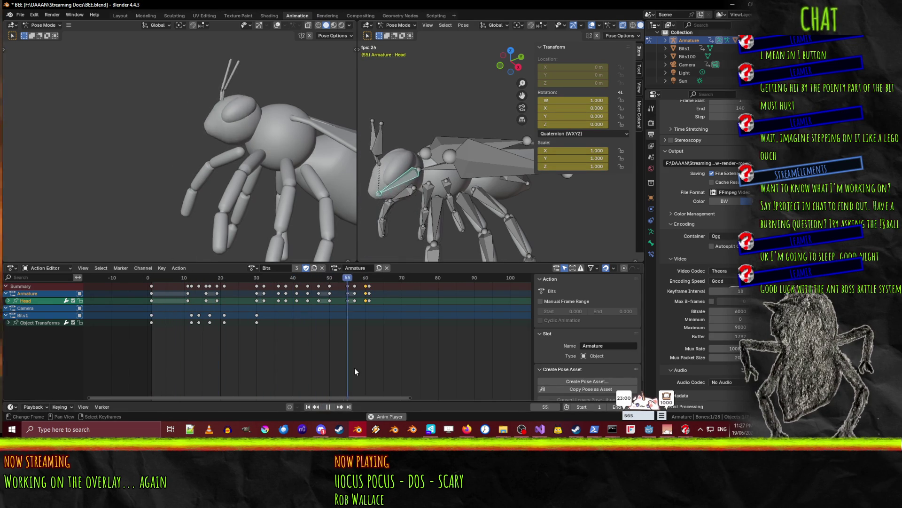
pyautogui.click(328, 407)
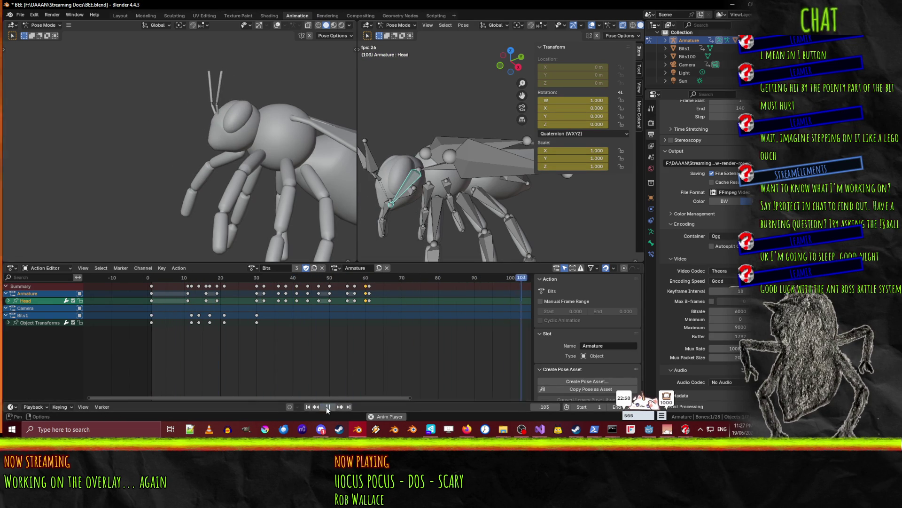
# Shift the keys near frame 60 one frame later and play from frame 1
pyautogui.moveTo(368, 293); pyautogui.dragTo(369, 288)
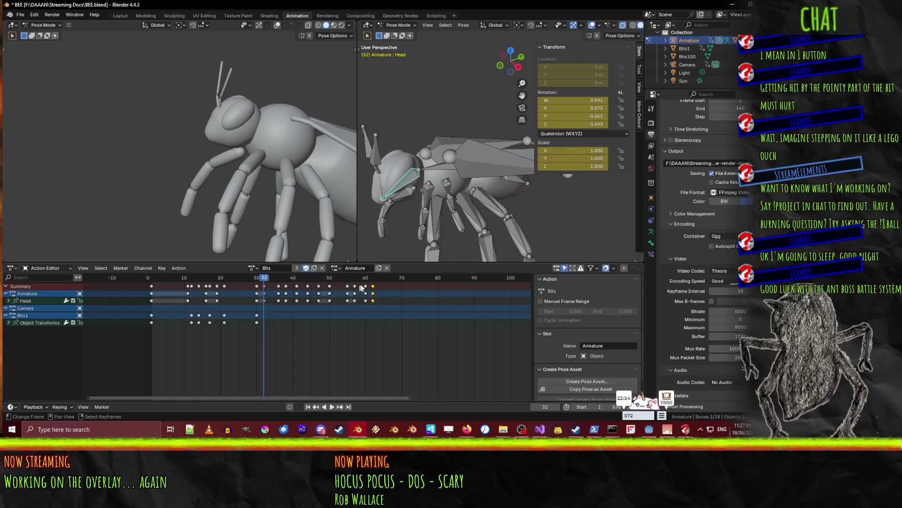
pyautogui.press('g')
pyautogui.click(381, 290)
pyautogui.moveTo(290, 277); pyautogui.dragTo(151, 277)
pyautogui.click(332, 407)
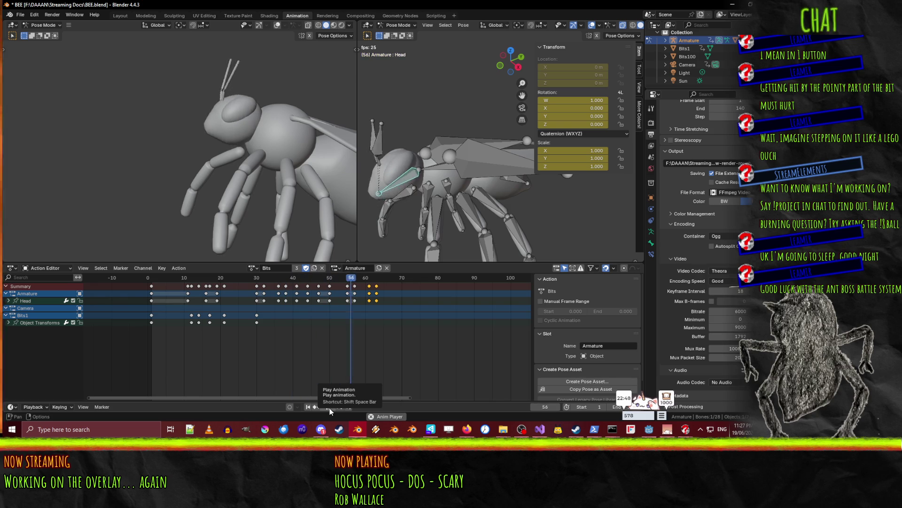
# Move the Root bone along X and Y, view through the camera, and undo the last move
pyautogui.click(442, 174)
pyautogui.press('g')
pyautogui.press('x')
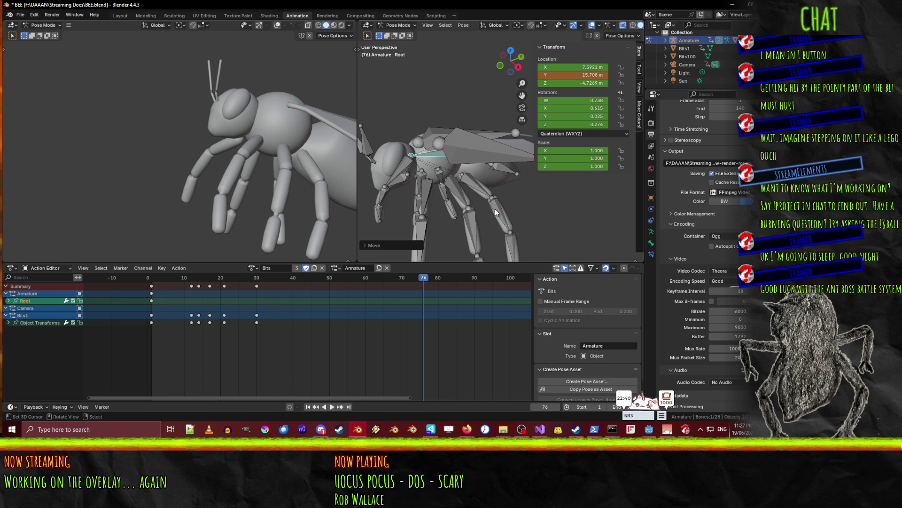
pyautogui.click(508, 188)
pyautogui.press('g')
pyautogui.press('z')
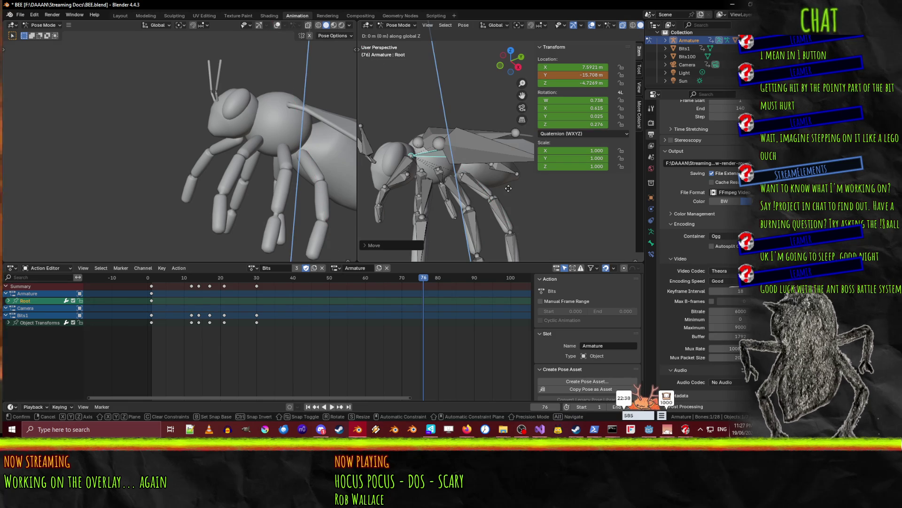
pyautogui.press('y')
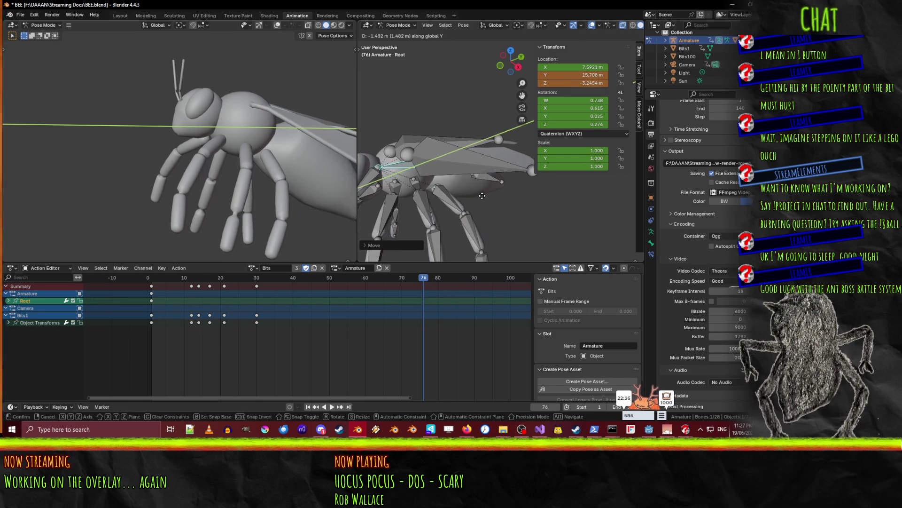
pyautogui.click(494, 191)
pyautogui.press('KP_0')
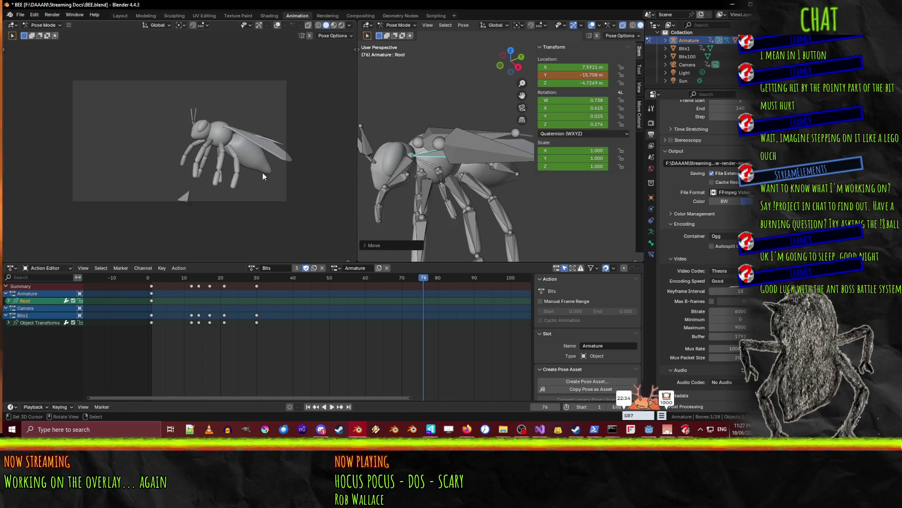
pyautogui.scroll(1, 262, 173)
pyautogui.hotkey('ctrl', 'z')
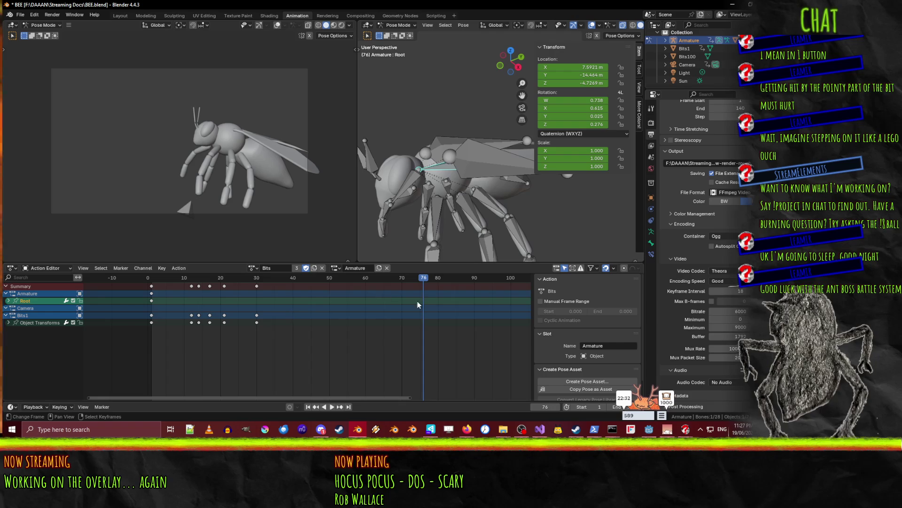
# Play the hit animation from frame 0 and stop it at frame 30
pyautogui.click(146, 279)
pyautogui.press('space')
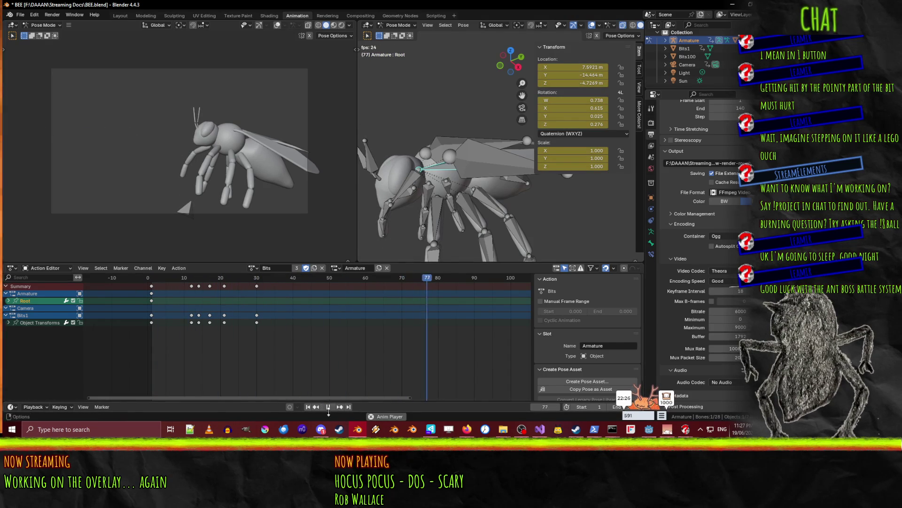
pyautogui.moveTo(455, 278)
pyautogui.mouseDown()
pyautogui.moveTo(161, 280)
pyautogui.moveTo(242, 284)
pyautogui.mouseUp()
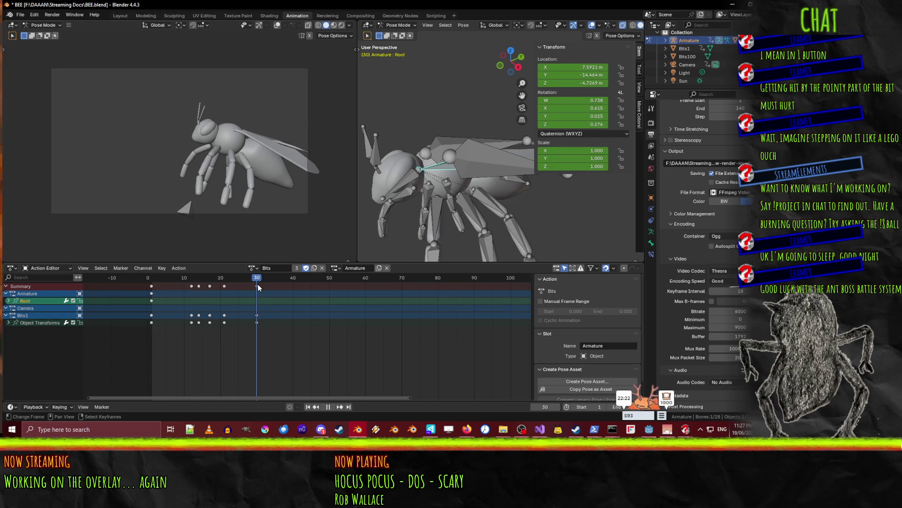
pyautogui.press('space')
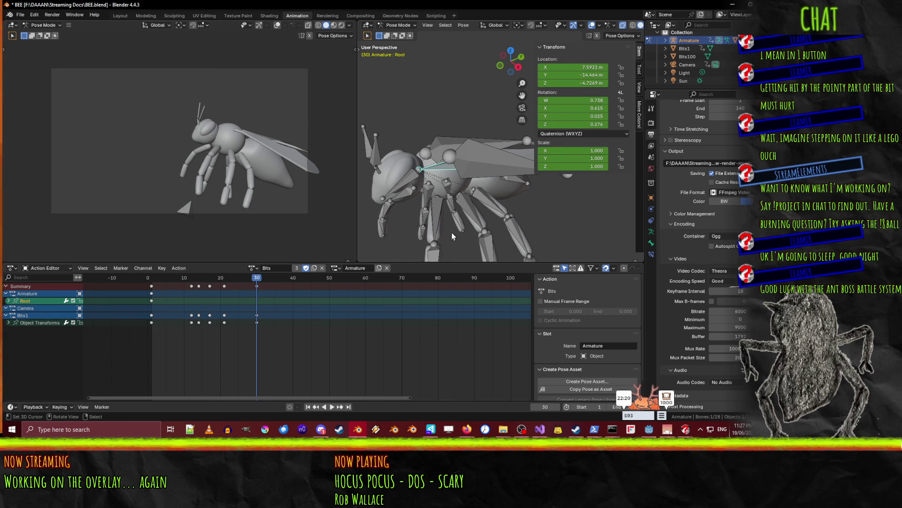
pyautogui.scroll(-3, 446, 226)
pyautogui.scroll(2, 461, 209)
pyautogui.scroll(-2, 459, 212)
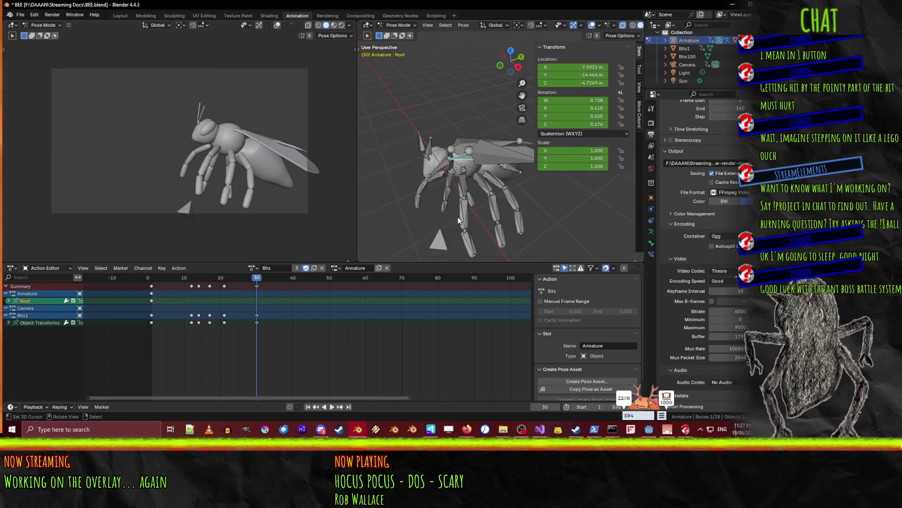
# Replay the animation from near the start and set the current frame to 16
pyautogui.click(166, 276)
pyautogui.press('space')
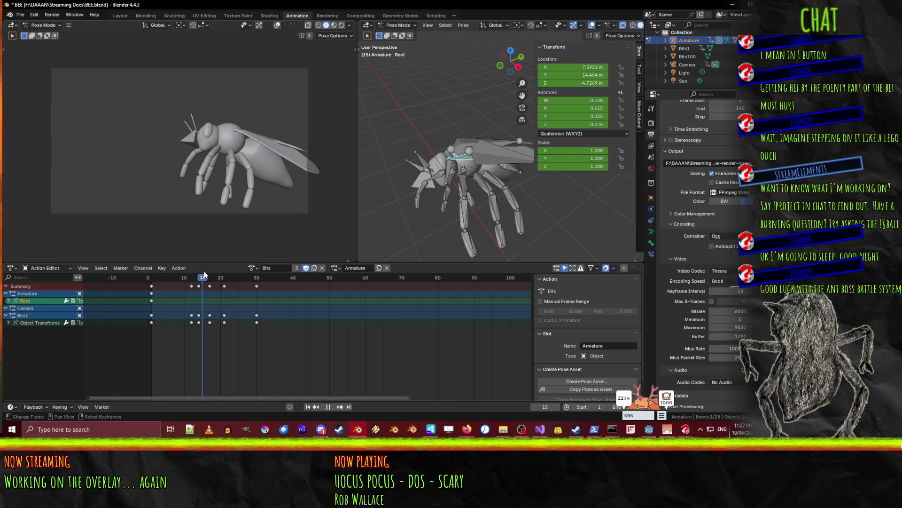
pyautogui.moveTo(210, 273); pyautogui.dragTo(207, 275)
# Key the LWing pose at frame 16, then rotate LWing and RWing around the X axis
pyautogui.click(474, 159)
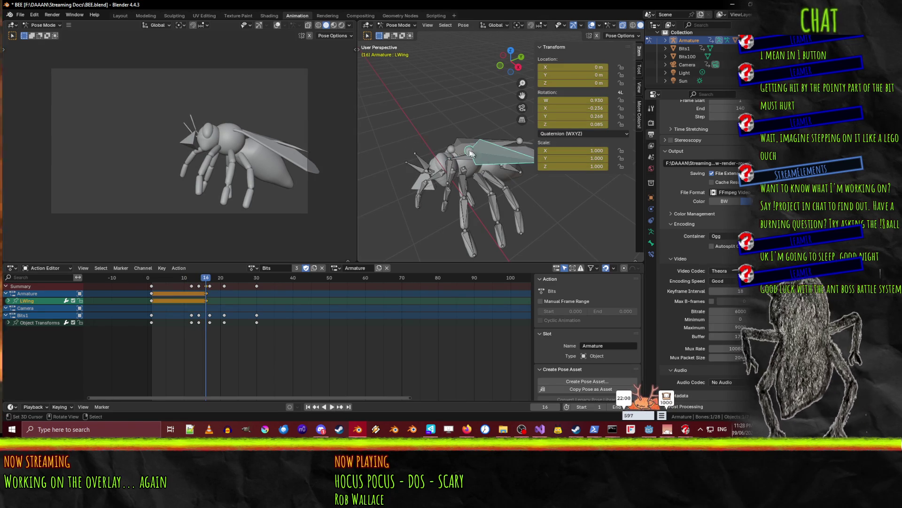
pyautogui.hotkey('alt', 'i')
pyautogui.press('i')
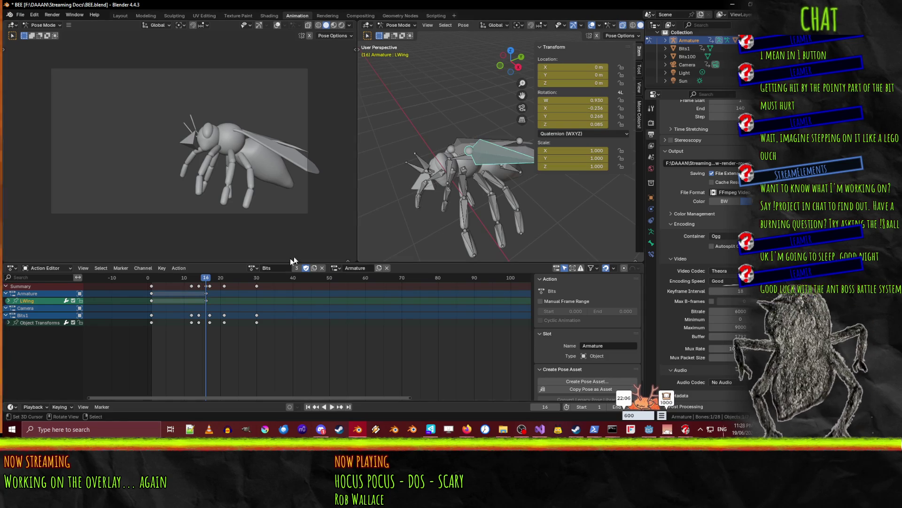
pyautogui.press('r')
pyautogui.press('x')
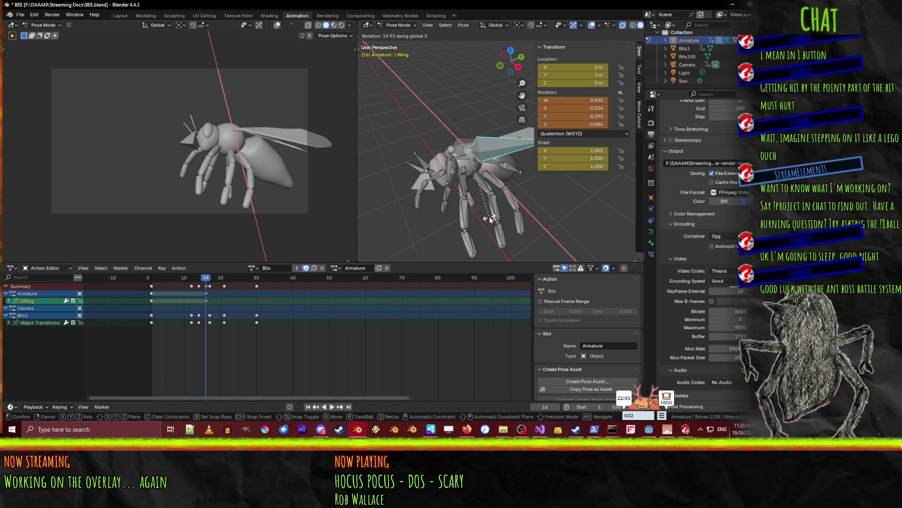
pyautogui.click(490, 217)
pyautogui.click(470, 191)
pyautogui.press('r')
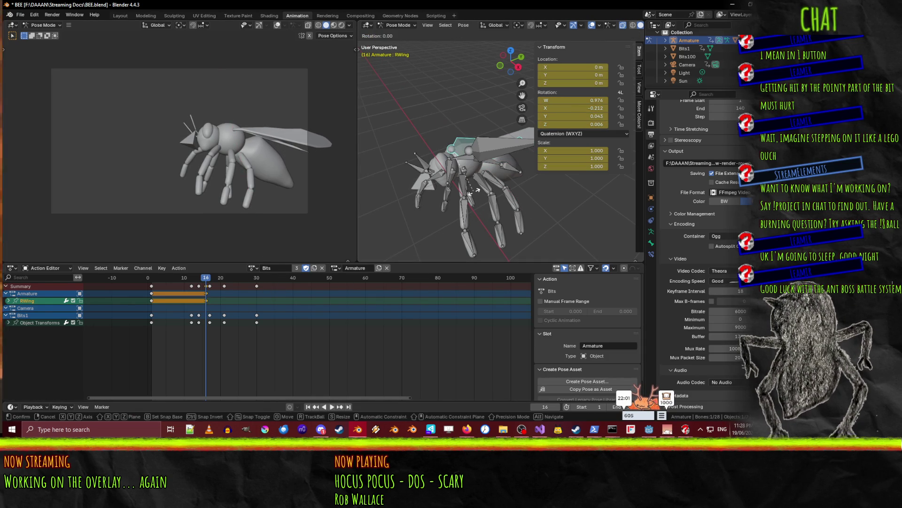
pyautogui.press('x')
pyautogui.click(493, 185)
# Play to frame 20 and rotate the right wing, then the left wing on X
pyautogui.press('space')
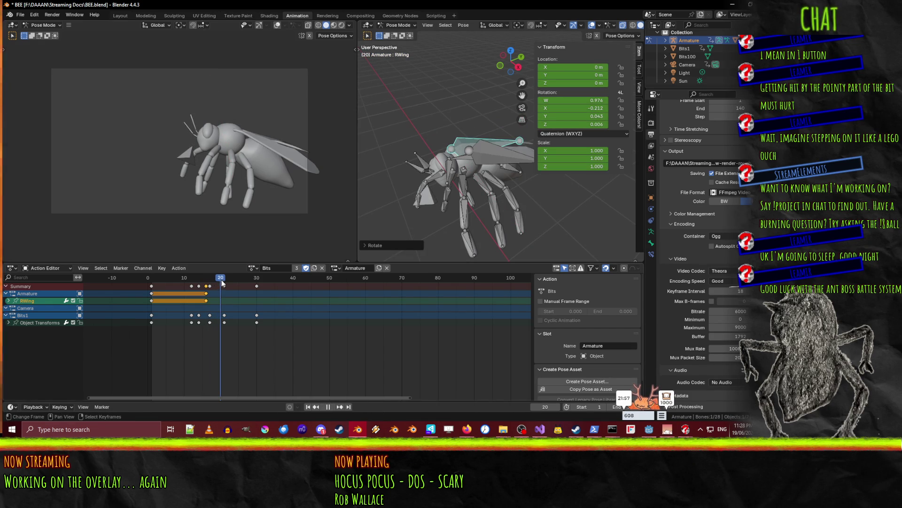
pyautogui.press('Escape')
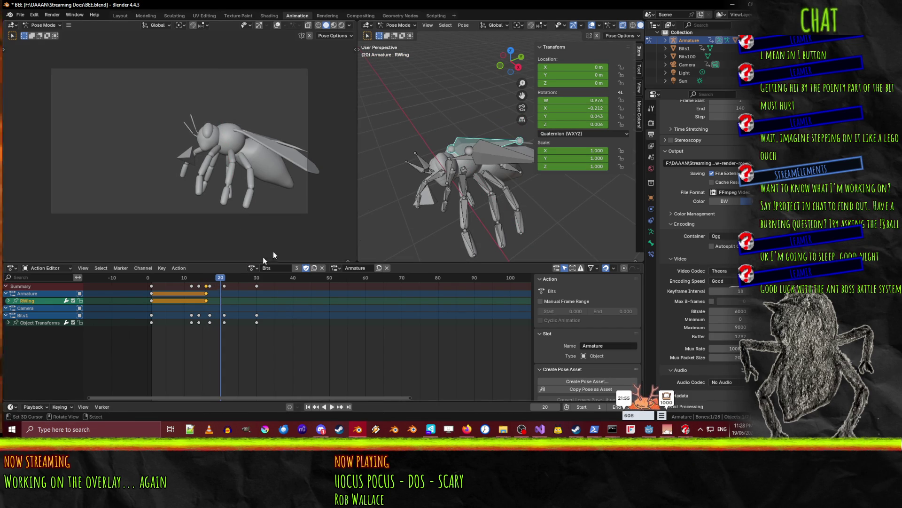
pyautogui.press('r')
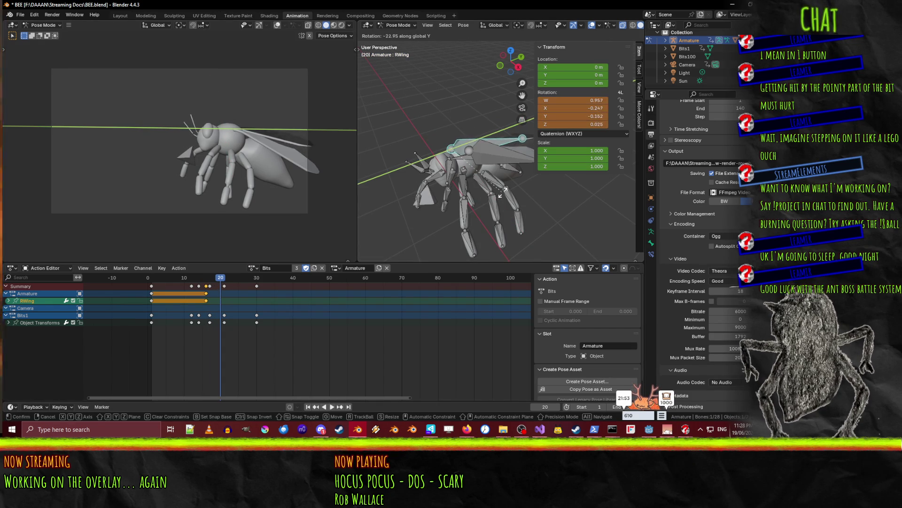
pyautogui.click(515, 178)
pyautogui.hotkey('ctrl', 'shift', 'm')
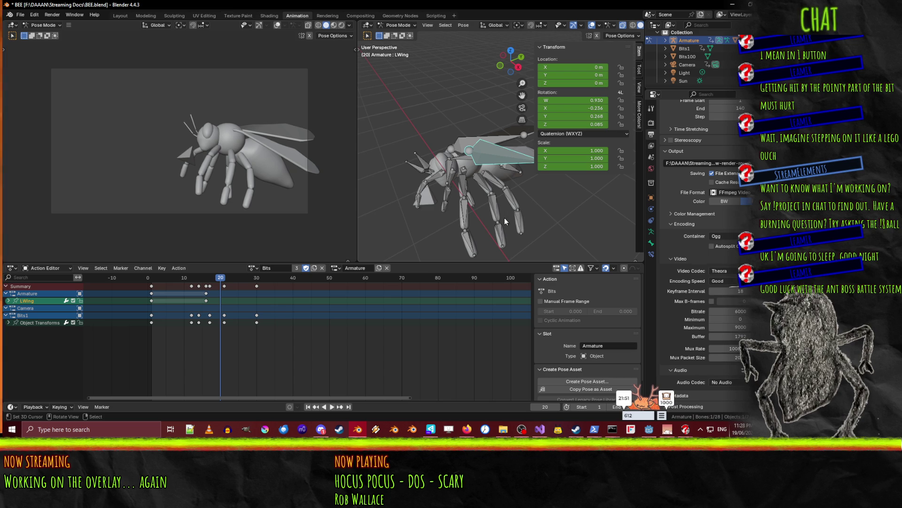
pyautogui.press('x')
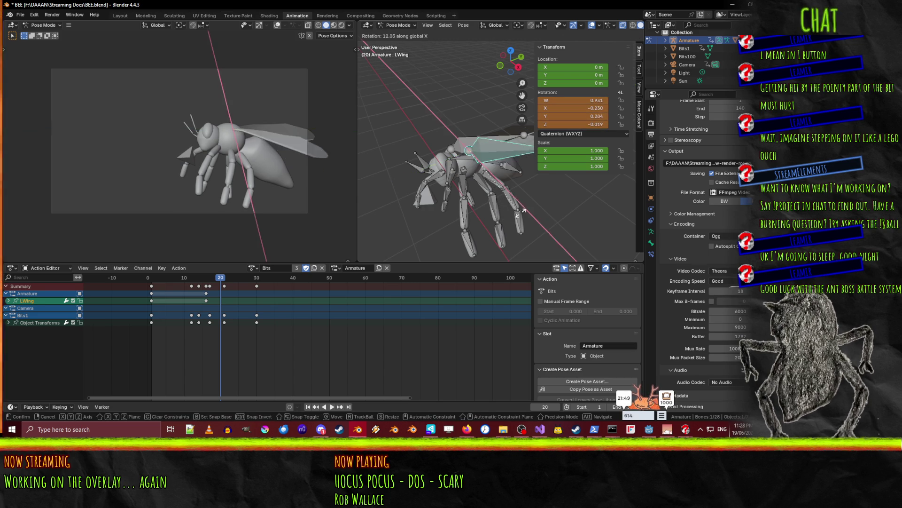
pyautogui.click(521, 212)
# Refine the RWing pose at frame 20 with rotations around the X and Y axes
pyautogui.click(466, 140)
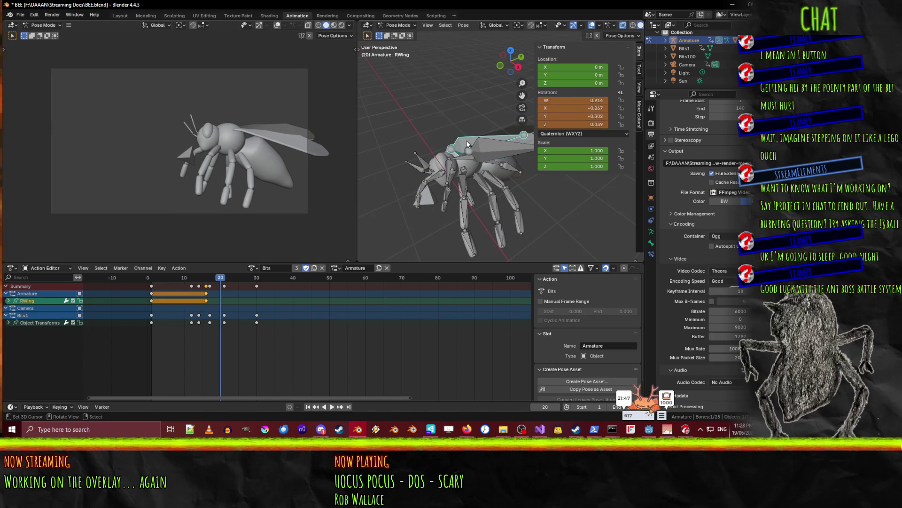
pyautogui.press('x')
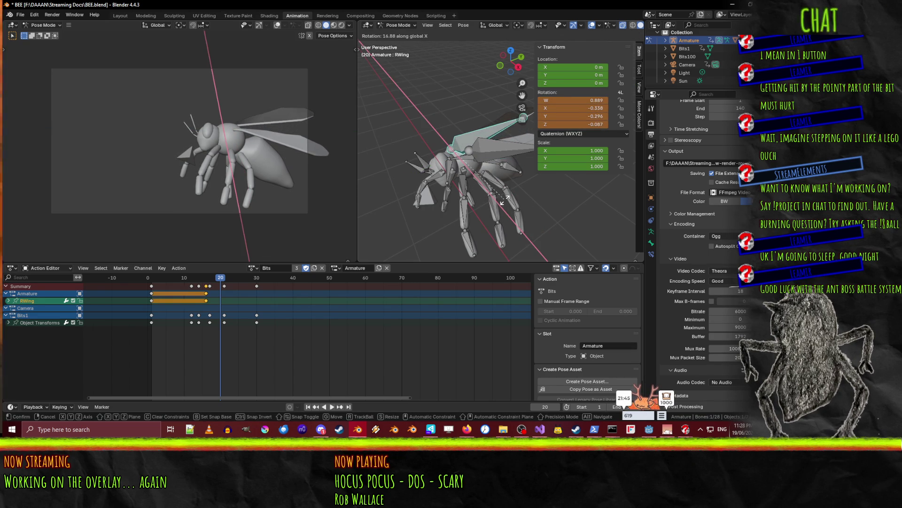
pyautogui.click(502, 199)
pyautogui.press('r')
pyautogui.press('z')
pyautogui.press('y')
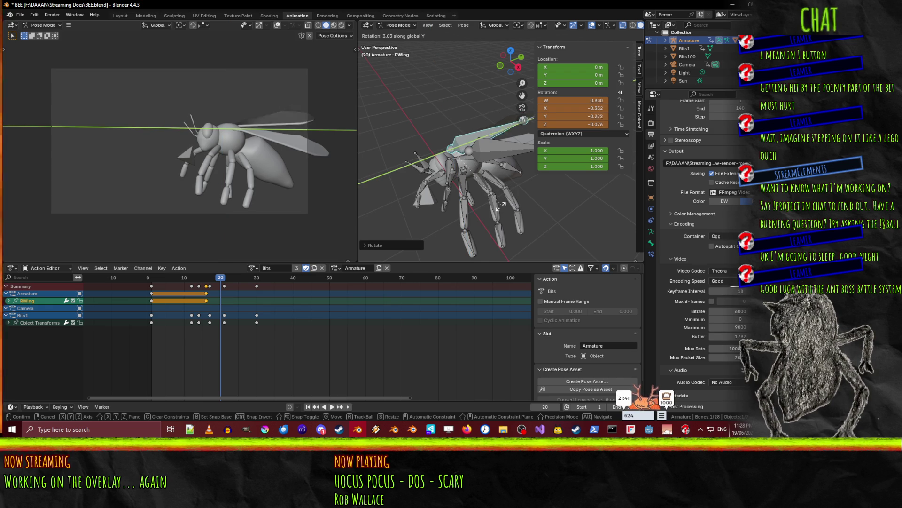
pyautogui.press('y')
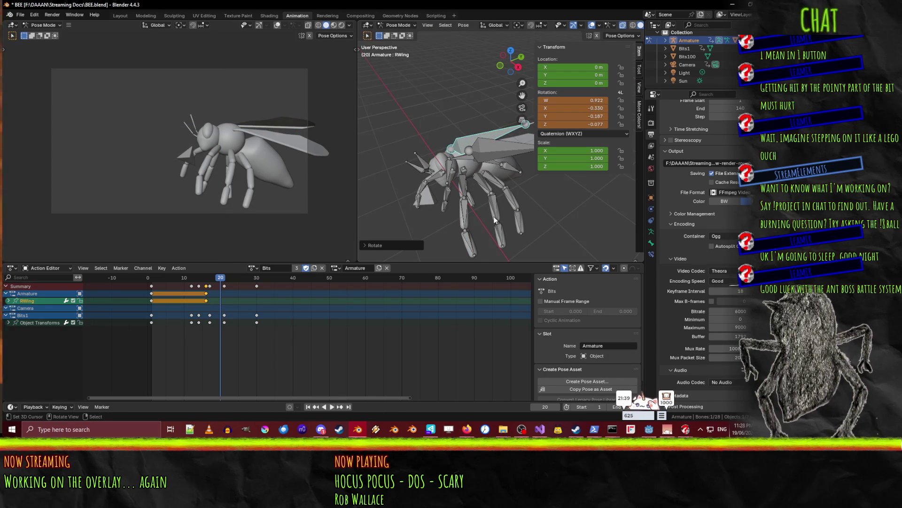
pyautogui.press('x')
pyautogui.click(496, 218)
# Tilt LWing around X, then keyframe both LWing and RWing at frame 20
pyautogui.click(496, 158)
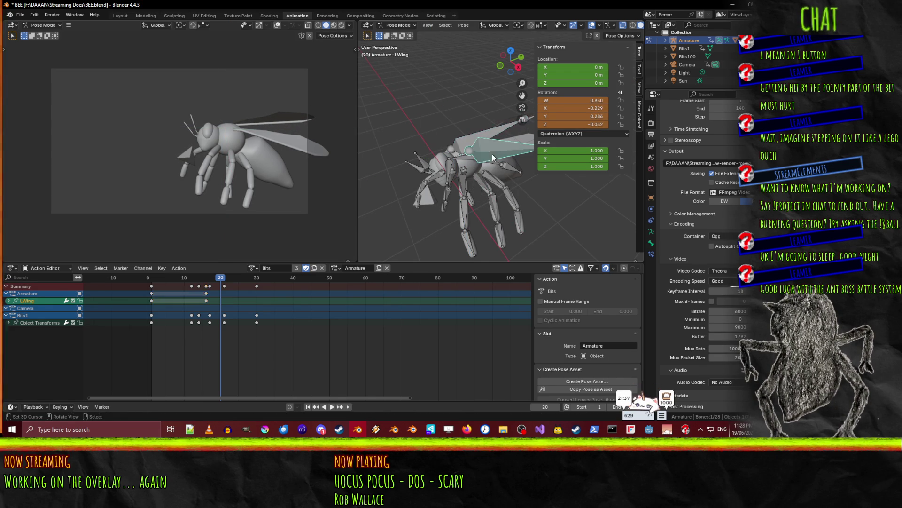
pyautogui.press('r')
pyautogui.press('x')
pyautogui.click(502, 210)
pyautogui.keyDown('shift'); pyautogui.click(478, 145); pyautogui.keyUp('shift')
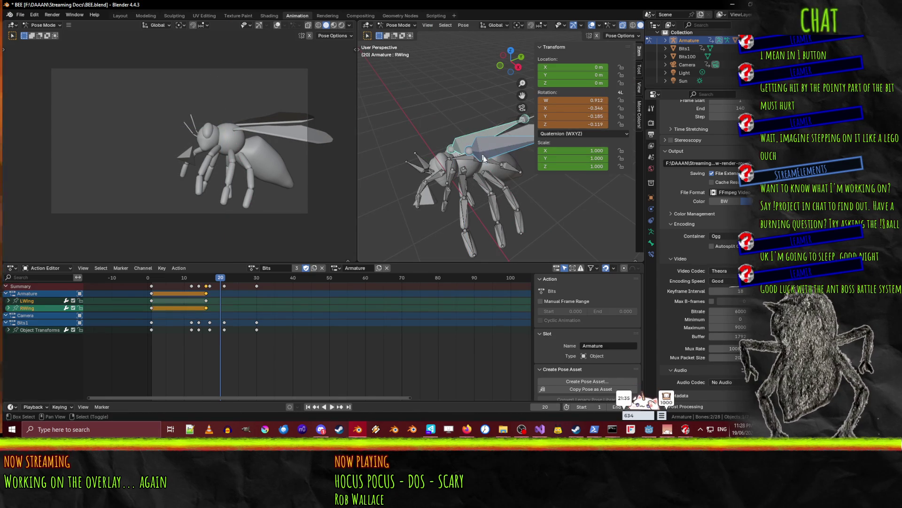
pyautogui.press('i')
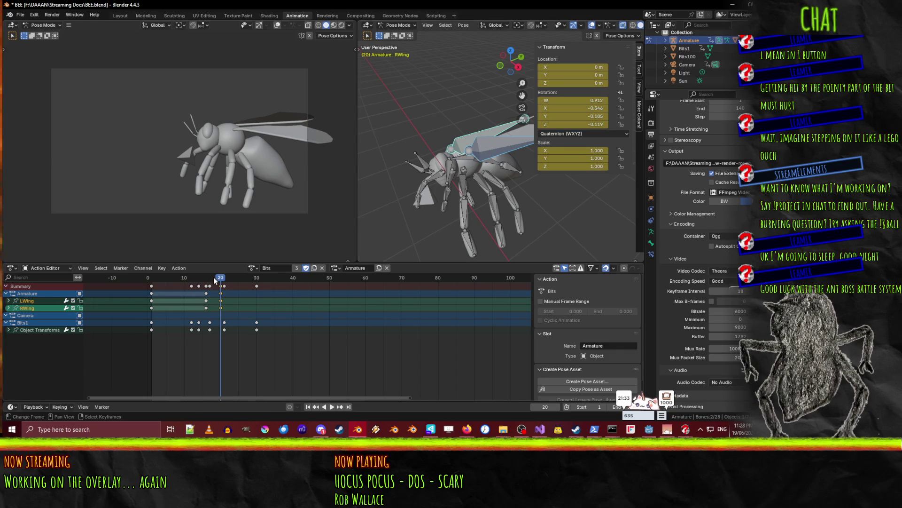
# Replay the animation from the start and scrub through the wing flap frames
pyautogui.press('space')
pyautogui.click(151, 278)
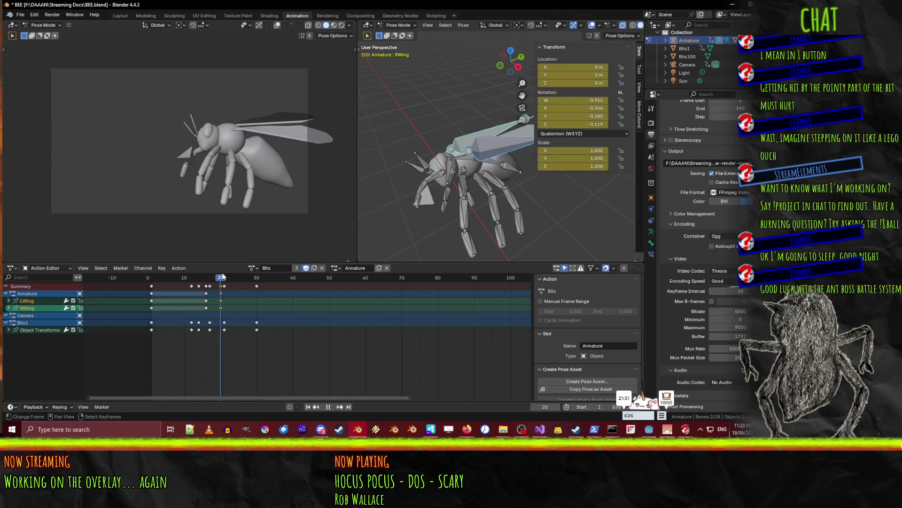
pyautogui.click(161, 276)
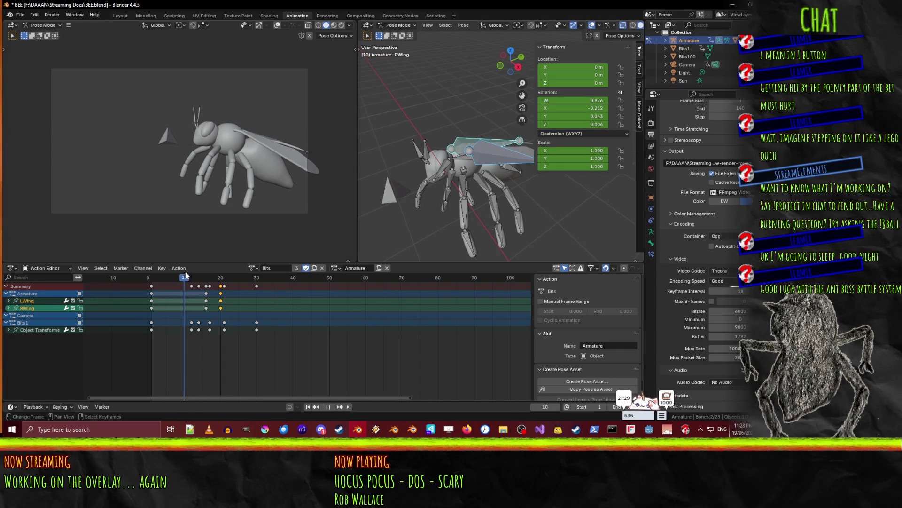
pyautogui.moveTo(201, 276); pyautogui.dragTo(207, 278)
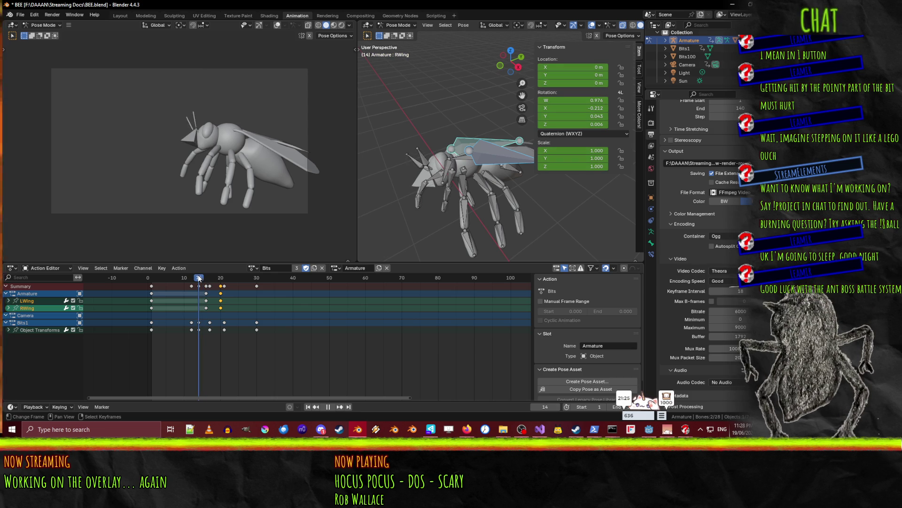
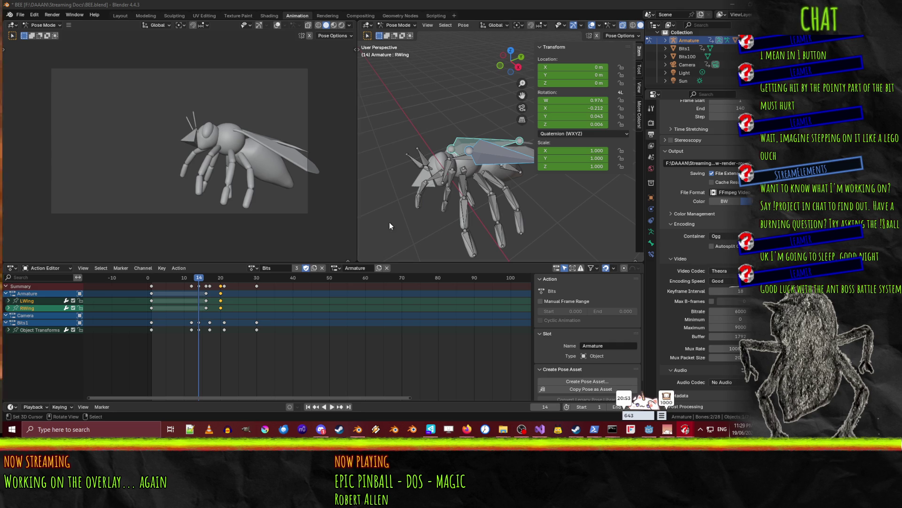
# Select the bee's leg bones and orbit to a side-on view
pyautogui.click(463, 181)
pyautogui.click(450, 186)
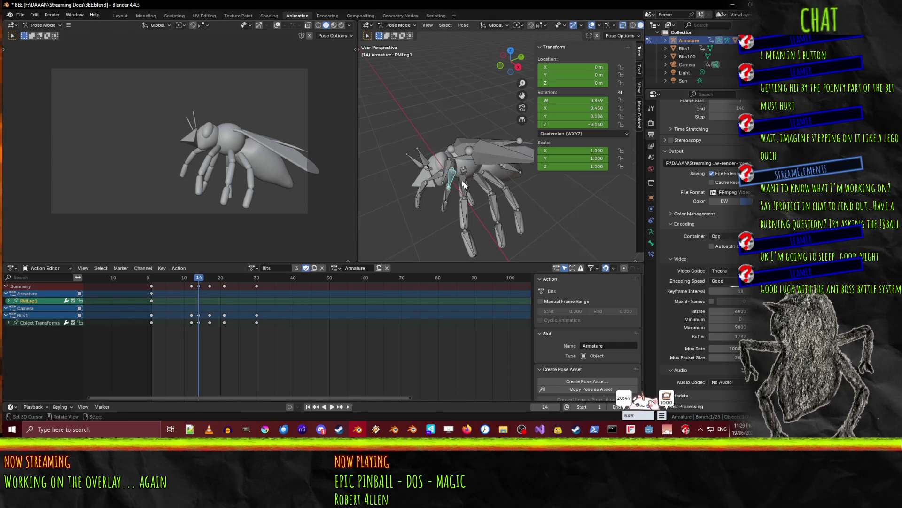
pyautogui.scroll(6, 447, 190)
pyautogui.scroll(-4, 455, 186)
pyautogui.moveTo(455, 186); pyautogui.dragTo(442, 166, button='middle')
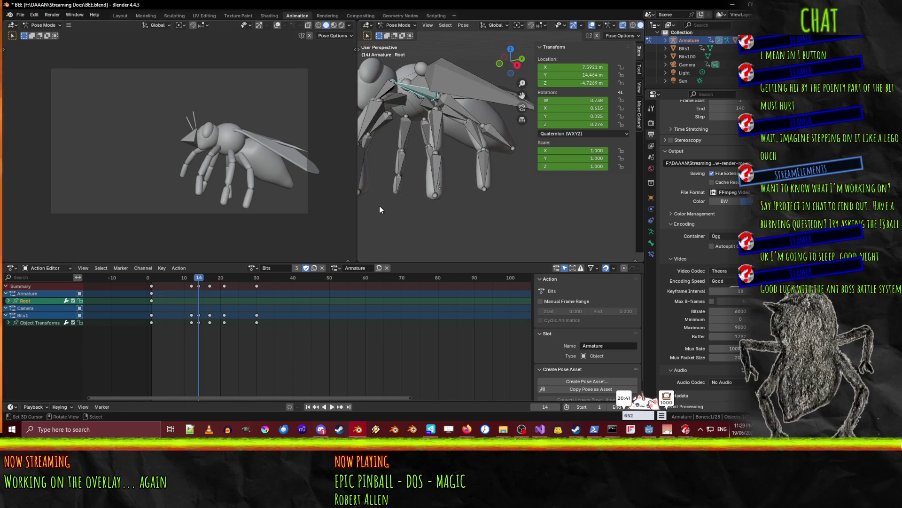
# At frame 16, tilt the Root bone, key its pose, and play the animation
pyautogui.moveTo(202, 277); pyautogui.dragTo(205, 278)
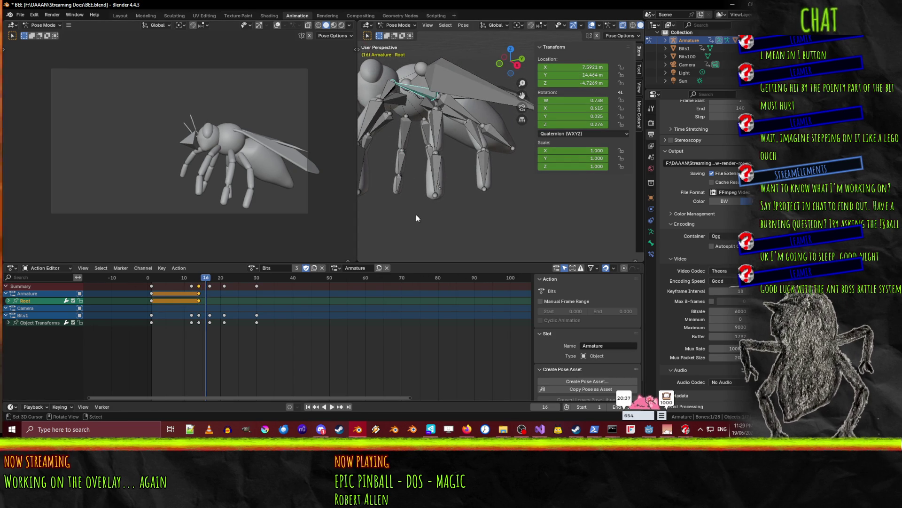
pyautogui.press('r')
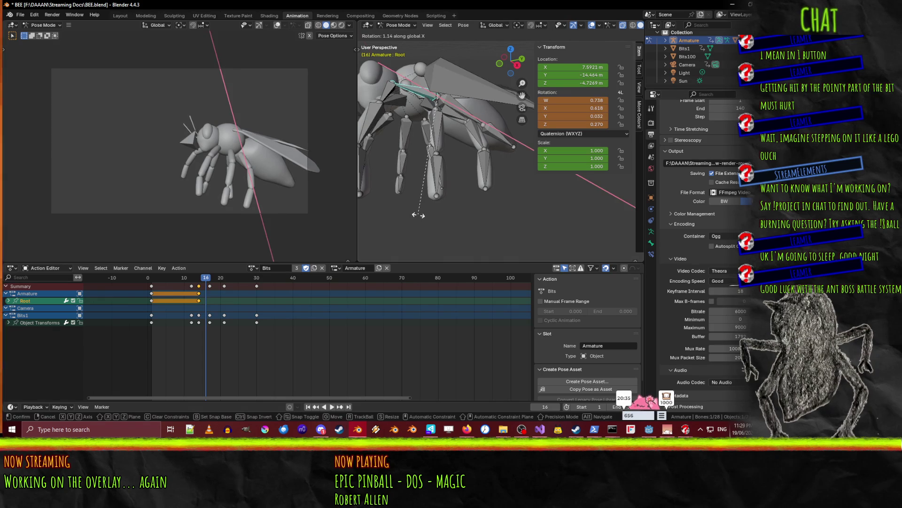
pyautogui.click(426, 217)
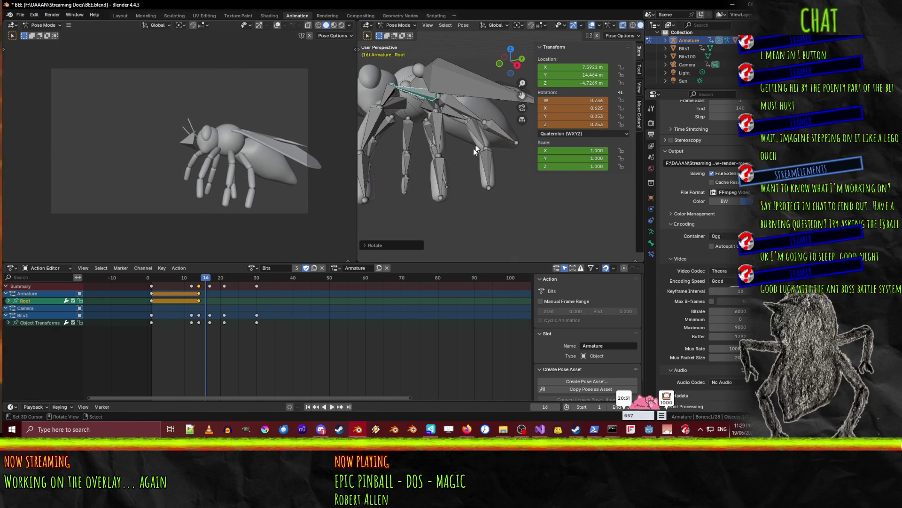
pyautogui.press('i')
pyautogui.click(233, 309)
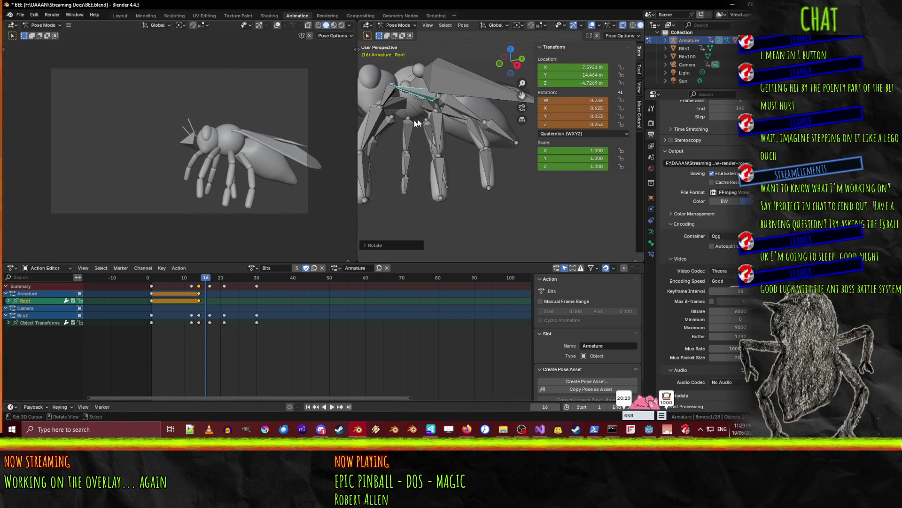
pyautogui.press('space')
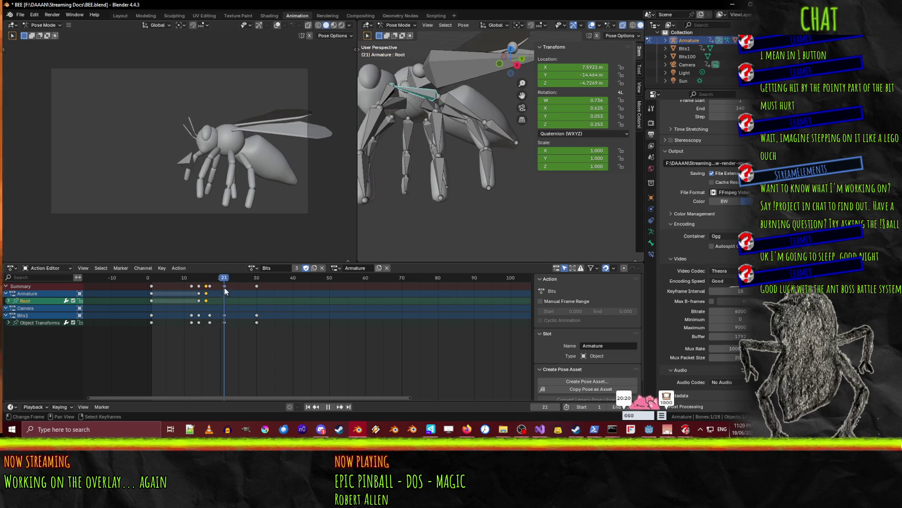
# Duplicate the frame-16 Root keys to frame 21
pyautogui.moveTo(216, 291); pyautogui.dragTo(224, 289)
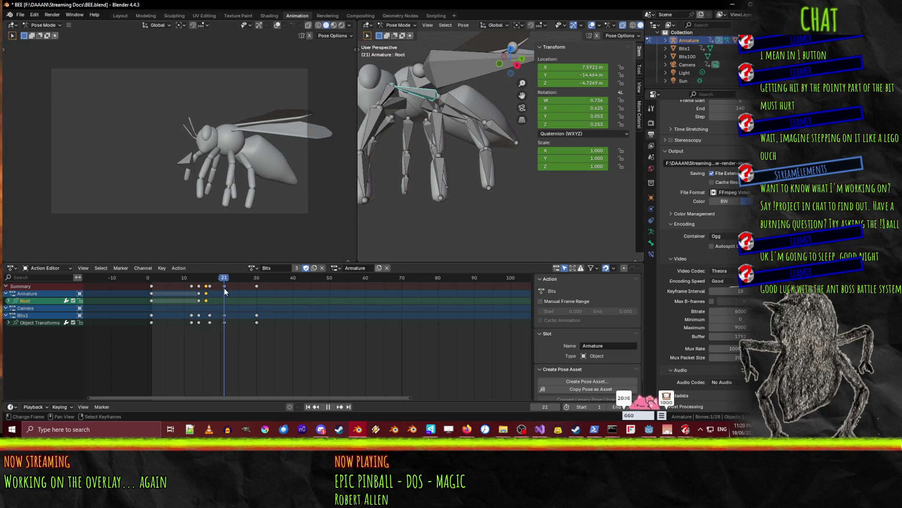
pyautogui.hotkey('shift', 'd')
pyautogui.click(227, 306)
# Play and scrub the flight animation to review it, stopping at frame 14
pyautogui.moveTo(223, 278)
pyautogui.mouseDown()
pyautogui.moveTo(162, 280)
pyautogui.moveTo(238, 282)
pyautogui.moveTo(151, 286)
pyautogui.mouseUp()
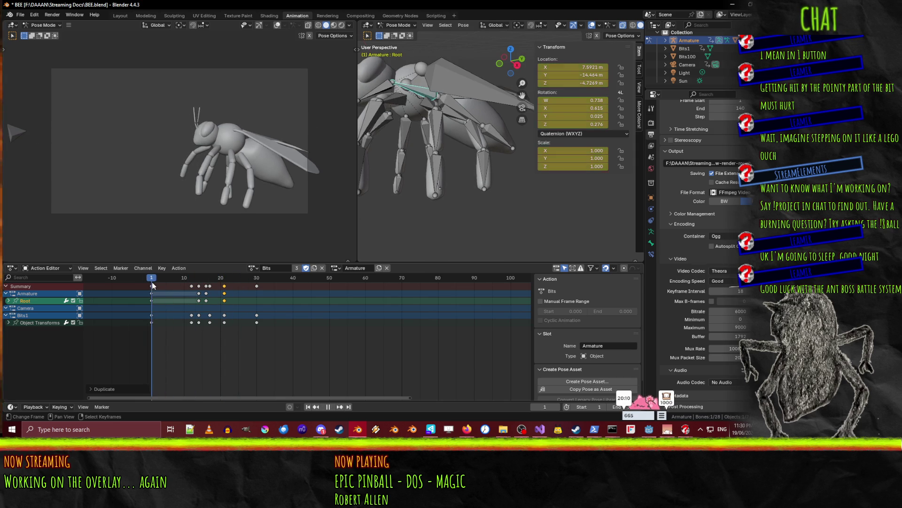
pyautogui.click(331, 407)
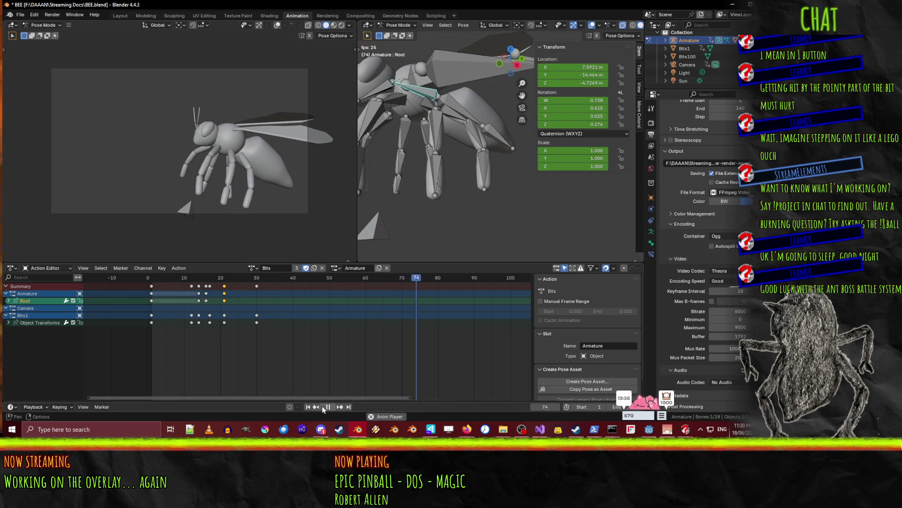
pyautogui.press('space')
pyautogui.hotkey('shift', 'Left')
pyautogui.press('space')
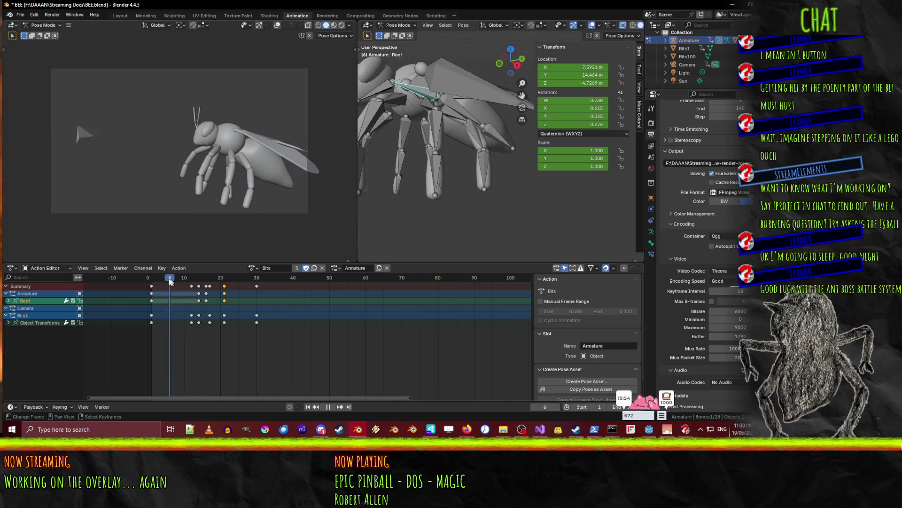
pyautogui.moveTo(215, 282); pyautogui.dragTo(200, 285)
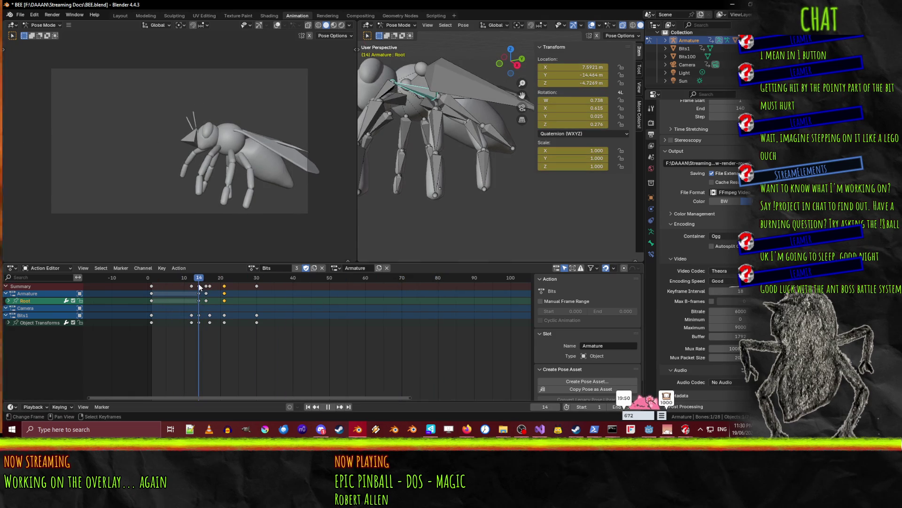
pyautogui.keyDown('shift'); pyautogui.moveTo(435, 126); pyautogui.dragTo(459, 126, button='middle'); pyautogui.keyUp('shift')
# Key Abdomen1 at frame 14, then rotate it on X and key it at frame 16
pyautogui.click(458, 126)
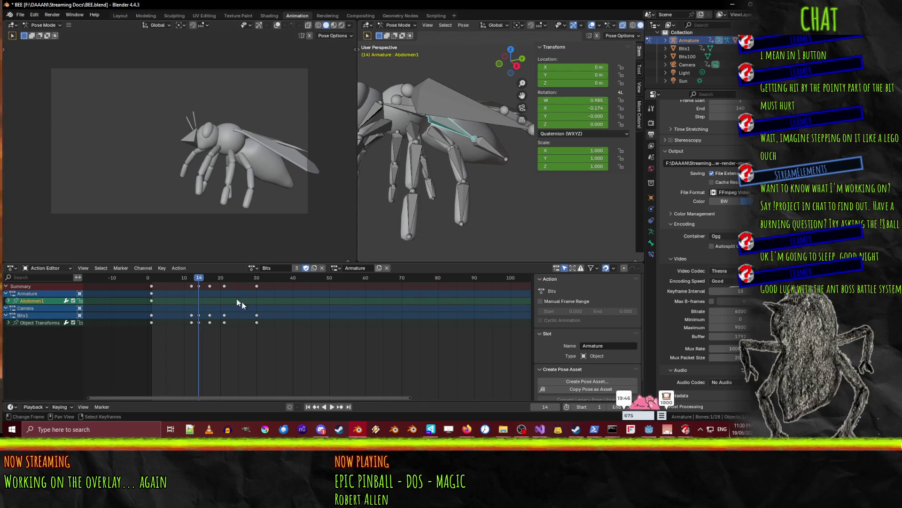
pyautogui.press('space')
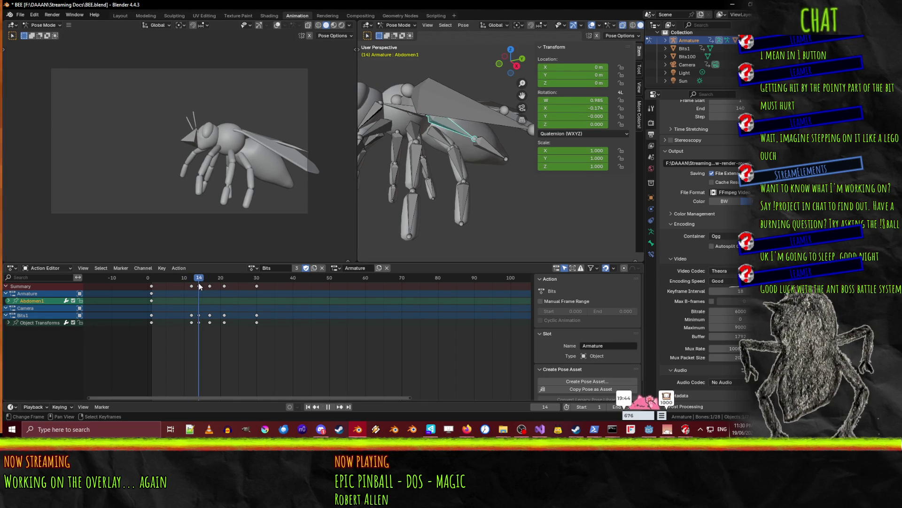
pyautogui.press('i')
pyautogui.moveTo(199, 281); pyautogui.dragTo(206, 281)
pyautogui.press('r')
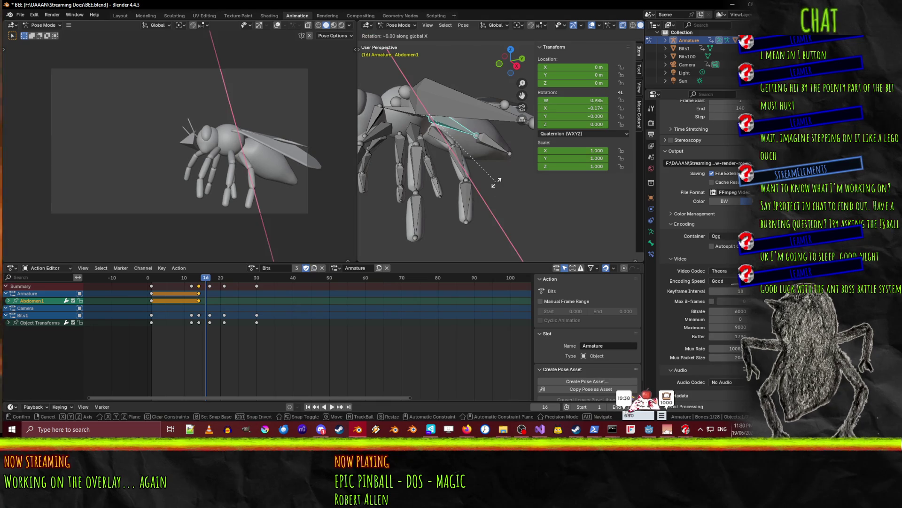
pyautogui.press('x')
pyautogui.click(488, 185)
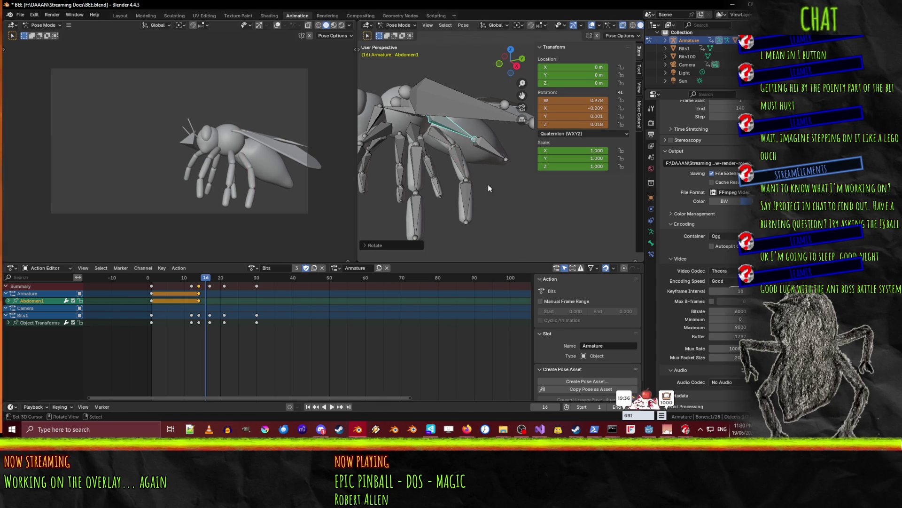
pyautogui.press('i')
# Select Abdomen2 and key its pose at frame 14
pyautogui.click(495, 156)
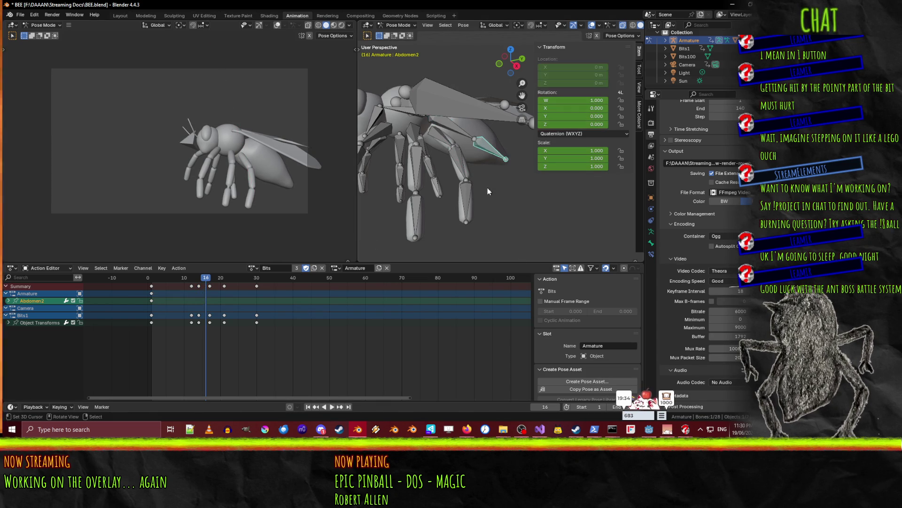
pyautogui.moveTo(207, 281)
pyautogui.mouseDown()
pyautogui.moveTo(191, 281)
pyautogui.moveTo(217, 281)
pyautogui.moveTo(189, 281)
pyautogui.moveTo(199, 281)
pyautogui.mouseUp()
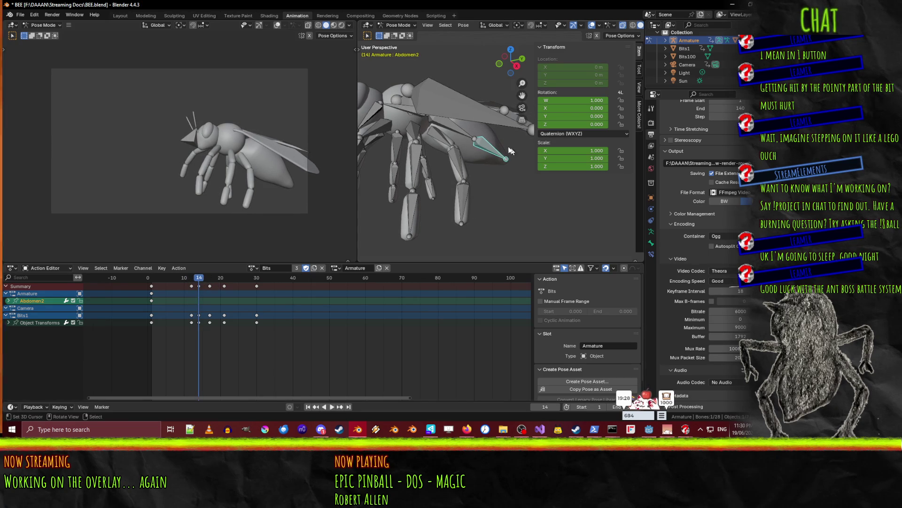
pyautogui.press('i')
pyautogui.hotkey('ctrl', 'z')
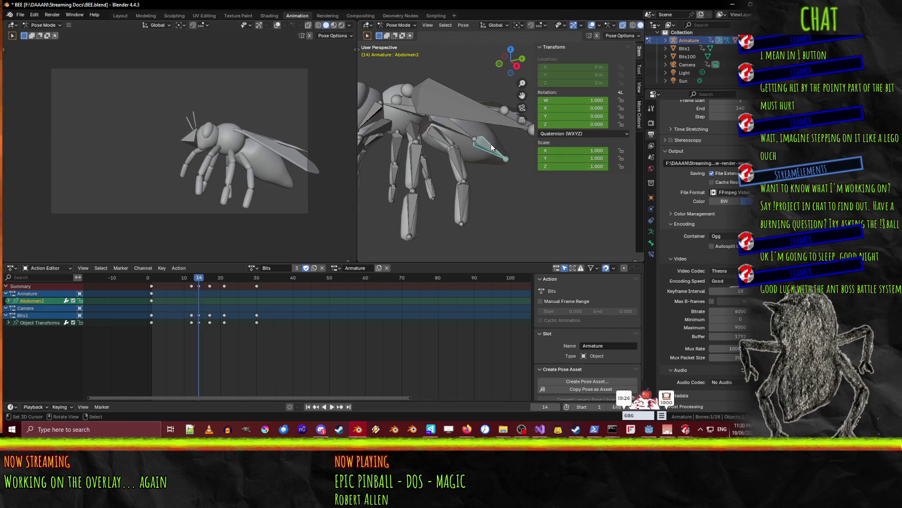
pyautogui.press('i')
pyautogui.press('space')
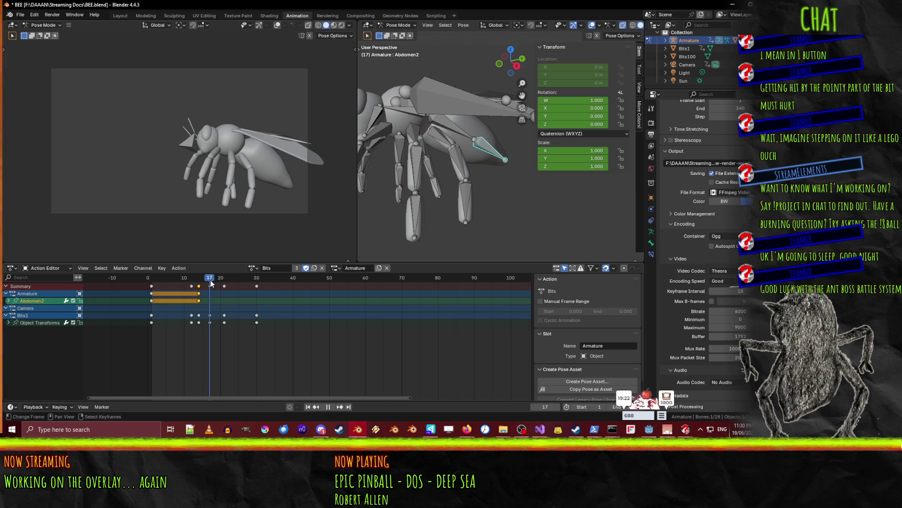
pyautogui.press('space')
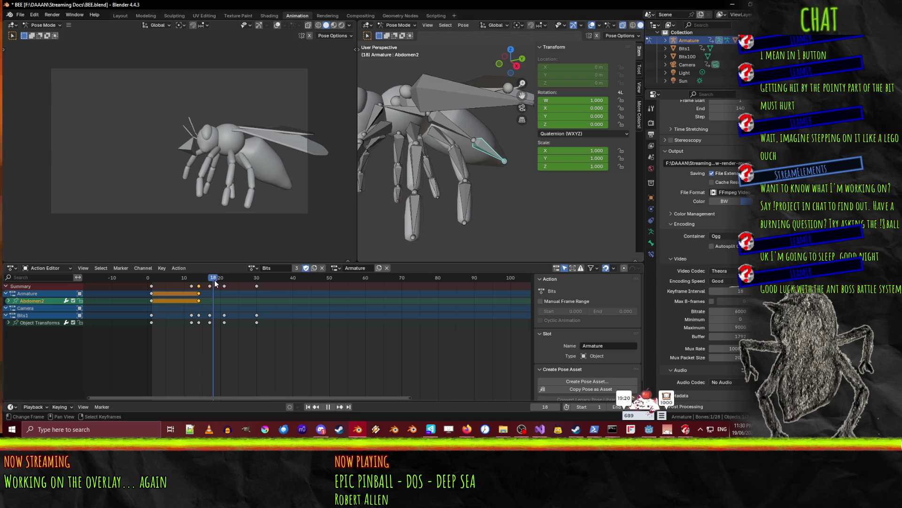
# Rotate Abdomen2 on the X axis at frame 19 and key it
pyautogui.moveTo(213, 282); pyautogui.dragTo(218, 282)
pyautogui.press('r')
pyautogui.press('x')
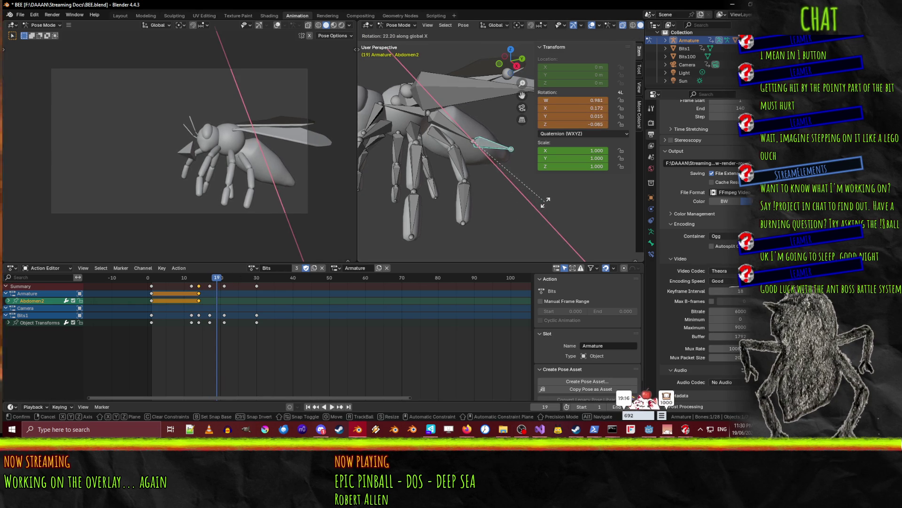
pyautogui.click(546, 202)
pyautogui.press('i')
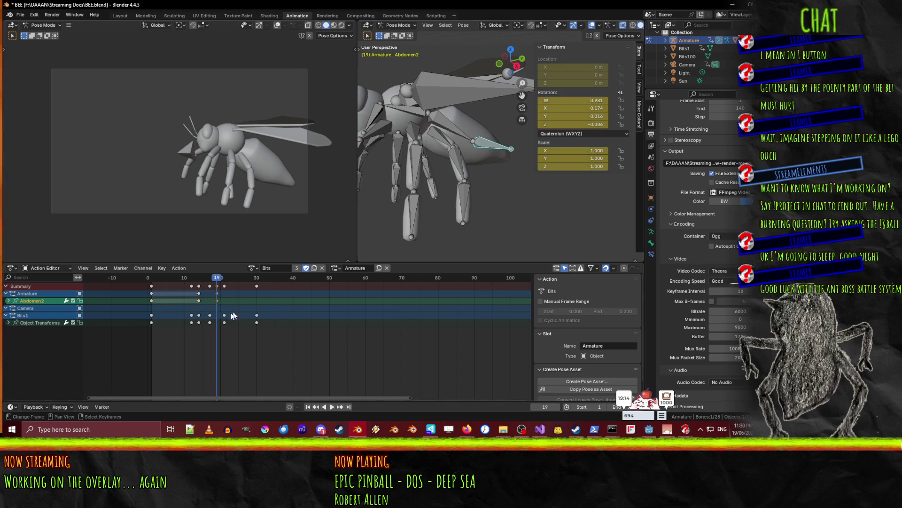
# Play back the tail motion, then select Abdomen1 at frame 22
pyautogui.press('space')
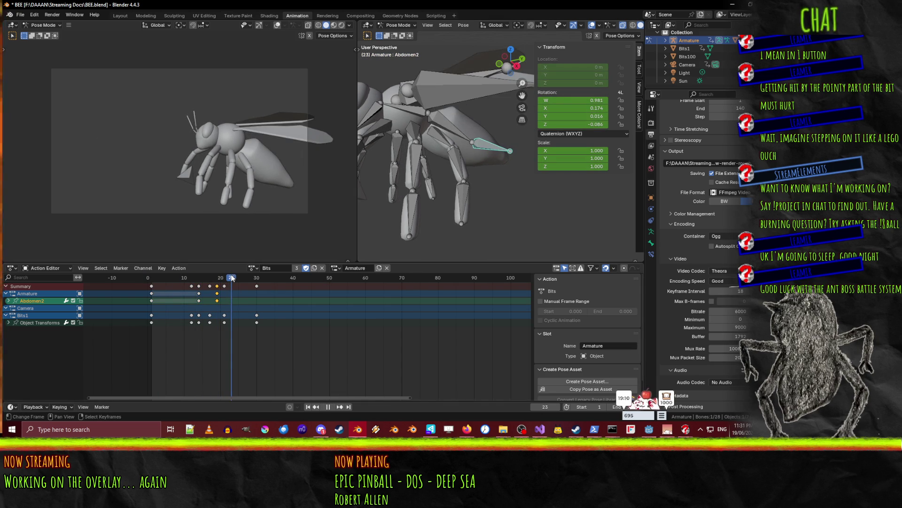
pyautogui.moveTo(230, 279); pyautogui.dragTo(222, 281)
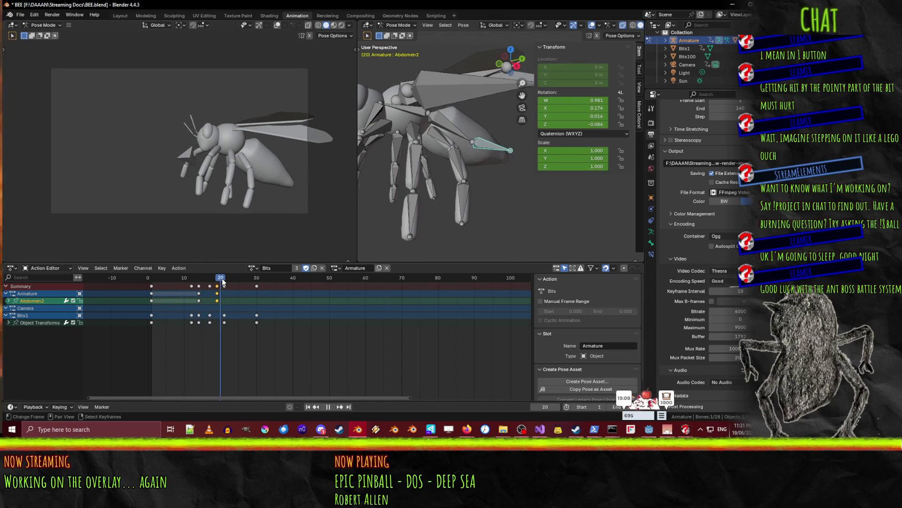
pyautogui.press('Escape')
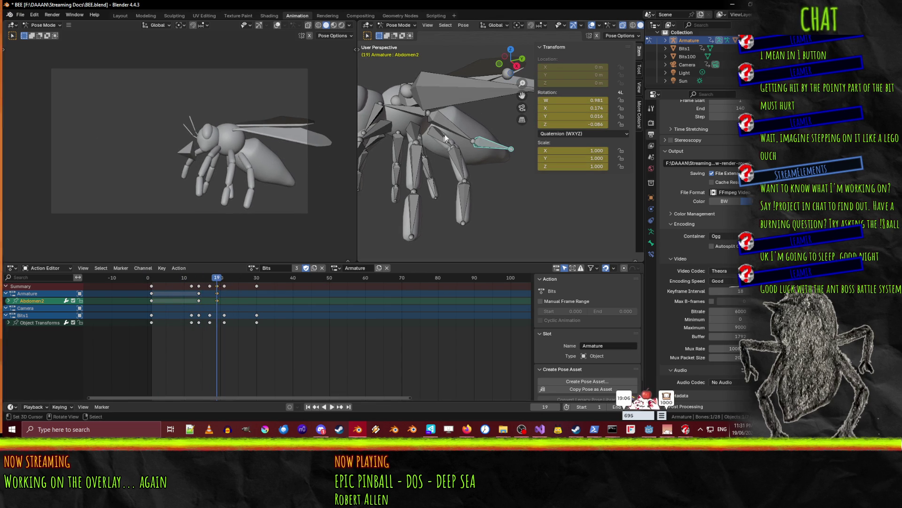
pyautogui.click(441, 137)
pyautogui.moveTo(218, 281); pyautogui.dragTo(230, 281)
# Rotate Abdomen1 on the X axis at frame 22 and key it
pyautogui.press('r')
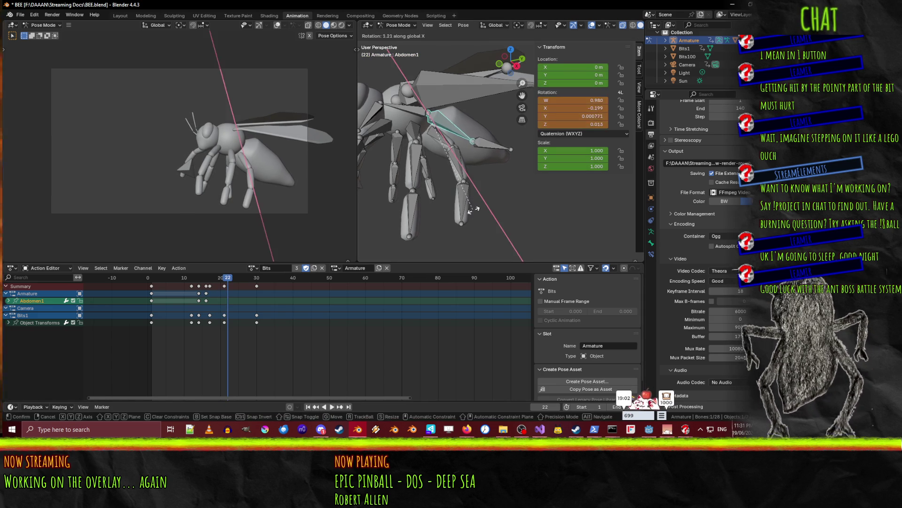
pyautogui.press('x')
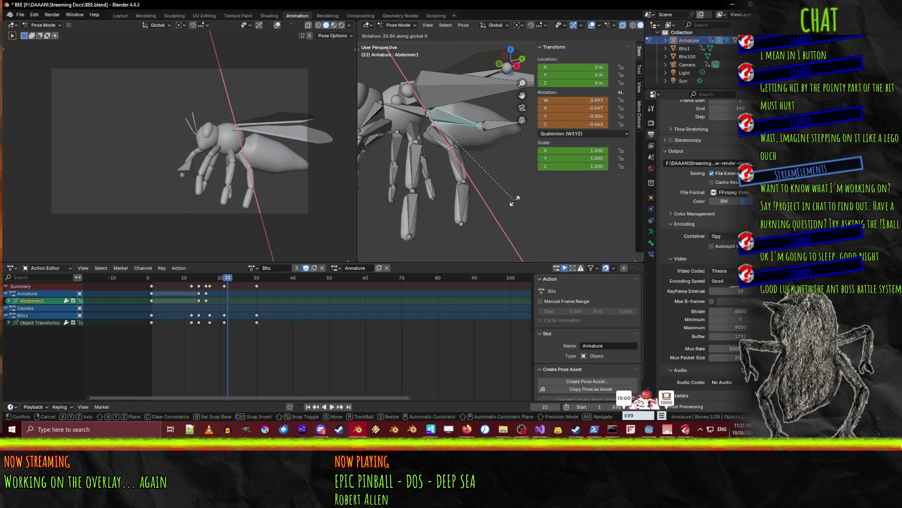
pyautogui.click(514, 200)
pyautogui.press('i')
# Duplicate the abdomen's starting key to frame 30 and preview the motion
pyautogui.moveTo(230, 282); pyautogui.dragTo(256, 282)
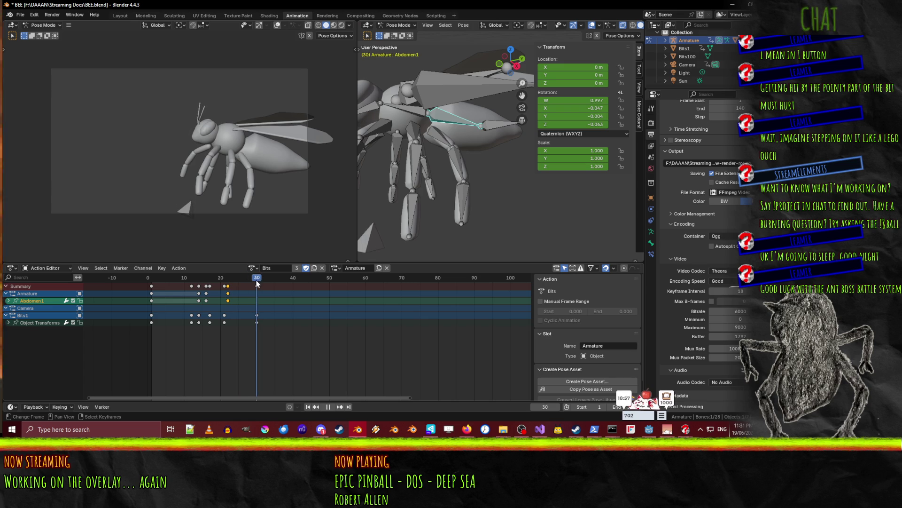
pyautogui.click(152, 301)
pyautogui.hotkey('shift', 'd')
pyautogui.click(257, 307)
pyautogui.press('space')
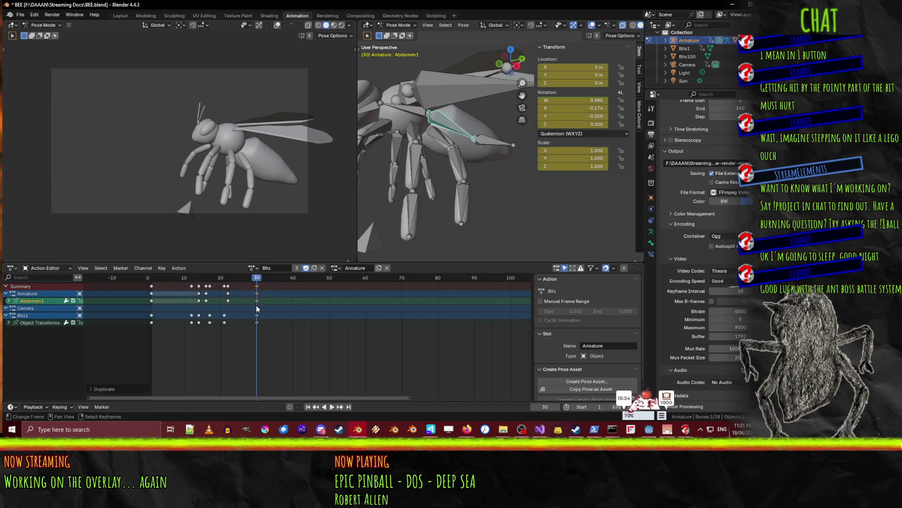
pyautogui.click(232, 278)
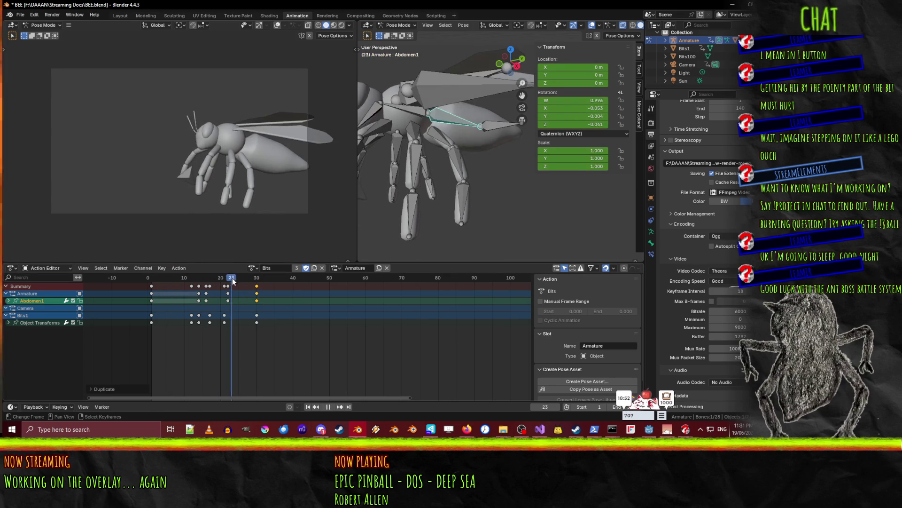
# Bend Abdomen2 on the X axis at frame 24 and key the pose
pyautogui.click(509, 129)
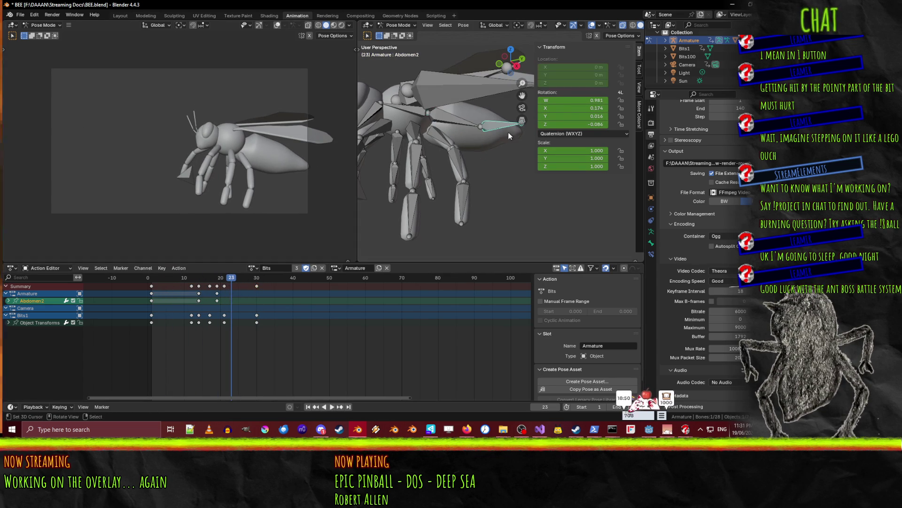
pyautogui.moveTo(238, 279)
pyautogui.mouseDown()
pyautogui.moveTo(229, 275)
pyautogui.moveTo(246, 279)
pyautogui.moveTo(237, 281)
pyautogui.mouseUp()
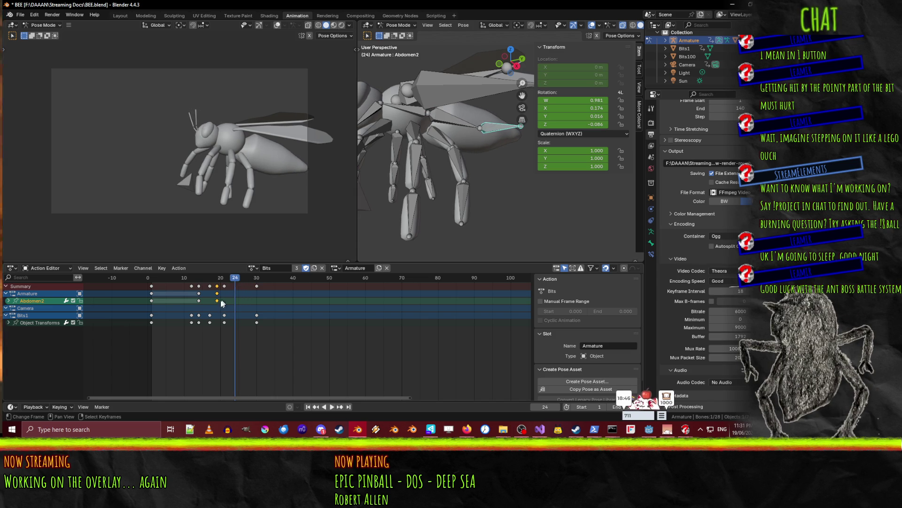
pyautogui.press('g')
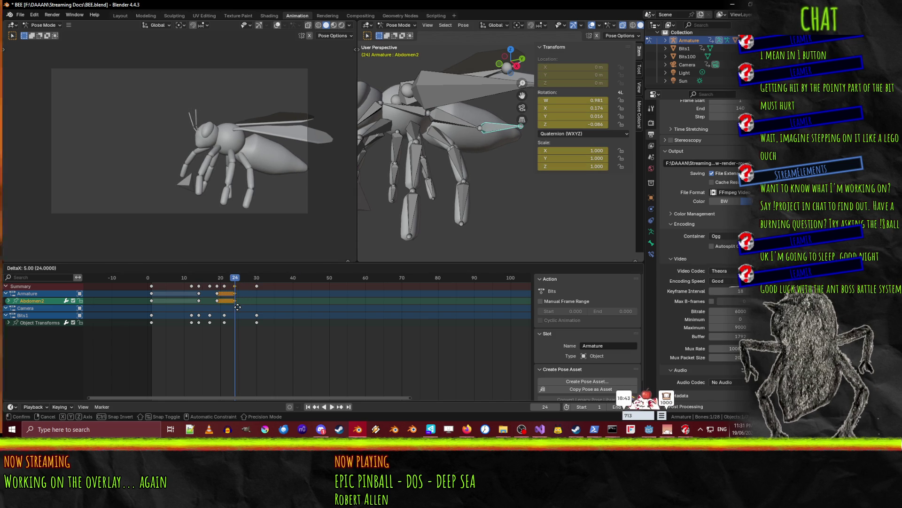
pyautogui.press('Escape')
pyautogui.press('r')
pyautogui.press('x')
pyautogui.click(525, 183)
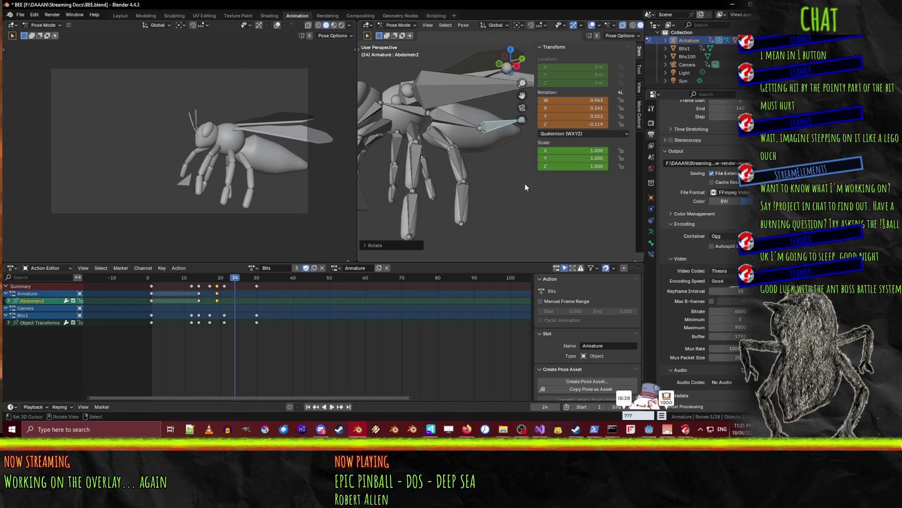
pyautogui.press('i')
pyautogui.press('space')
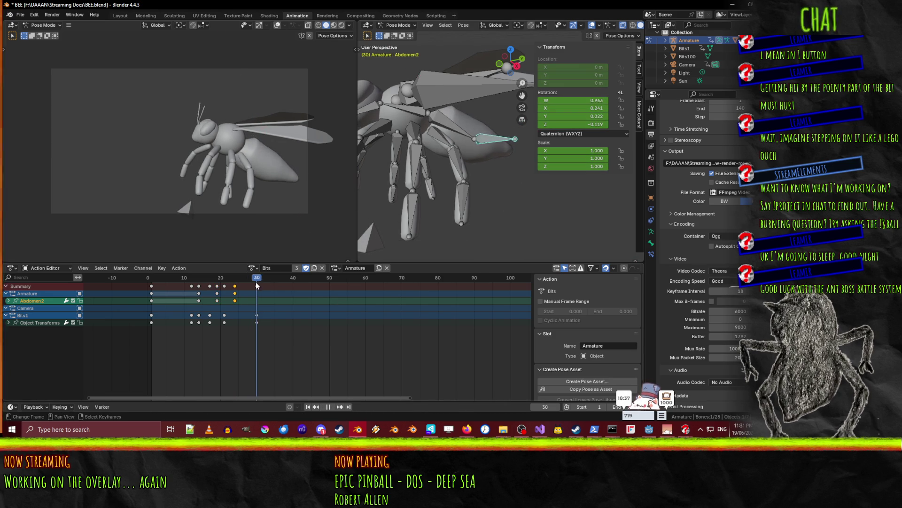
pyautogui.press('space')
# Duplicate Abdomen2's frame-0 key to around frame 32
pyautogui.click(152, 301)
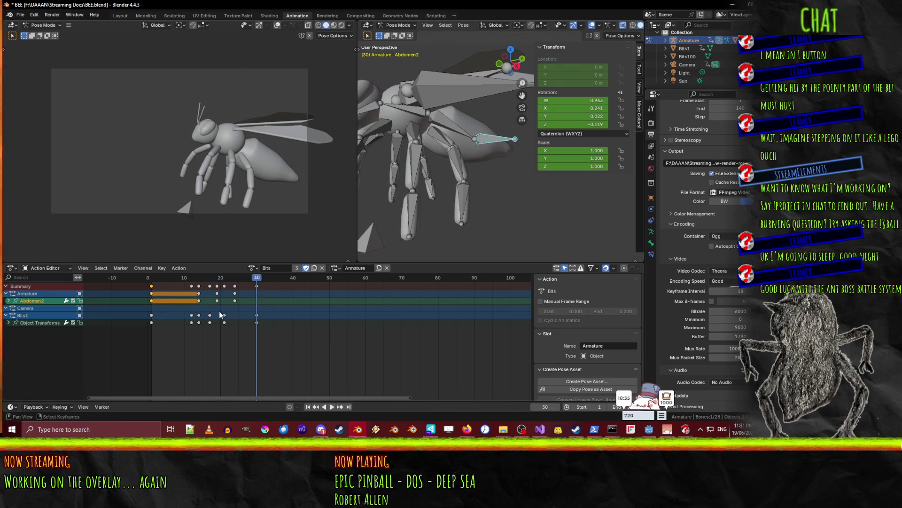
pyautogui.hotkey('shift', 'd')
pyautogui.click(337, 311)
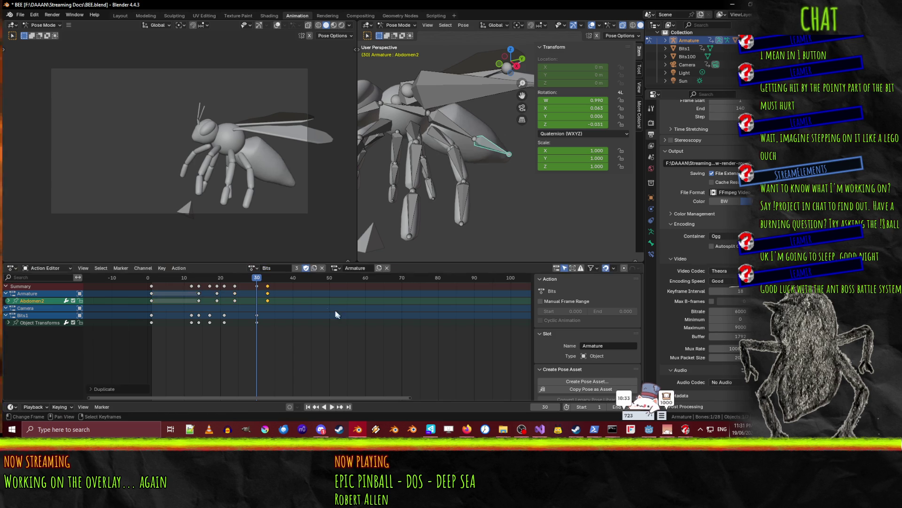
# Play the abdomen-curl animation from the start to review it
pyautogui.moveTo(254, 282); pyautogui.dragTo(152, 284)
pyautogui.press('space')
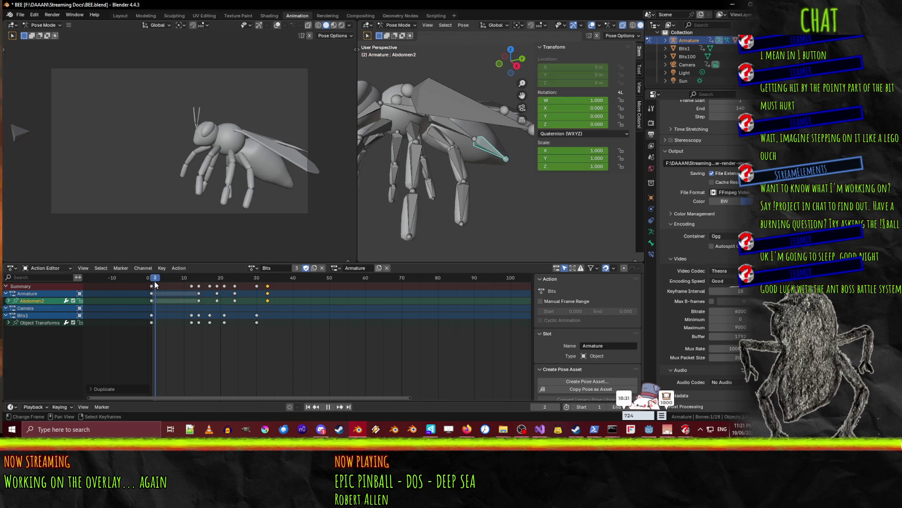
pyautogui.click(333, 406)
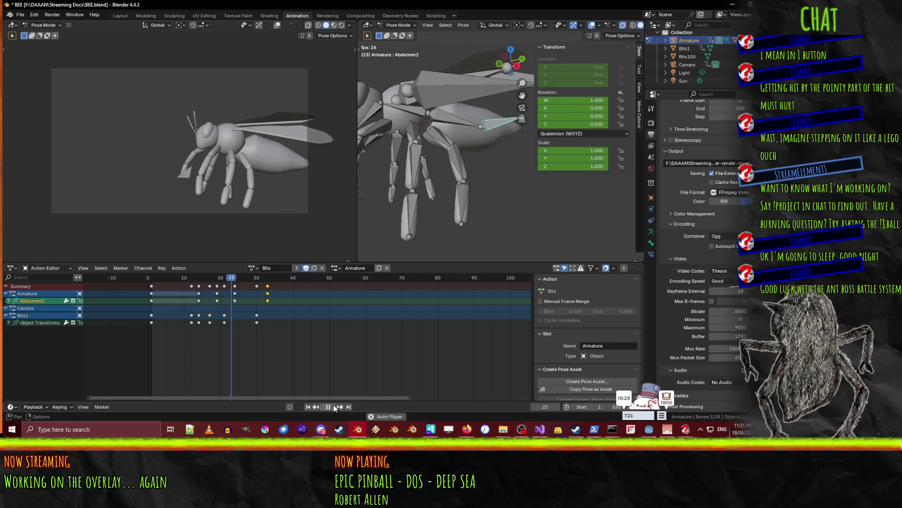
pyautogui.press('space')
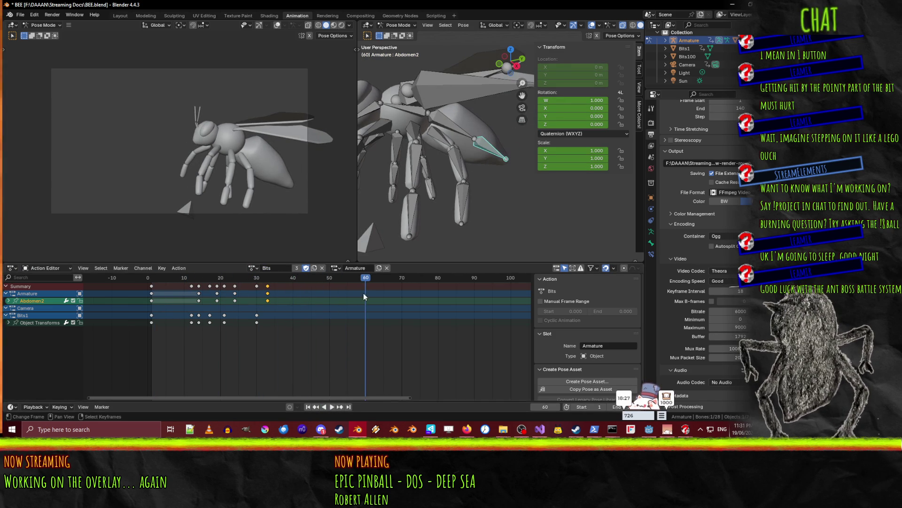
pyautogui.moveTo(366, 284); pyautogui.dragTo(152, 284)
pyautogui.press('space')
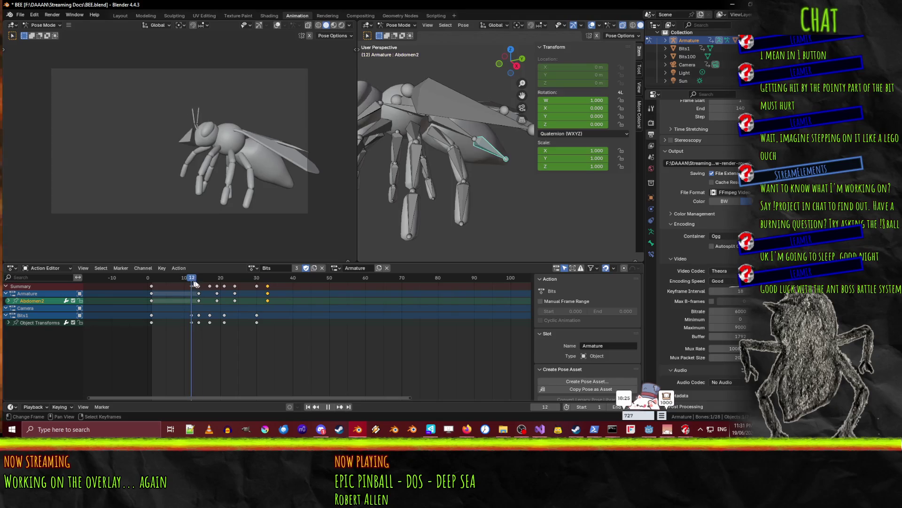
pyautogui.moveTo(239, 284)
pyautogui.mouseDown()
pyautogui.moveTo(200, 282)
pyautogui.moveTo(257, 287)
pyautogui.mouseUp()
pyautogui.press('space')
pyautogui.click(442, 98)
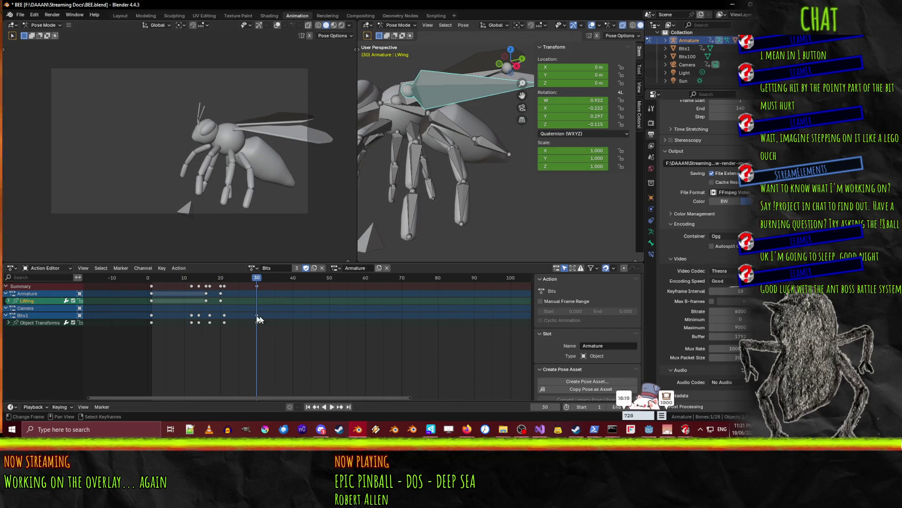
# Duplicate the LWing and RWing first keyframes to frame 30
pyautogui.click(152, 299)
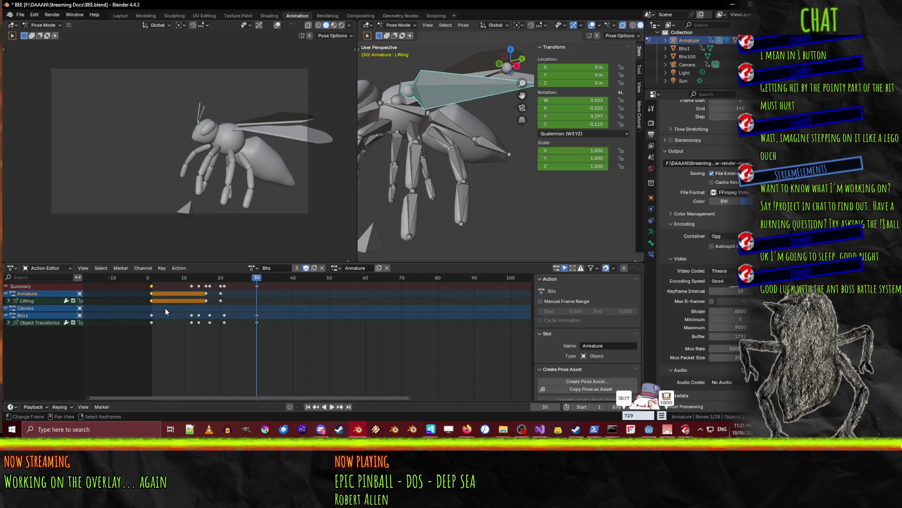
pyautogui.hotkey('shift', 'd')
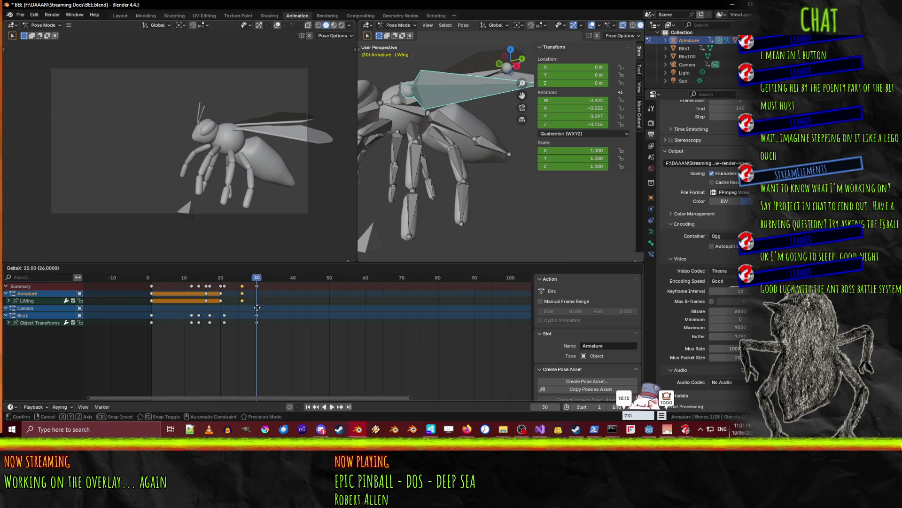
pyautogui.click(271, 309)
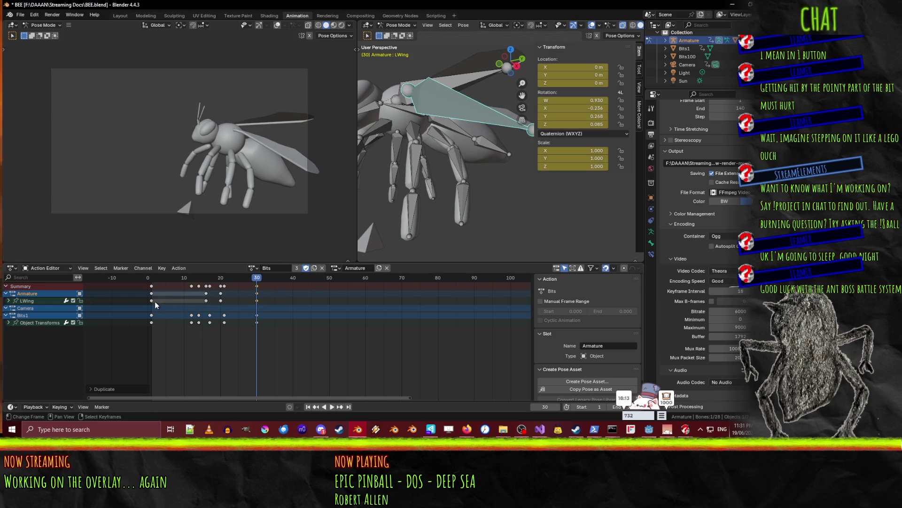
pyautogui.click(459, 75)
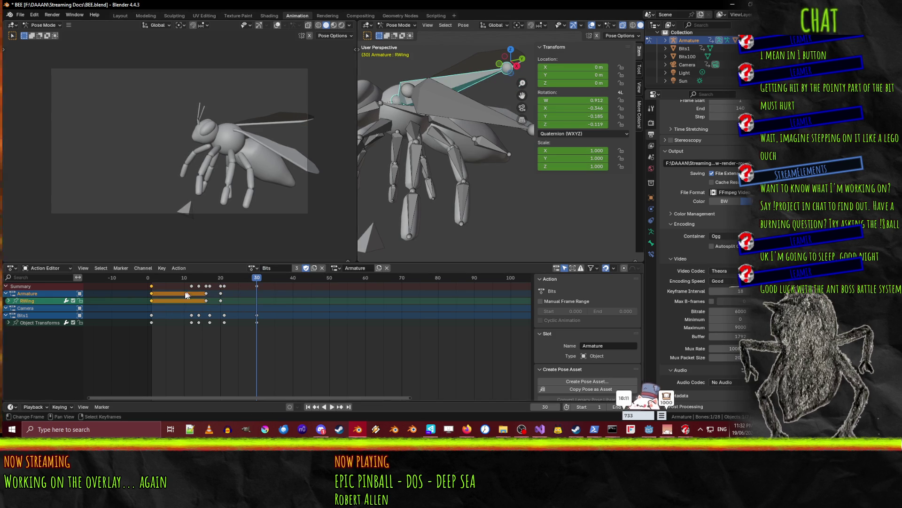
pyautogui.click(152, 300)
pyautogui.hotkey('shift', 'd')
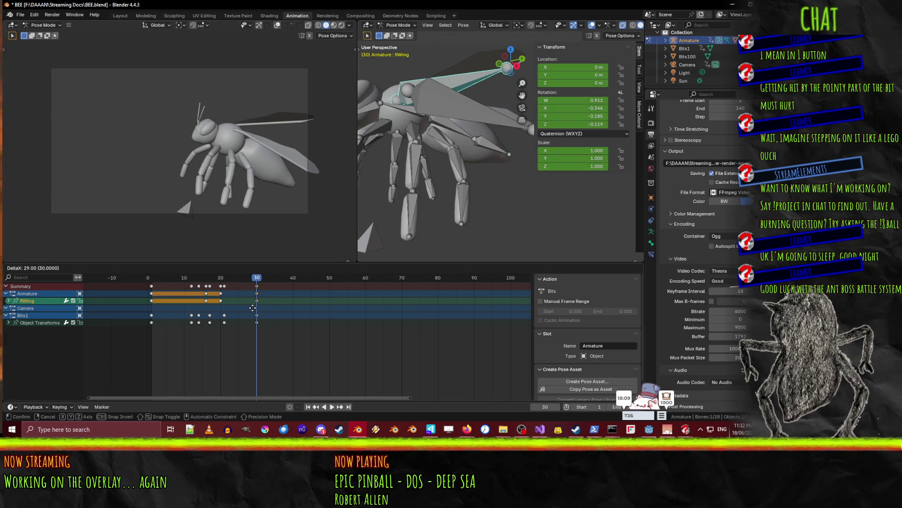
pyautogui.click(256, 300)
# Review the wings at frame 30, then start sliding both wings' frame-30 keys later
pyautogui.click(204, 277)
pyautogui.press('space')
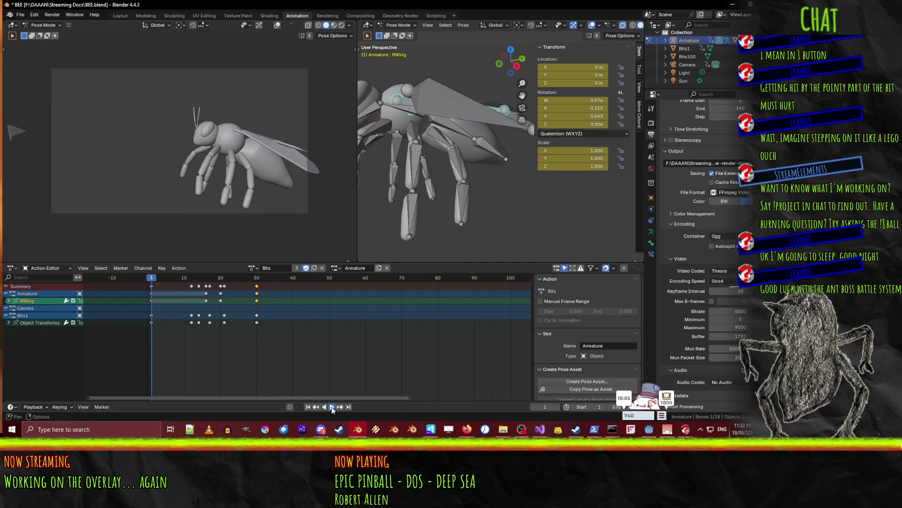
pyautogui.click(332, 406)
pyautogui.click(331, 407)
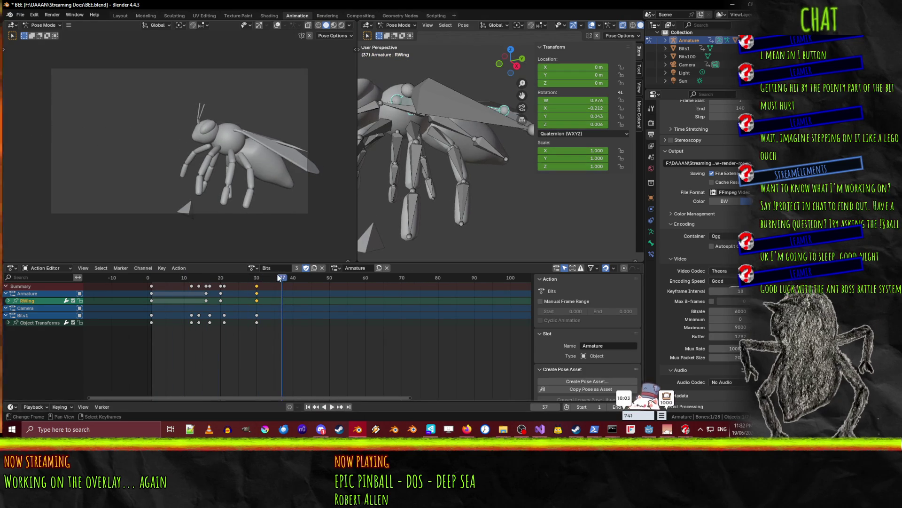
pyautogui.click(229, 285)
pyautogui.moveTo(229, 284); pyautogui.dragTo(256, 288)
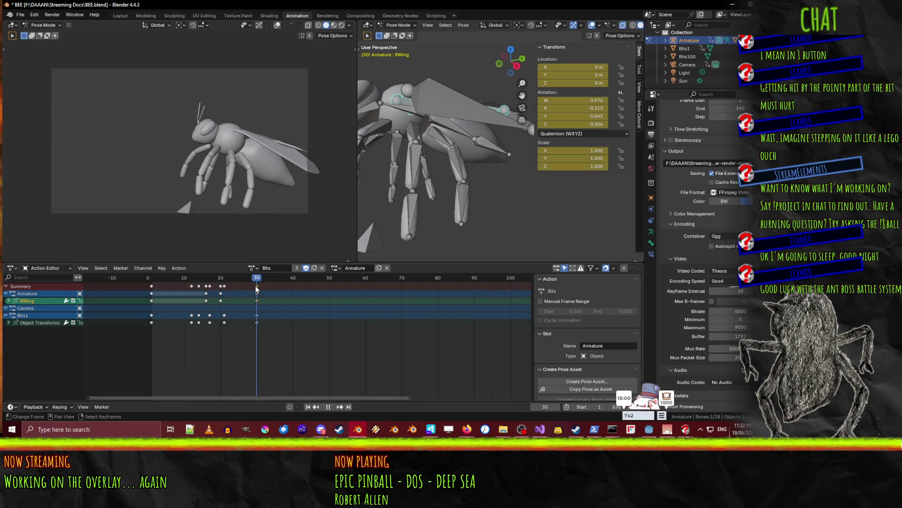
pyautogui.keyDown('shift'); pyautogui.click(454, 113); pyautogui.keyUp('shift')
pyautogui.press('g')
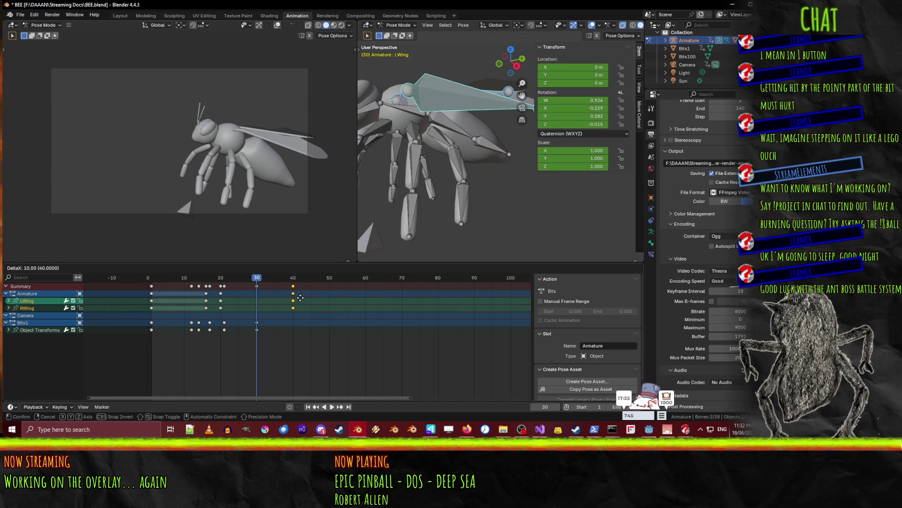
# Confirm the wing keys' new position and replay the animation
pyautogui.click(336, 294)
pyautogui.press('space')
pyautogui.moveTo(265, 283); pyautogui.dragTo(155, 281)
pyautogui.press('space')
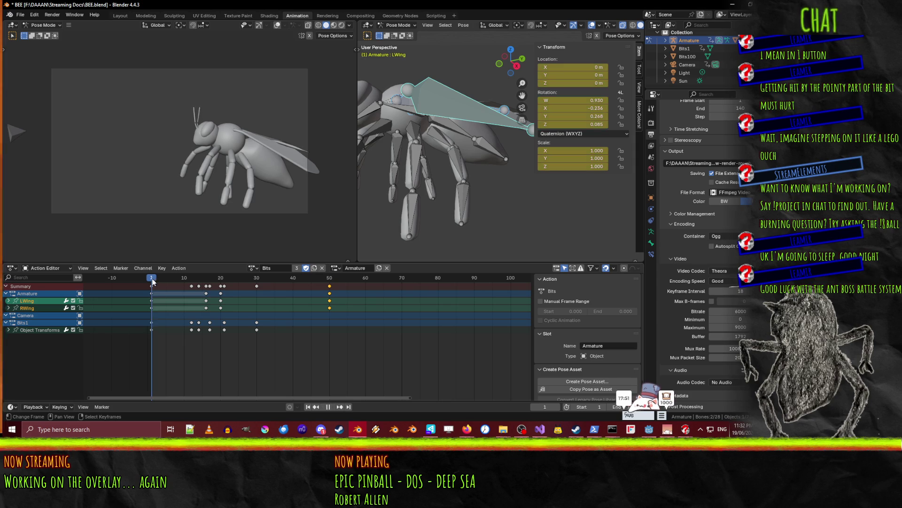
pyautogui.click(333, 407)
# Shift the selected key column 10 frames later, to frame 60
pyautogui.moveTo(330, 287)
pyautogui.mouseDown()
pyautogui.moveTo(344, 286)
pyautogui.moveTo(329, 285)
pyautogui.mouseUp()
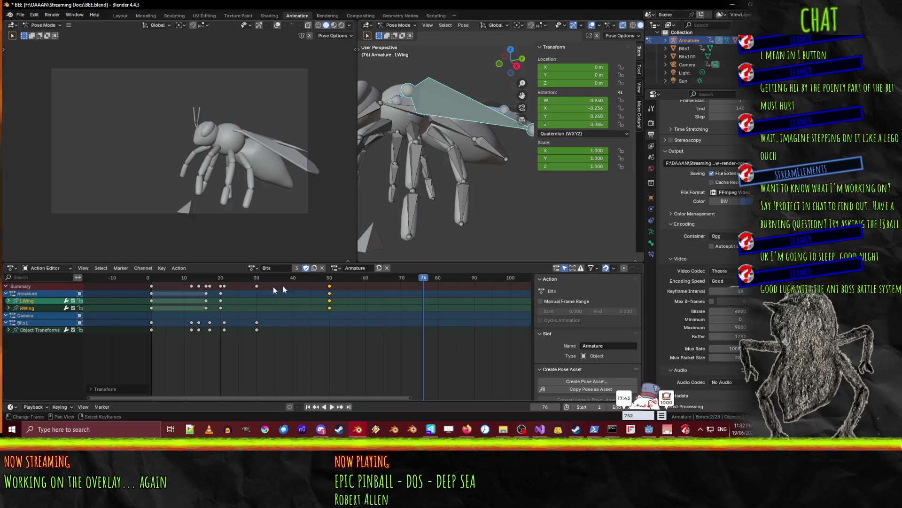
pyautogui.write('10')
pyautogui.press('Return')
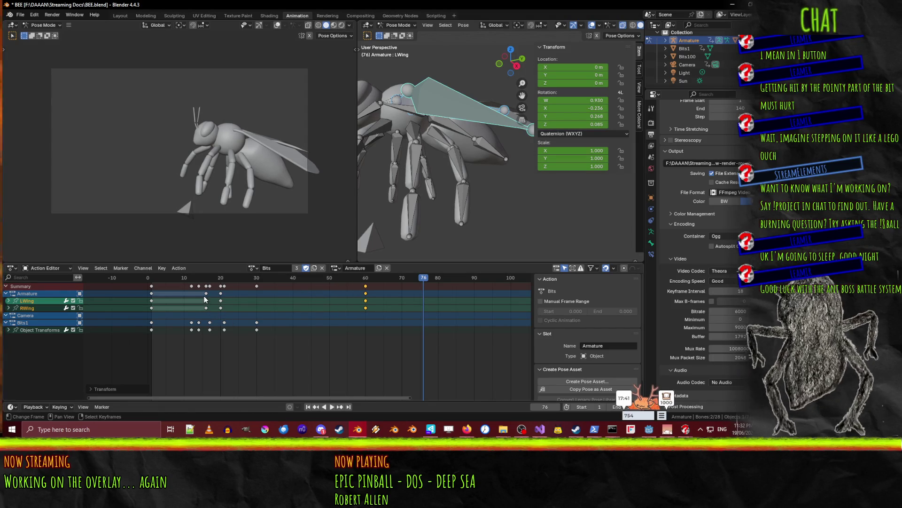
# Move both wings' frame-20 keys to around frame 55
pyautogui.moveTo(212, 292); pyautogui.dragTo(224, 307)
pyautogui.press('g')
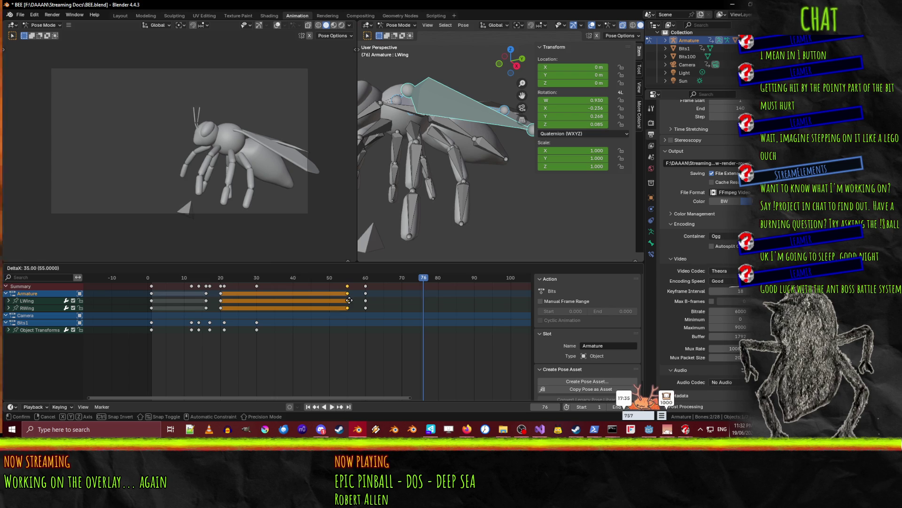
pyautogui.click(349, 300)
# Replay the animation, then slide the frame-55 wing keys back to about frame 44
pyautogui.hotkey('shift', 'Left')
pyautogui.press('space')
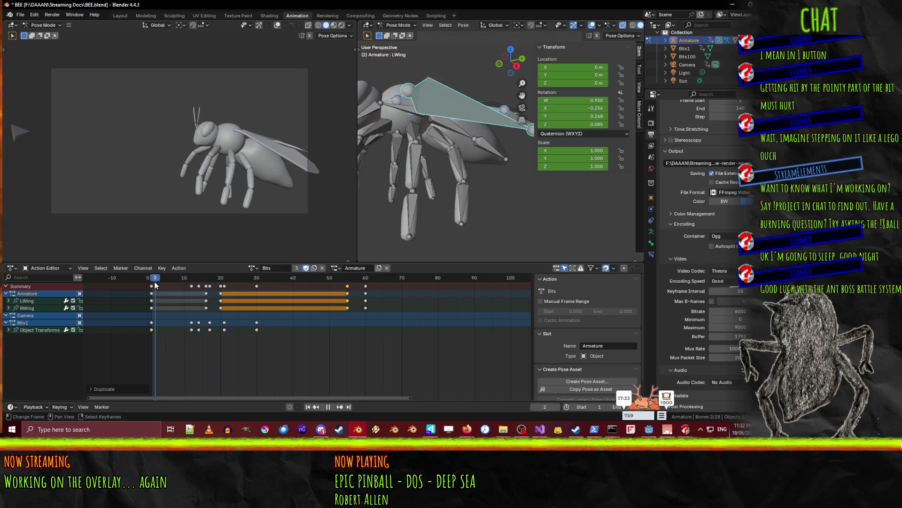
pyautogui.click(329, 405)
pyautogui.click(329, 406)
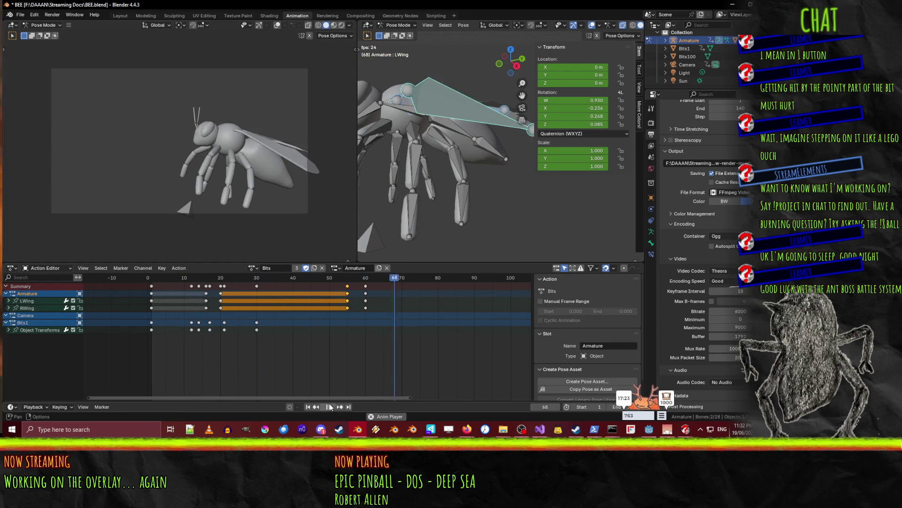
pyautogui.click(329, 406)
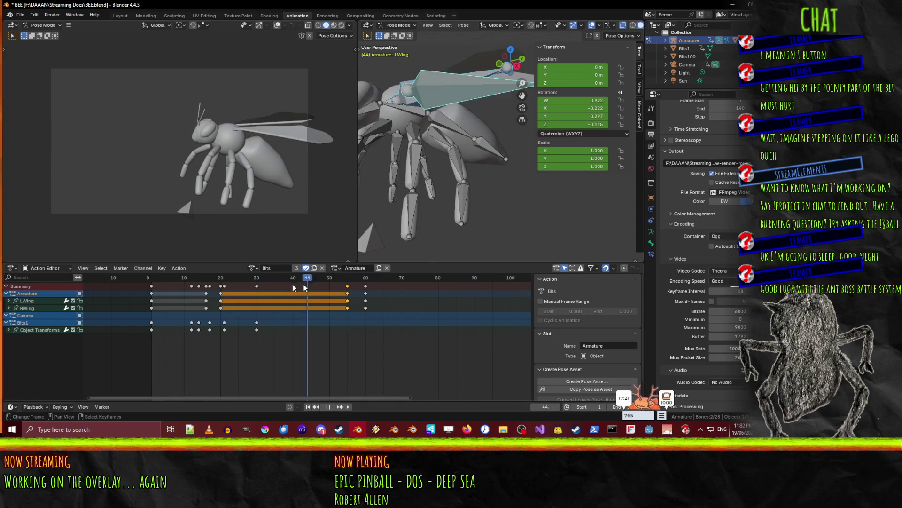
pyautogui.click(197, 281)
pyautogui.moveTo(197, 281); pyautogui.dragTo(269, 286)
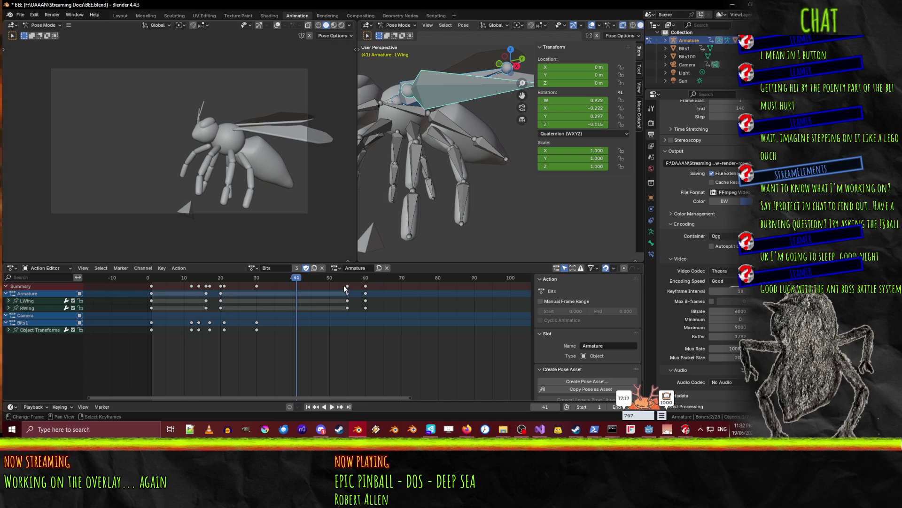
pyautogui.moveTo(347, 289)
pyautogui.mouseDown()
pyautogui.moveTo(306, 290)
pyautogui.moveTo(376, 283)
pyautogui.mouseUp()
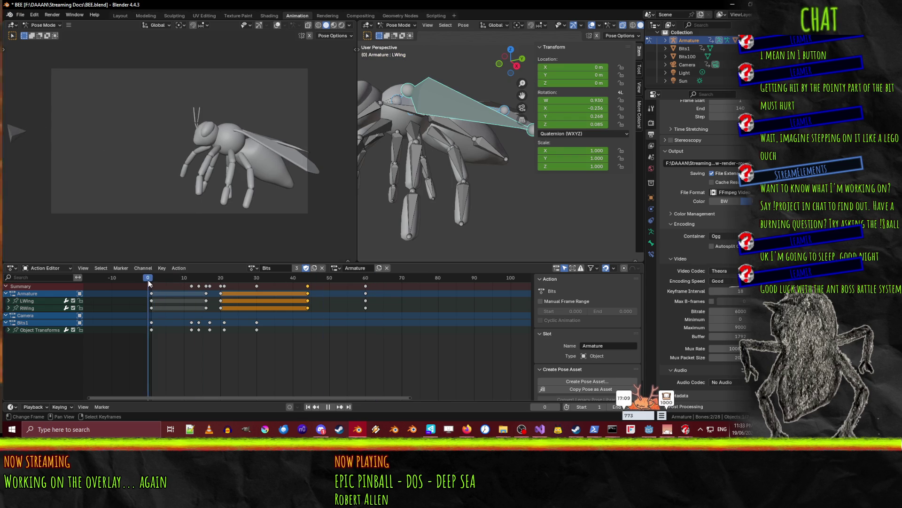
# Replay the animation and orbit to a front view of the bee
pyautogui.click(329, 407)
pyautogui.moveTo(373, 286)
pyautogui.mouseDown()
pyautogui.moveTo(151, 288)
pyautogui.moveTo(232, 288)
pyautogui.moveTo(224, 298)
pyautogui.moveTo(166, 298)
pyautogui.moveTo(198, 289)
pyautogui.mouseUp()
pyautogui.press('space')
pyautogui.moveTo(410, 144); pyautogui.dragTo(432, 131, button='middle')
# Select the antenna bones, ending with only the left antenna tip at frame 17
pyautogui.click(419, 135)
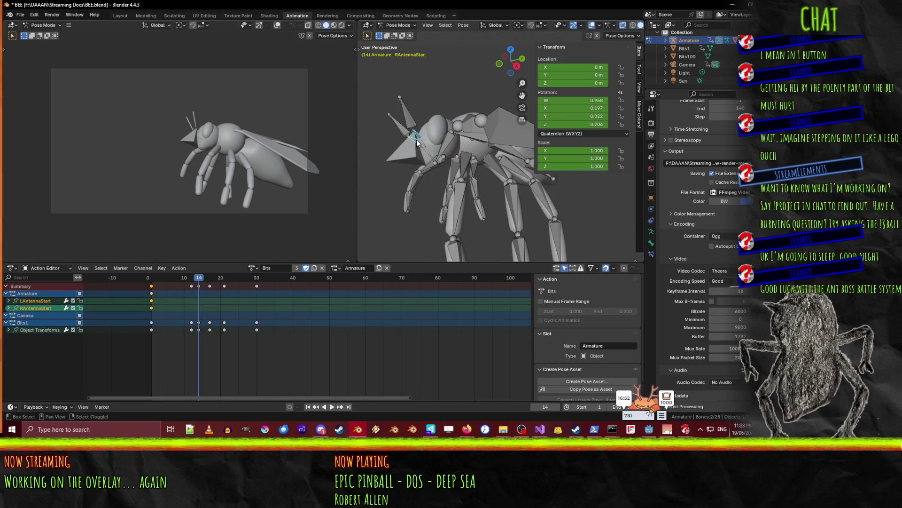
pyautogui.keyDown('shift'); pyautogui.click(401, 122); pyautogui.keyUp('shift')
pyautogui.keyDown('shift'); pyautogui.click(408, 120); pyautogui.keyUp('shift')
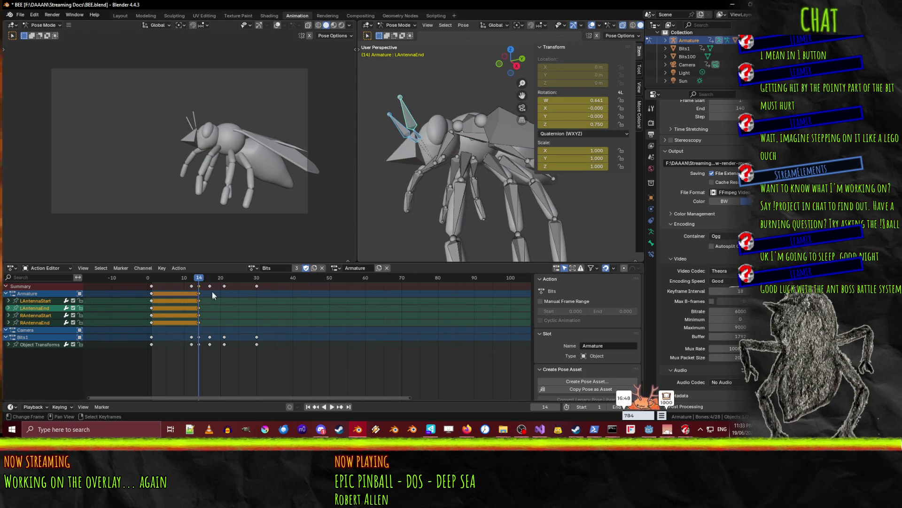
pyautogui.moveTo(201, 281); pyautogui.dragTo(210, 282)
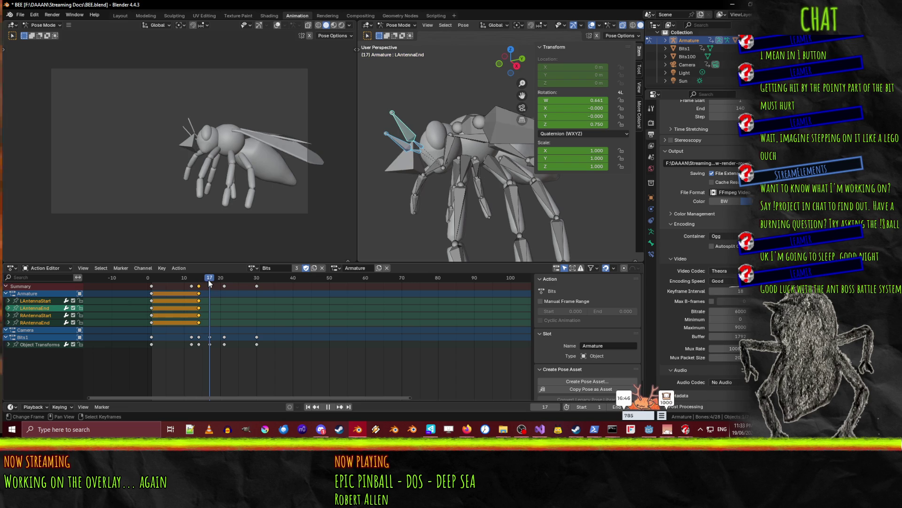
pyautogui.click(400, 123)
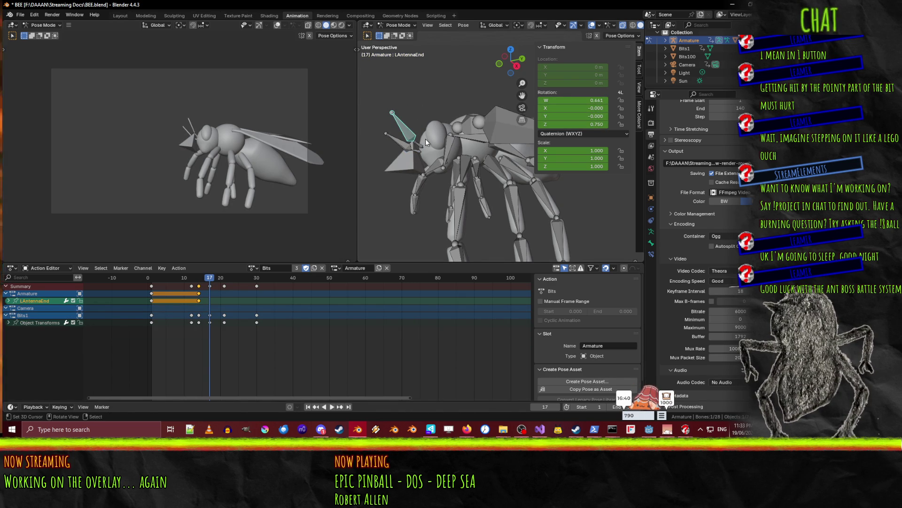
# Cancel the stray rotations on the left antenna tip, leaving its values unchanged
pyautogui.press('r')
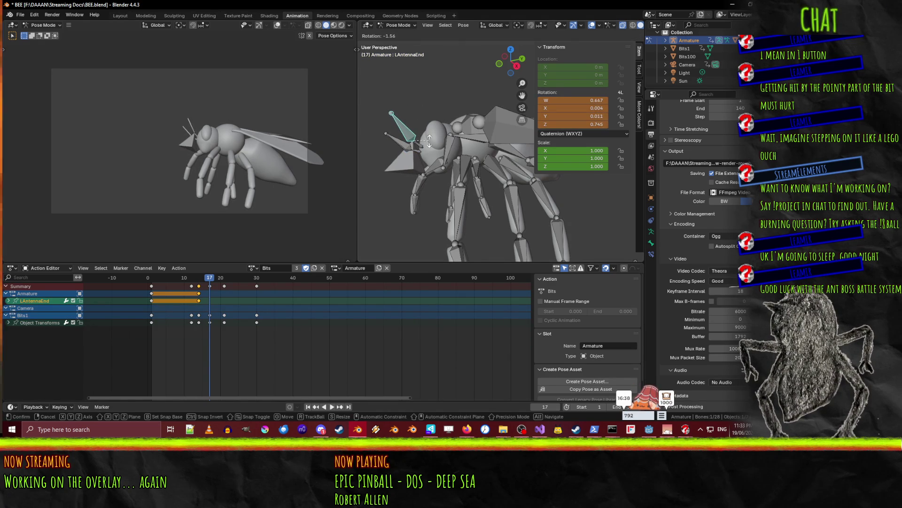
pyautogui.rightClick(432, 144)
pyautogui.press('r')
pyautogui.rightClick(427, 143)
pyautogui.press('F3')
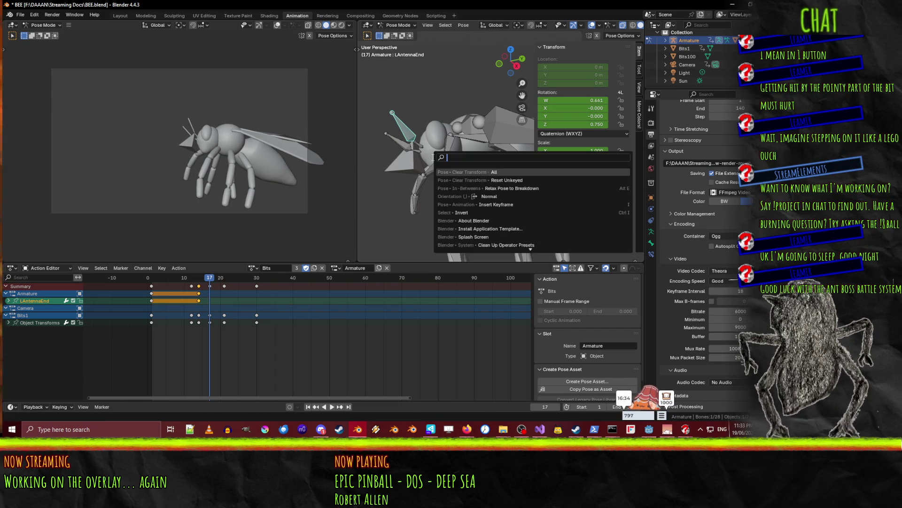
pyautogui.write('rotate')
pyautogui.press('Return')
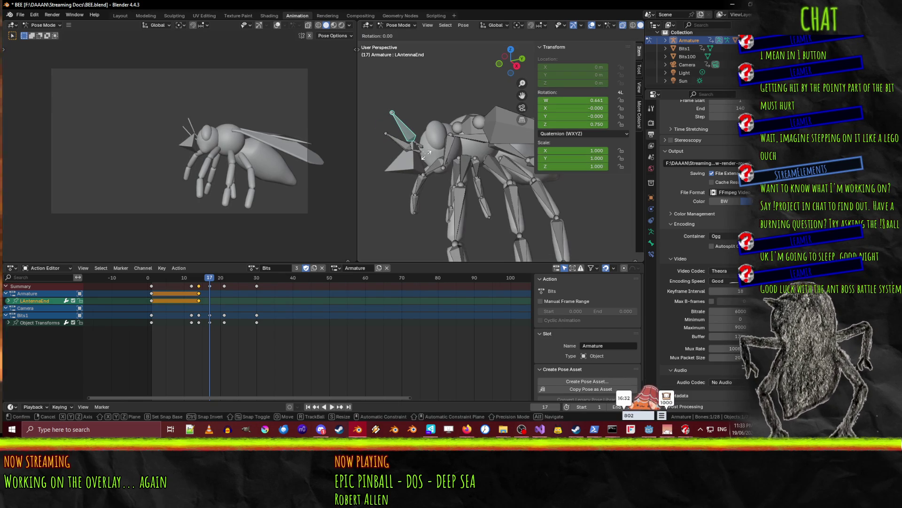
pyautogui.rightClick(426, 155)
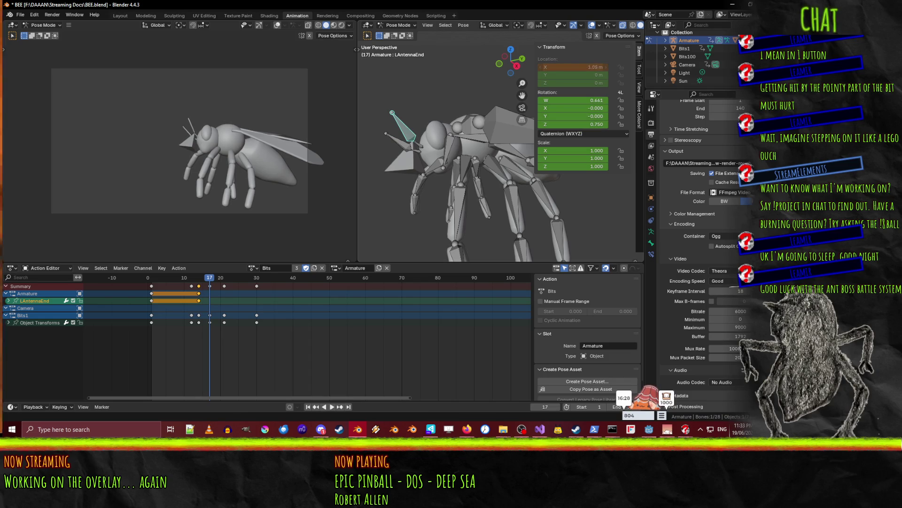
# Undo to clear the tip's location offset and restore its X and Y scale to 1
pyautogui.hotkey('ctrl', 'z')
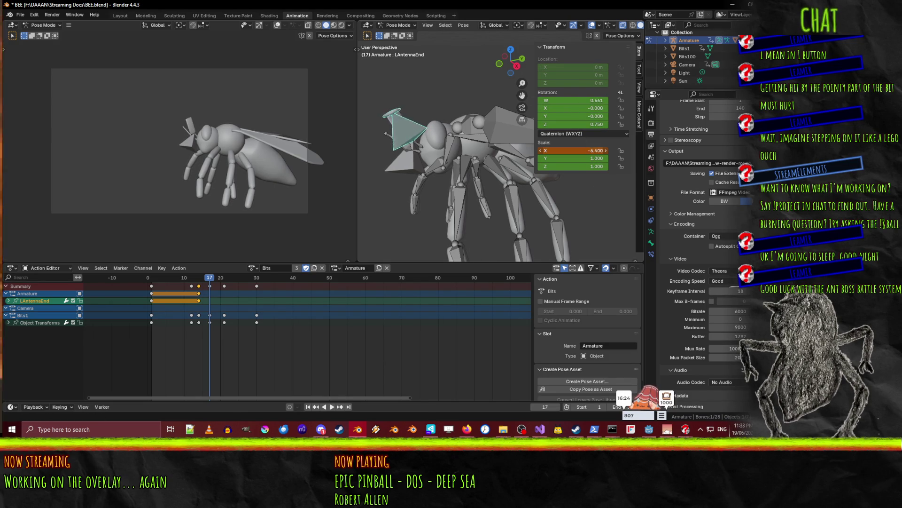
pyautogui.hotkey('ctrl', 'z')
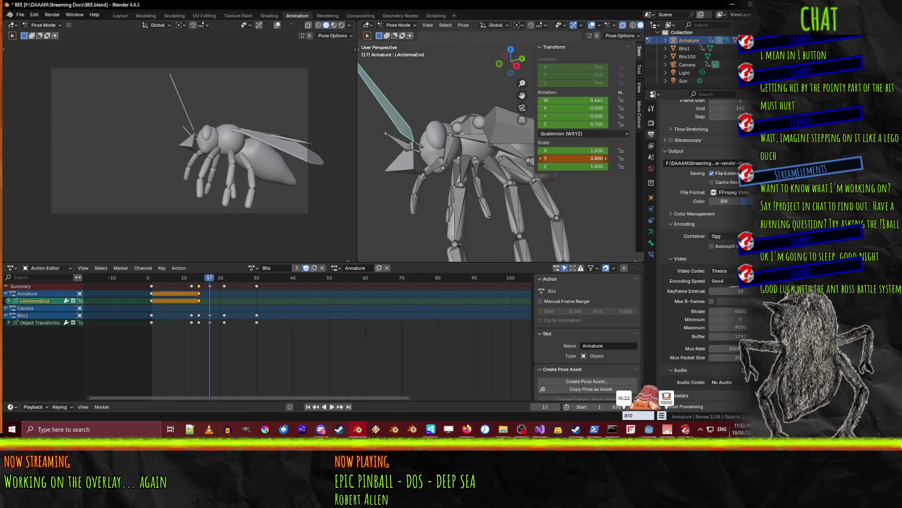
pyautogui.hotkey('ctrl', 'z')
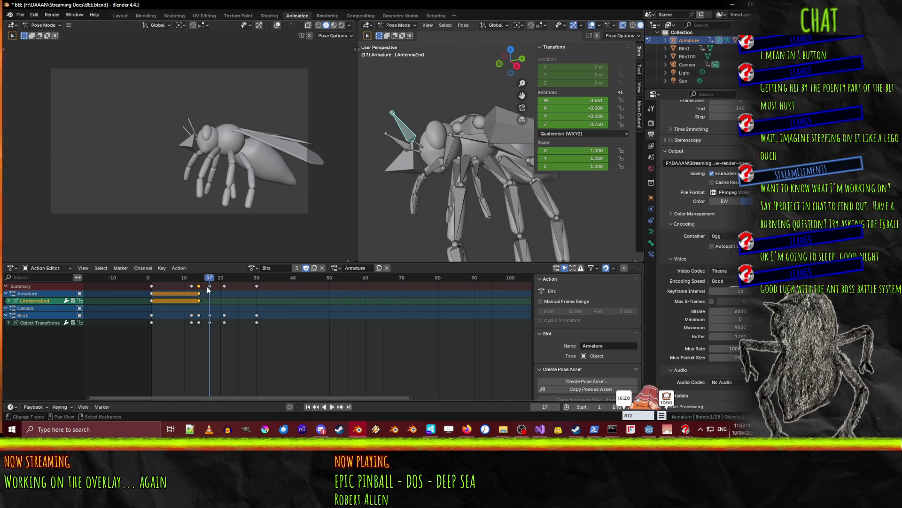
# Play back the animation, select the left antenna base bone and go to frame 23
pyautogui.press('space')
pyautogui.click(183, 290)
pyautogui.moveTo(192, 292); pyautogui.dragTo(209, 296)
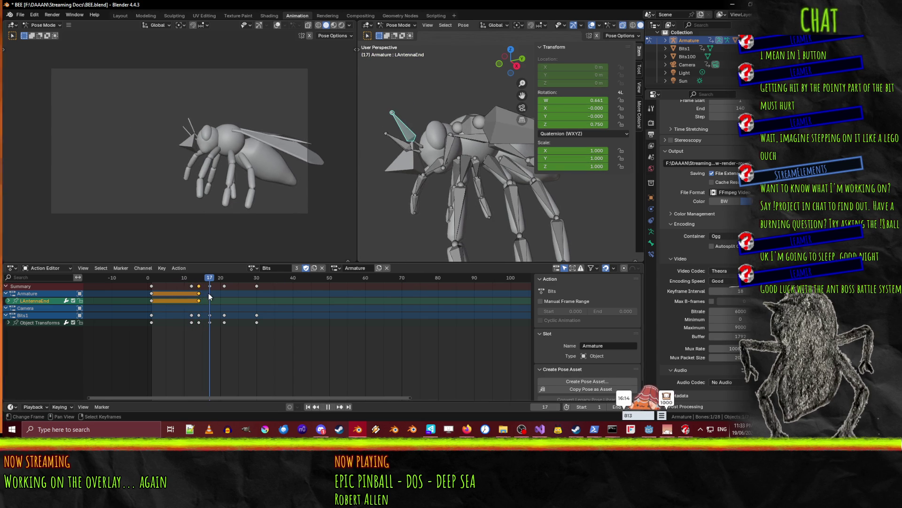
pyautogui.moveTo(207, 293); pyautogui.dragTo(208, 291)
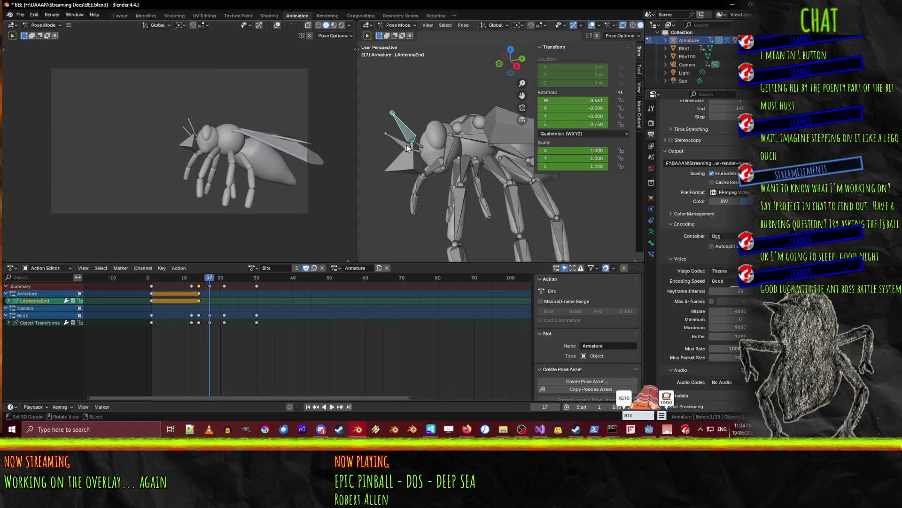
pyautogui.click(420, 146)
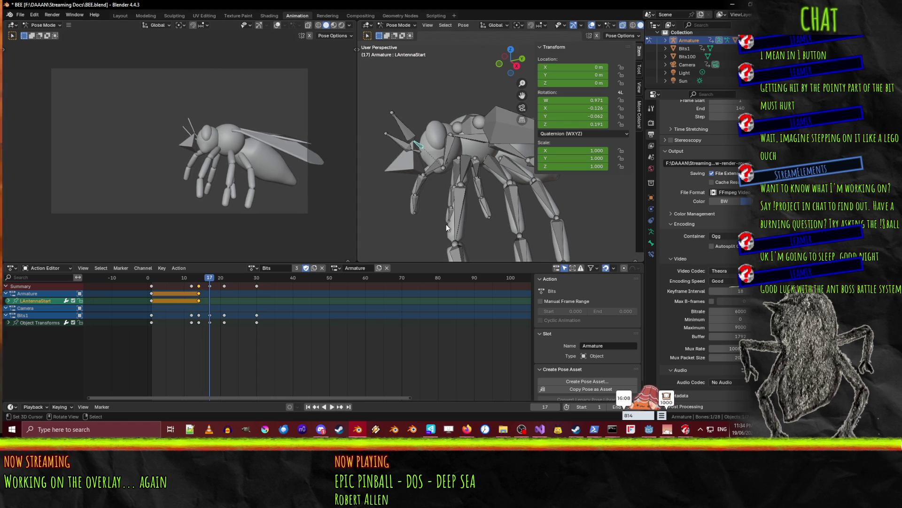
pyautogui.moveTo(219, 281); pyautogui.dragTo(232, 282)
# Rotate the left antenna base and left antenna tip around the X axis
pyautogui.press('r')
pyautogui.press('x')
pyautogui.press('x')
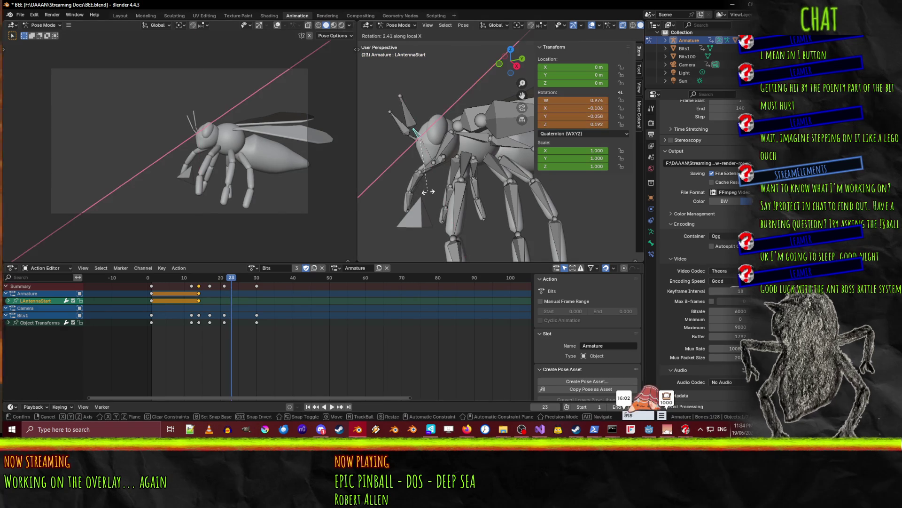
pyautogui.press('x')
pyautogui.press('x')
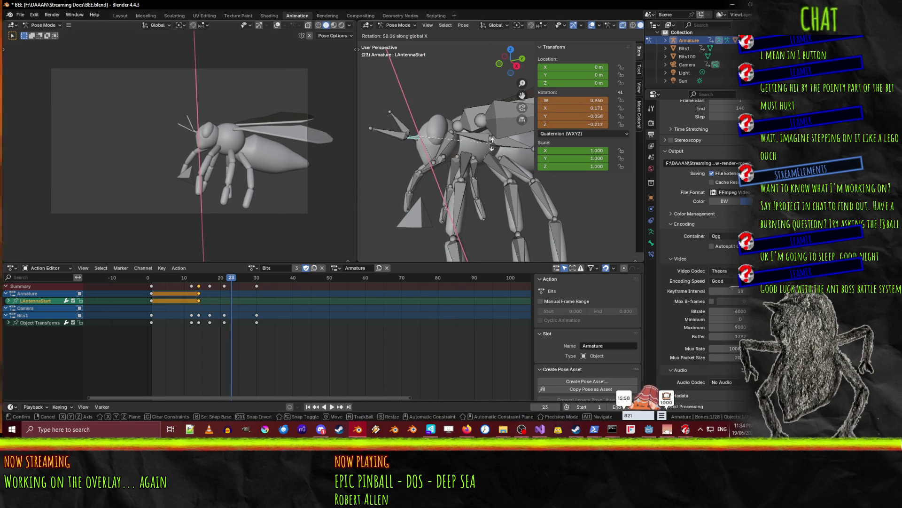
pyautogui.click(488, 155)
pyautogui.press(']')
pyautogui.press('r')
pyautogui.press('x')
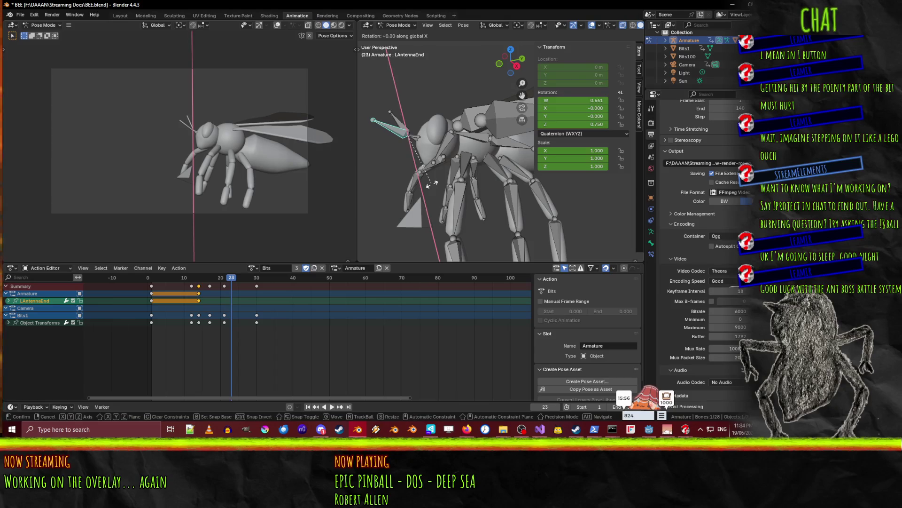
pyautogui.click(476, 152)
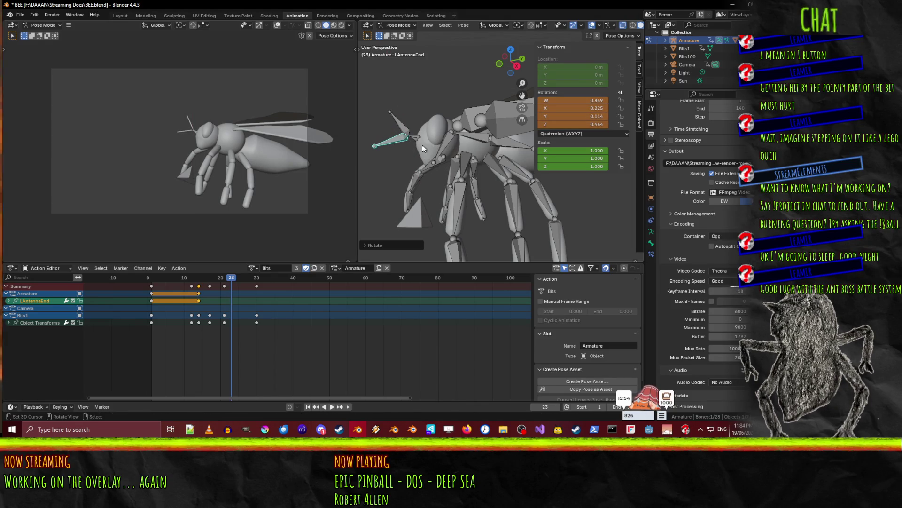
# Rotate the right antenna base and right antenna tip around the X axis
pyautogui.keyDown('shift'); pyautogui.click(415, 136); pyautogui.keyUp('shift')
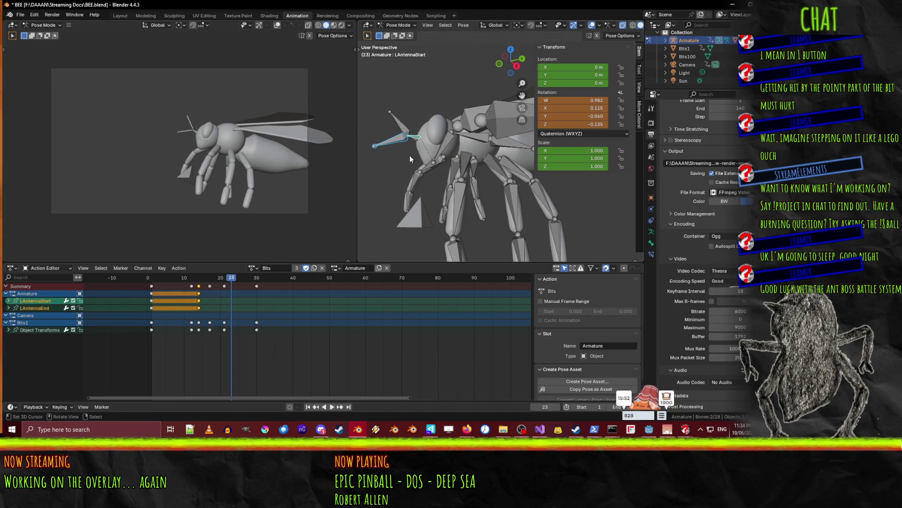
pyautogui.click(416, 151)
pyautogui.press('r')
pyautogui.press('x')
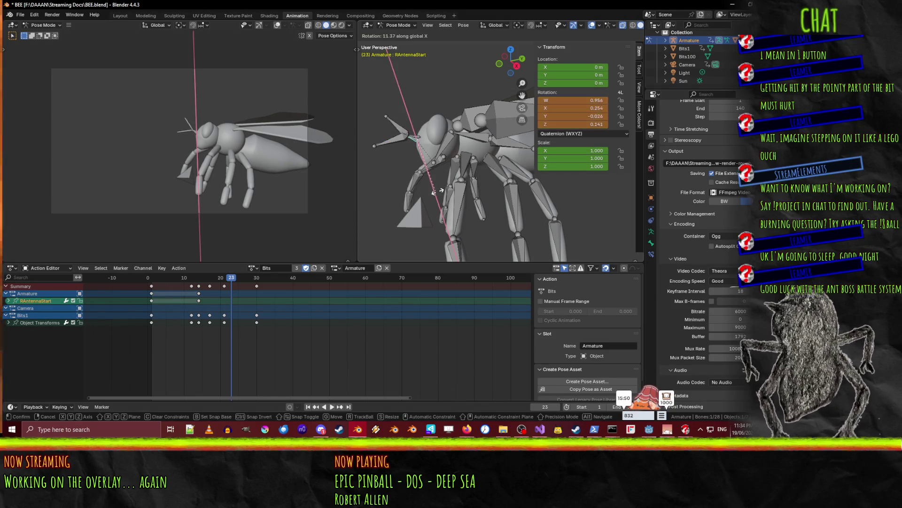
pyautogui.click(479, 160)
pyautogui.click(395, 141)
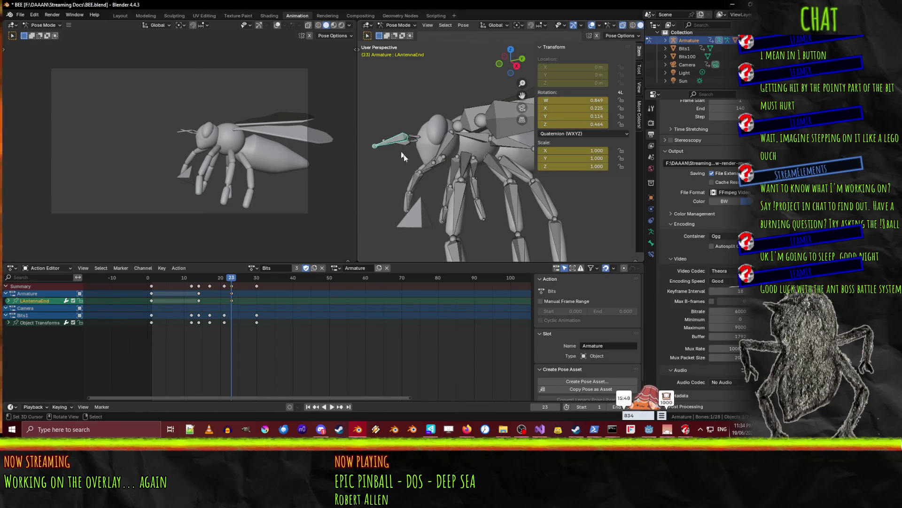
pyautogui.press('r')
pyautogui.press('x')
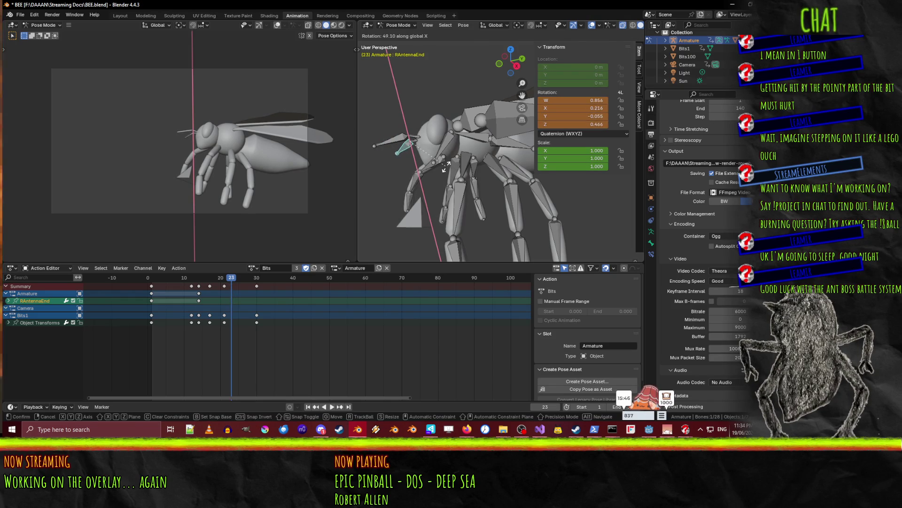
pyautogui.click(441, 167)
# Turn the right antenna tip further around the Z axis
pyautogui.moveTo(341, 163); pyautogui.dragTo(21, 169, button='middle')
pyautogui.moveTo(364, 163)
pyautogui.mouseDown(button='middle')
pyautogui.moveTo(413, 171)
pyautogui.moveTo(411, 212)
pyautogui.moveTo(408, 179)
pyautogui.moveTo(462, 176)
pyautogui.moveTo(422, 182)
pyautogui.moveTo(443, 181)
pyautogui.moveTo(429, 185)
pyautogui.moveTo(458, 178)
pyautogui.moveTo(424, 165)
pyautogui.moveTo(455, 209)
pyautogui.mouseUp(button='middle')
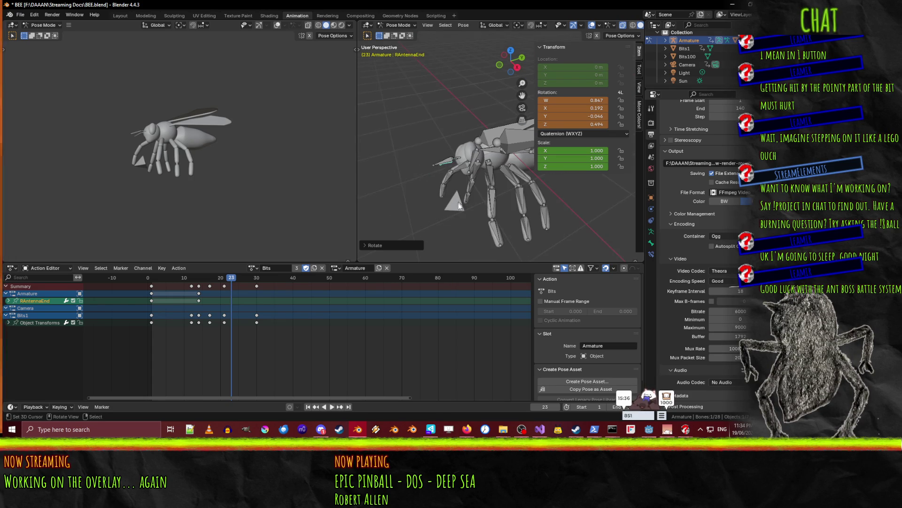
pyautogui.press('r')
pyautogui.press('z')
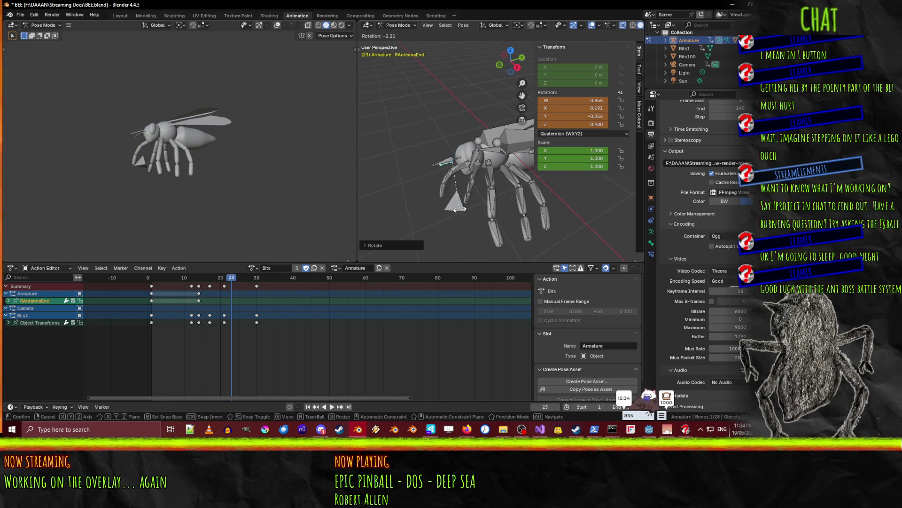
pyautogui.click(484, 207)
# Key the left antenna tip at frame 23, rotate it around Z, and select all four antenna bones
pyautogui.scroll(5, 462, 196)
pyautogui.moveTo(453, 185)
pyautogui.mouseDown(button='middle')
pyautogui.moveTo(469, 159)
pyautogui.moveTo(456, 156)
pyautogui.moveTo(437, 188)
pyautogui.mouseUp(button='middle')
pyautogui.click(414, 119)
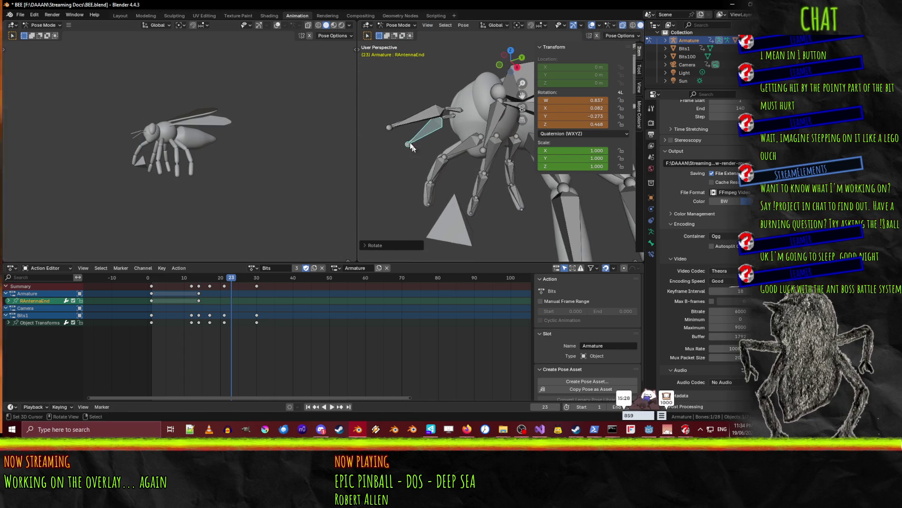
pyautogui.press('i')
pyautogui.press('r')
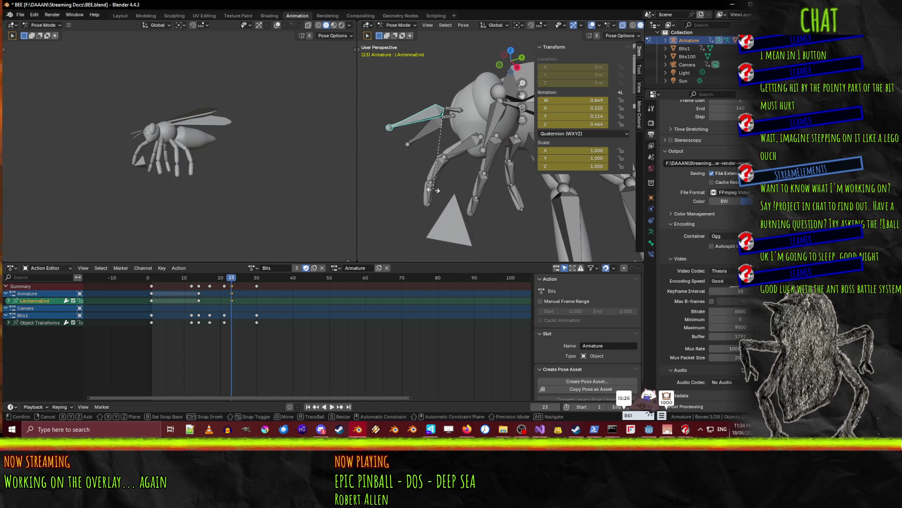
pyautogui.press('z')
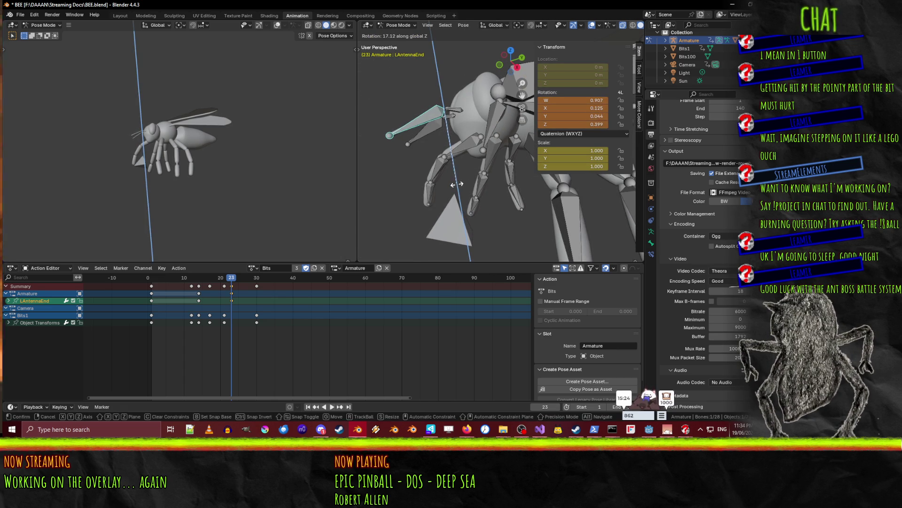
pyautogui.click(457, 184)
pyautogui.keyDown('shift'); pyautogui.click(433, 127); pyautogui.keyUp('shift')
pyautogui.keyDown('shift'); pyautogui.click(453, 115); pyautogui.keyUp('shift')
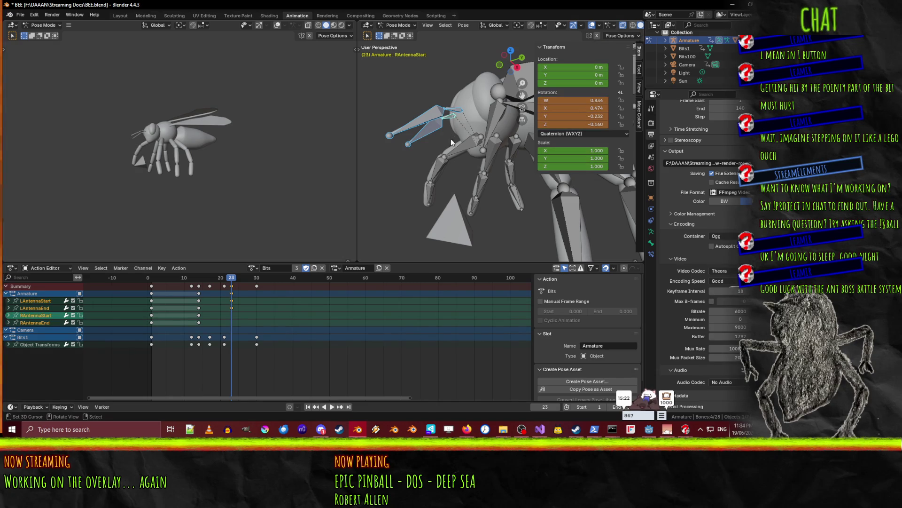
# Key the antenna rotations at frame 23 and play the animation to review them
pyautogui.press('i')
pyautogui.click(178, 278)
pyautogui.press('space')
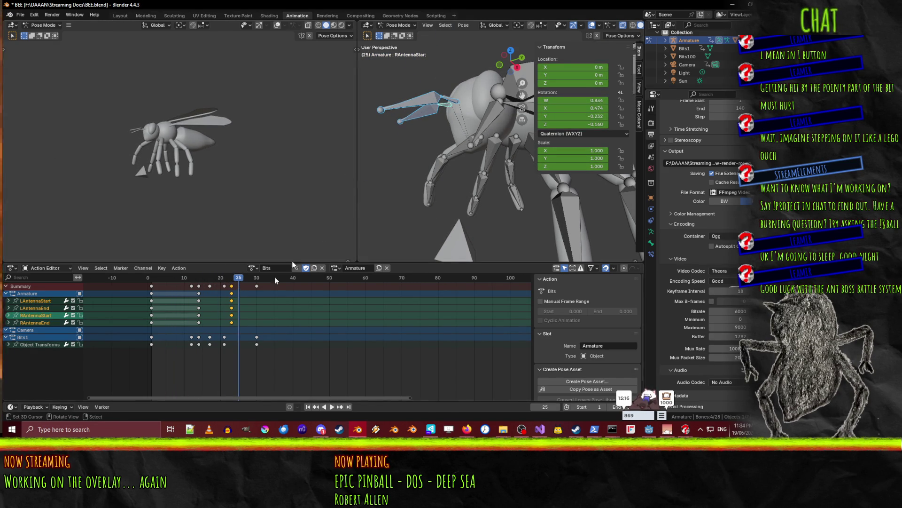
pyautogui.click(232, 322)
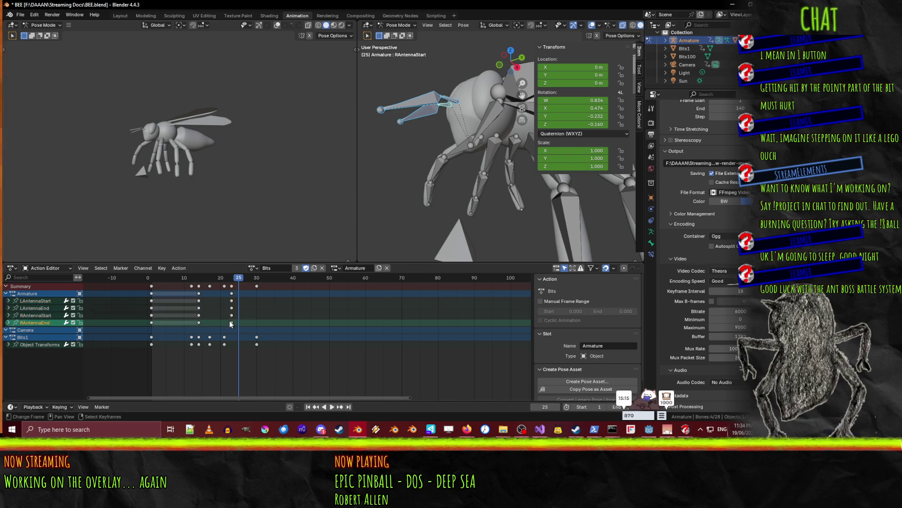
# Bend both antenna tips to new angles around X and key them at frame 25
pyautogui.click(233, 307)
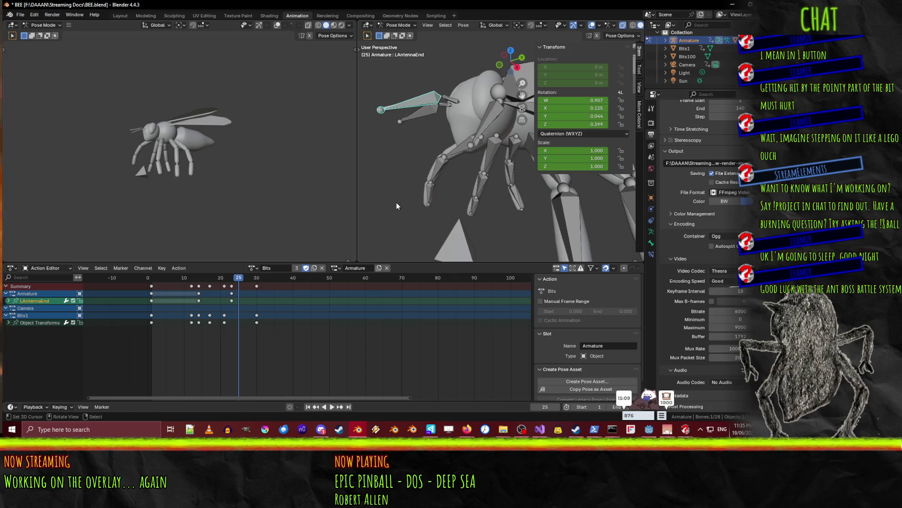
pyautogui.press('r')
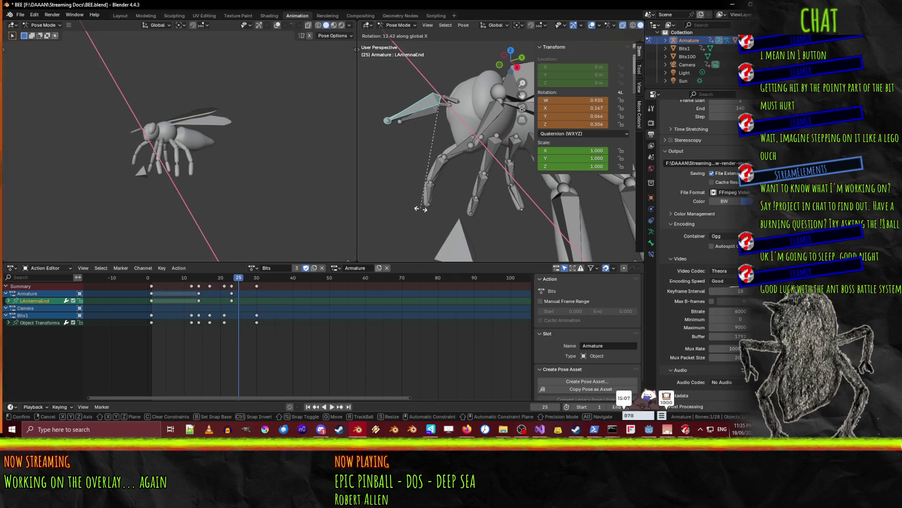
pyautogui.click(422, 210)
pyautogui.click(420, 119)
pyautogui.press('r')
pyautogui.press('x')
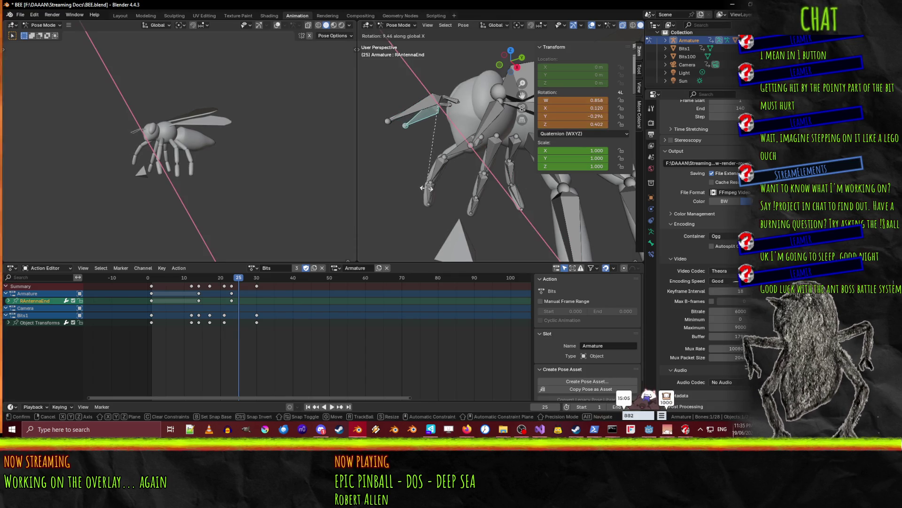
pyautogui.click(428, 111)
pyautogui.keyDown('shift'); pyautogui.click(413, 111); pyautogui.keyUp('shift')
pyautogui.keyDown('shift'); pyautogui.click(422, 121); pyautogui.keyUp('shift')
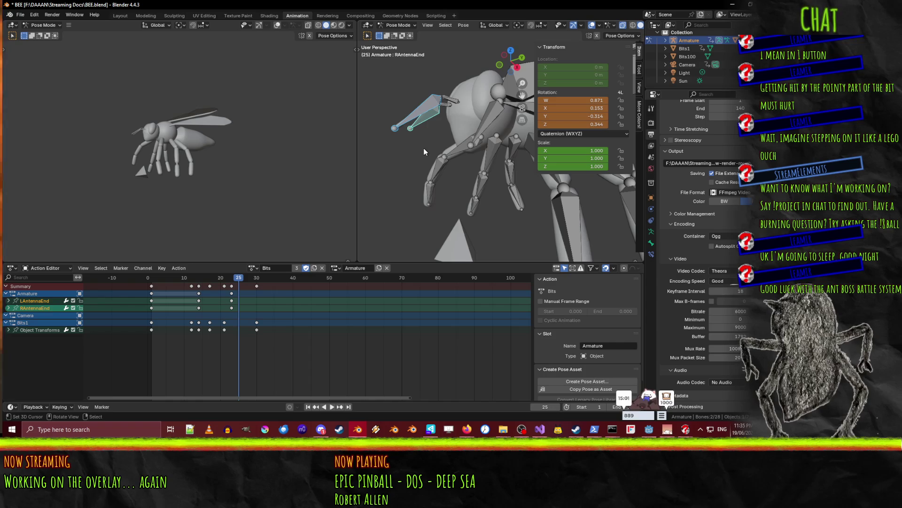
pyautogui.press('i')
# Play to frame 29, then select all antenna bones' frame 1 keyframes
pyautogui.press('space')
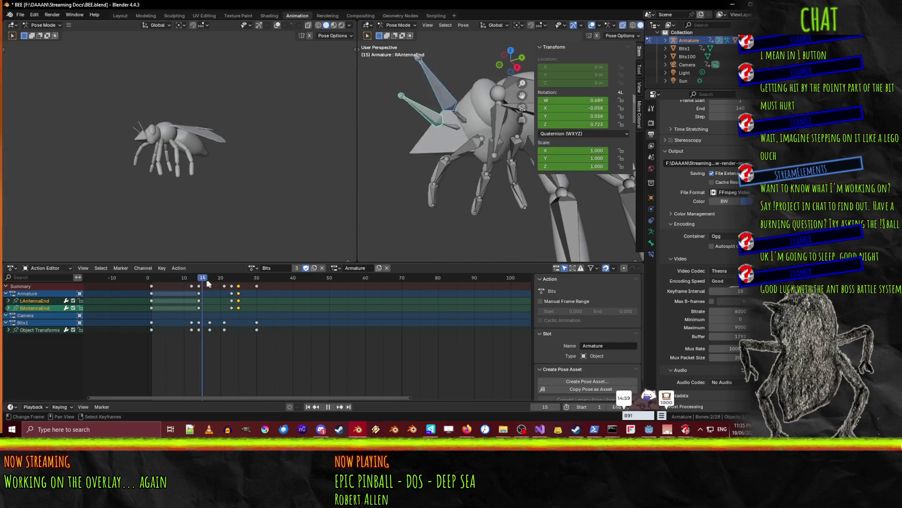
pyautogui.moveTo(246, 277); pyautogui.dragTo(253, 280)
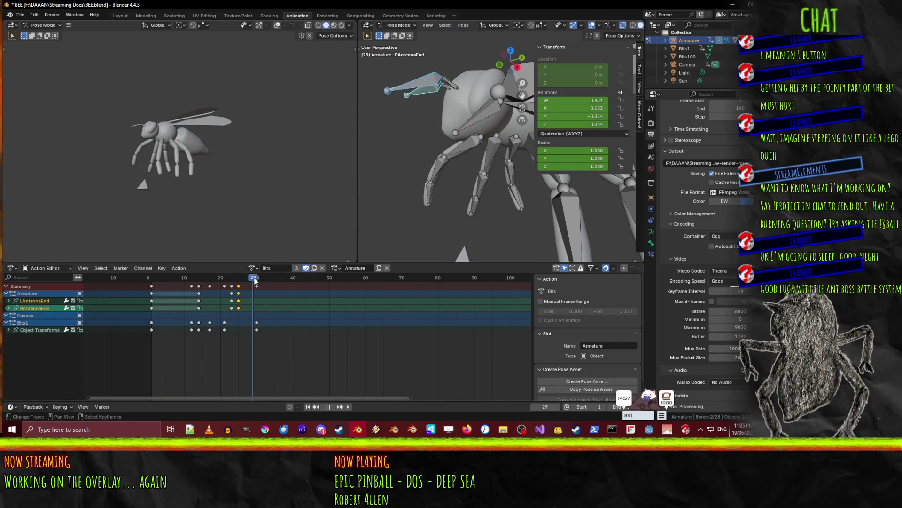
pyautogui.hotkey('shift', '[')
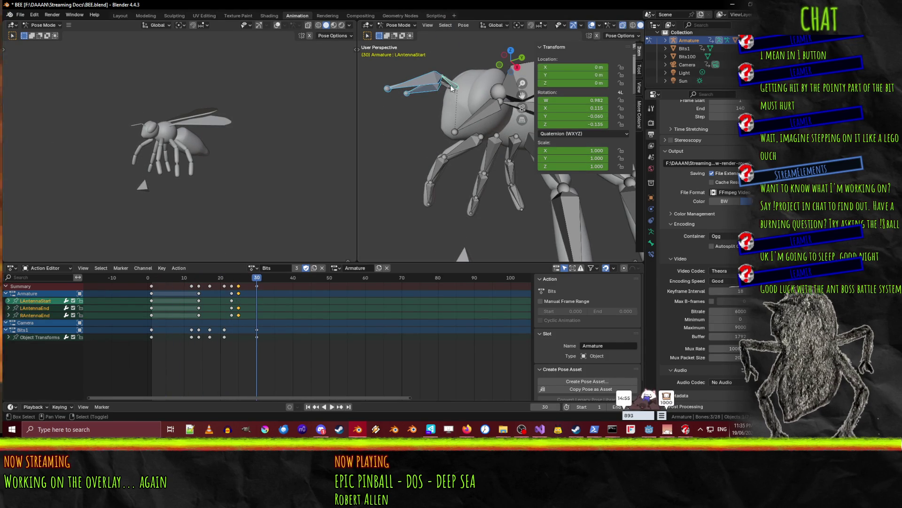
pyautogui.keyDown('alt'); pyautogui.click(151, 286); pyautogui.keyUp('alt')
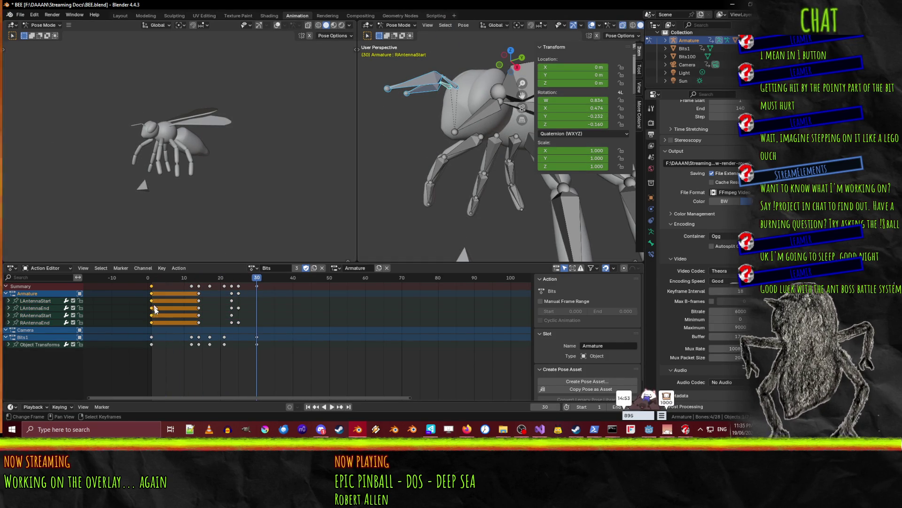
# Duplicate the antennae's frame 1 keys to frame 30 and preview the looping motion
pyautogui.hotkey('shift', 'd')
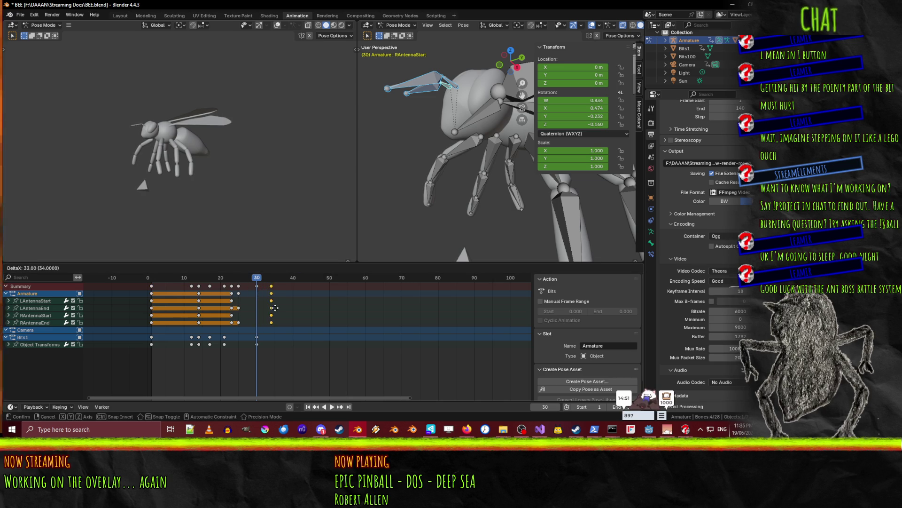
pyautogui.click(261, 311)
pyautogui.press('space')
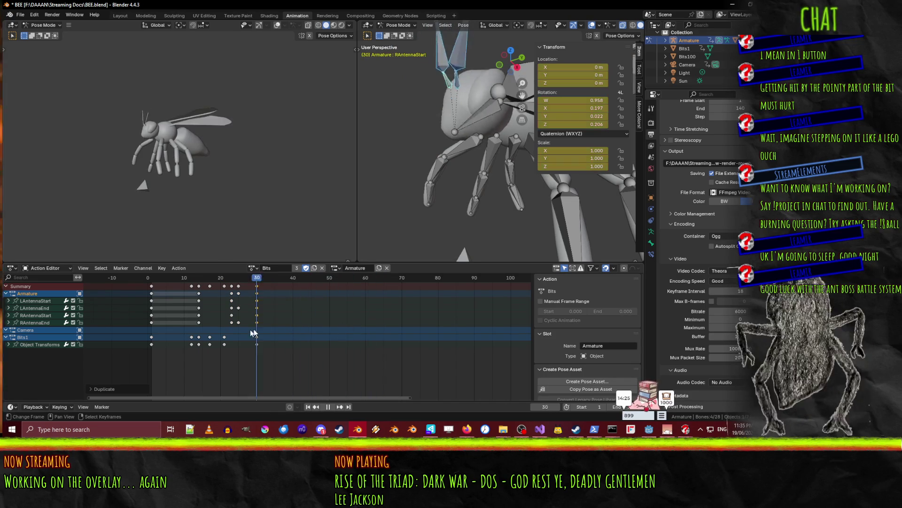
pyautogui.moveTo(295, 333); pyautogui.dragTo(177, 343)
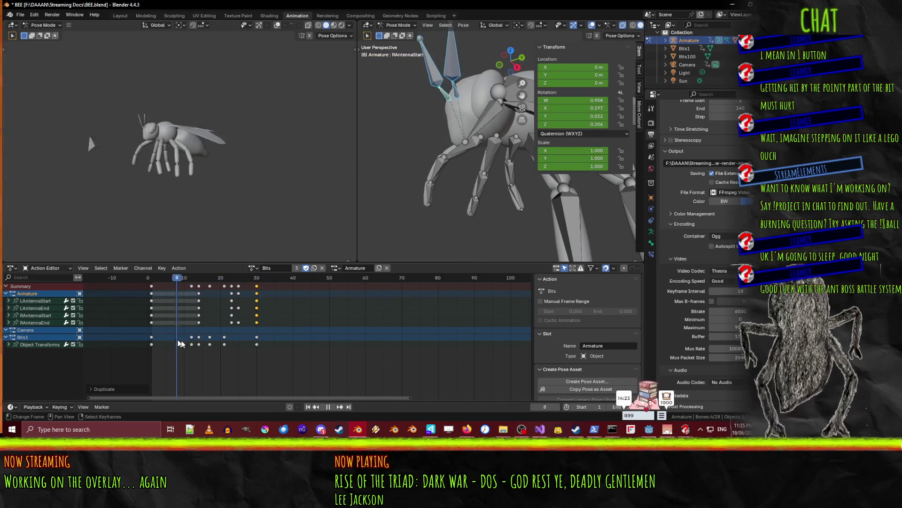
pyautogui.moveTo(301, 345)
pyautogui.mouseDown()
pyautogui.moveTo(180, 353)
pyautogui.moveTo(244, 346)
pyautogui.mouseUp()
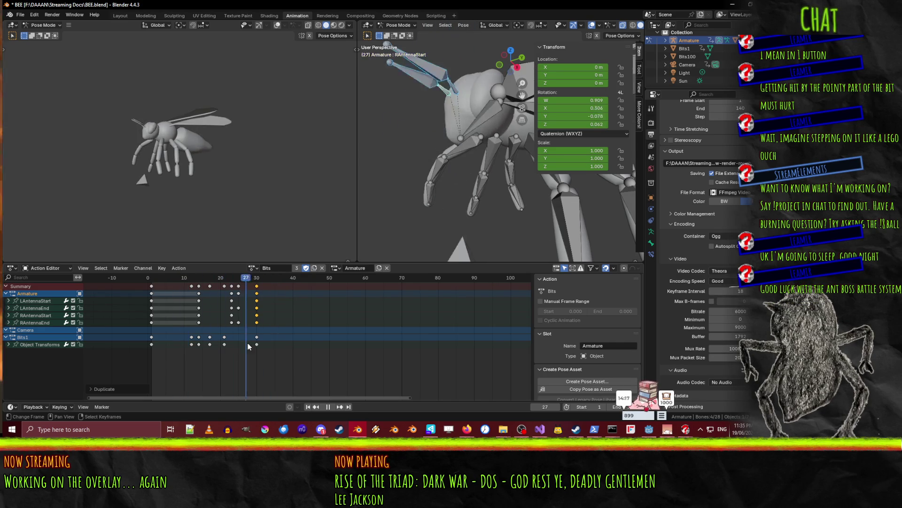
pyautogui.moveTo(299, 337); pyautogui.dragTo(330, 337)
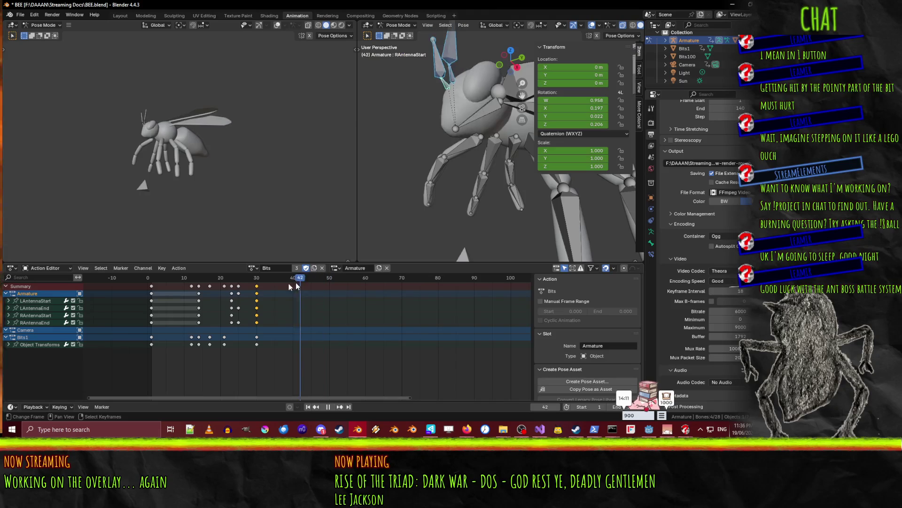
pyautogui.moveTo(186, 297)
pyautogui.mouseDown()
pyautogui.moveTo(234, 294)
pyautogui.moveTo(180, 295)
pyautogui.moveTo(396, 293)
pyautogui.moveTo(387, 294)
pyautogui.mouseUp()
pyautogui.scroll(-3, 390, 295)
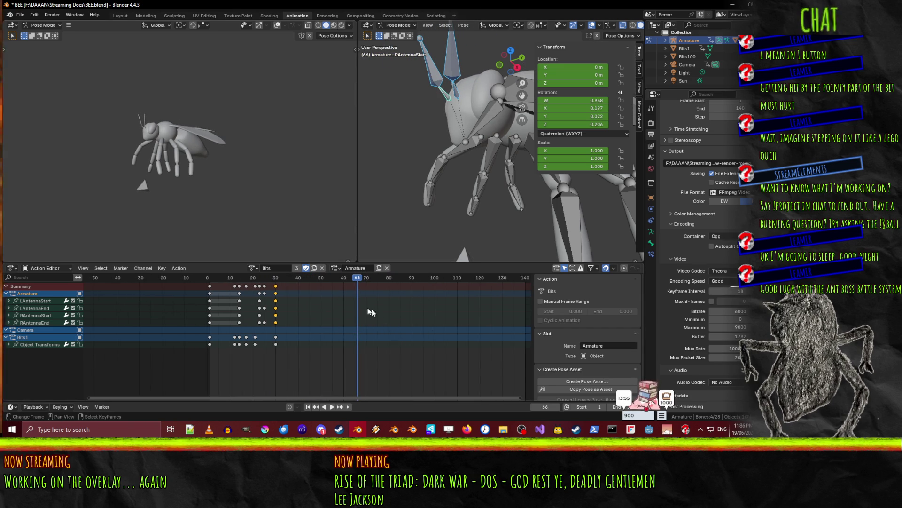
pyautogui.press('space')
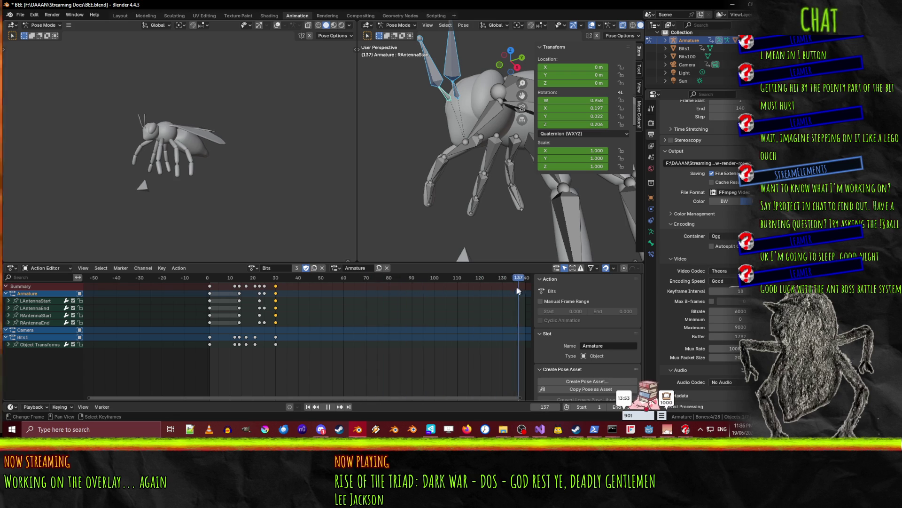
pyautogui.moveTo(482, 289)
pyautogui.mouseDown()
pyautogui.moveTo(333, 292)
pyautogui.moveTo(390, 293)
pyautogui.mouseUp()
pyautogui.scroll(-5, 424, 201)
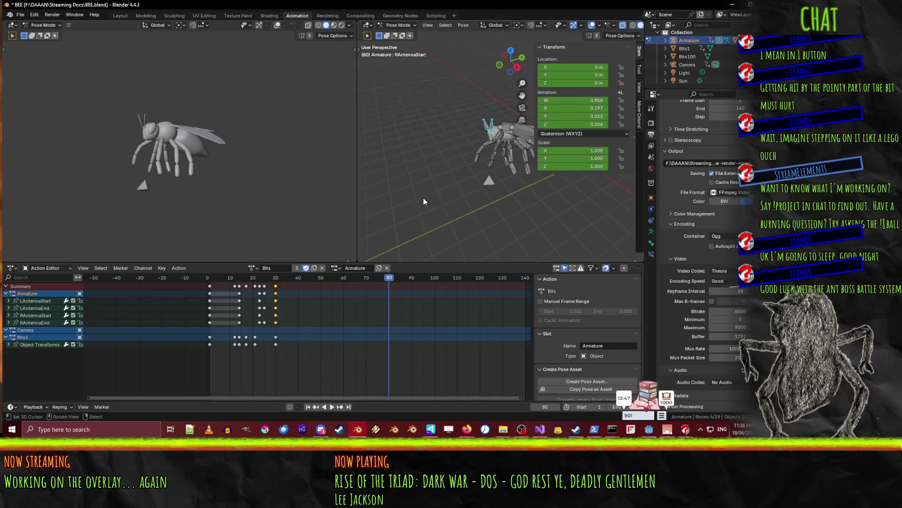
pyautogui.scroll(5, 470, 193)
pyautogui.moveTo(454, 196)
pyautogui.keyDown('shift'); pyautogui.mouseDown(button='middle')
pyautogui.moveTo(498, 199)
pyautogui.moveTo(492, 185)
pyautogui.mouseUp(button='middle'); pyautogui.keyUp('shift')
pyautogui.scroll(5, 498, 198)
pyautogui.moveTo(448, 142); pyautogui.dragTo(442, 132, button='middle')
# Key the Root bone at frame 80, then turn it around the Z axis
pyautogui.click(442, 118)
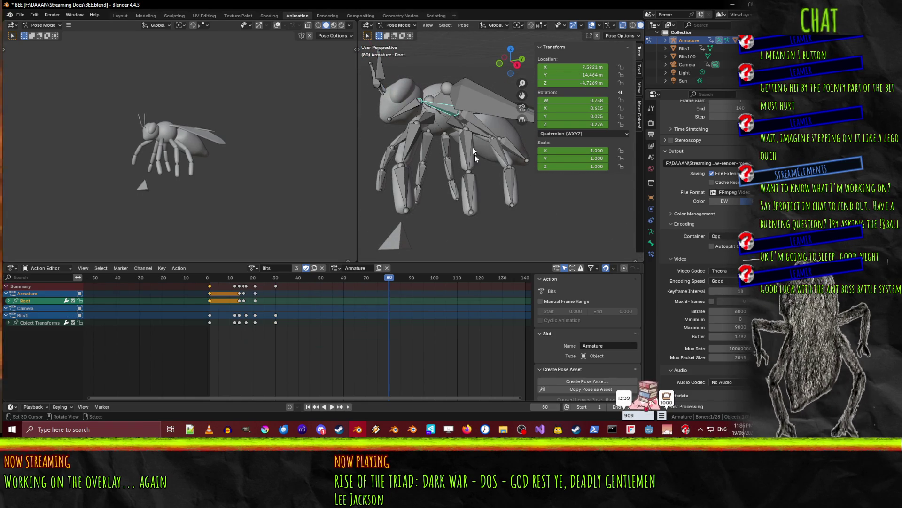
pyautogui.press('i')
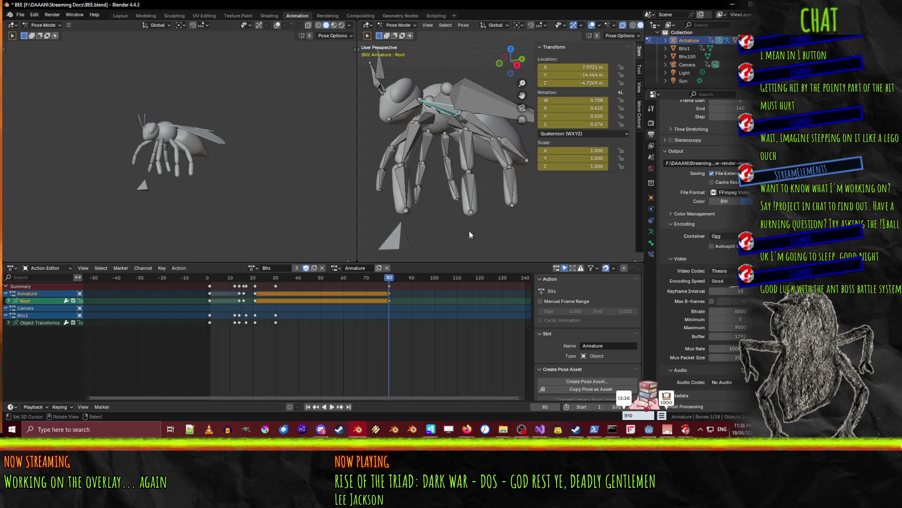
pyautogui.press('space')
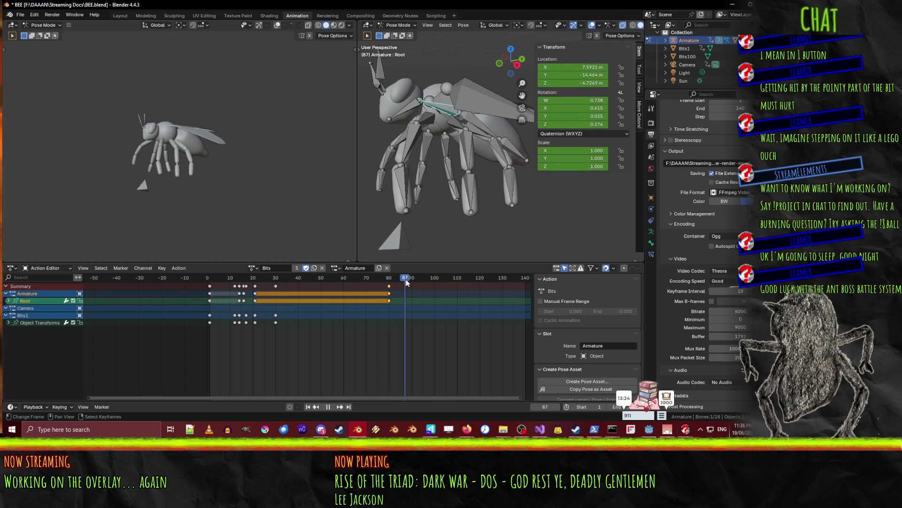
pyautogui.press('r')
pyautogui.press('z')
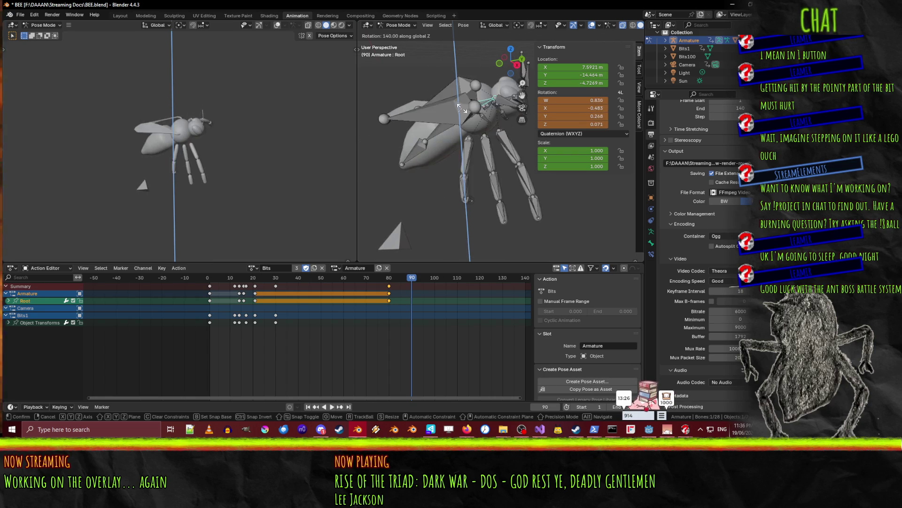
pyautogui.click(459, 108)
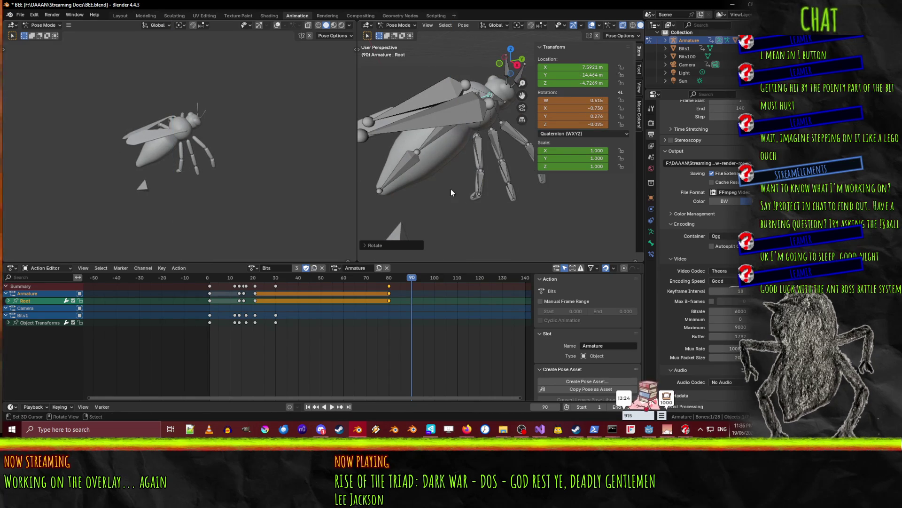
pyautogui.press('r')
pyautogui.press('y')
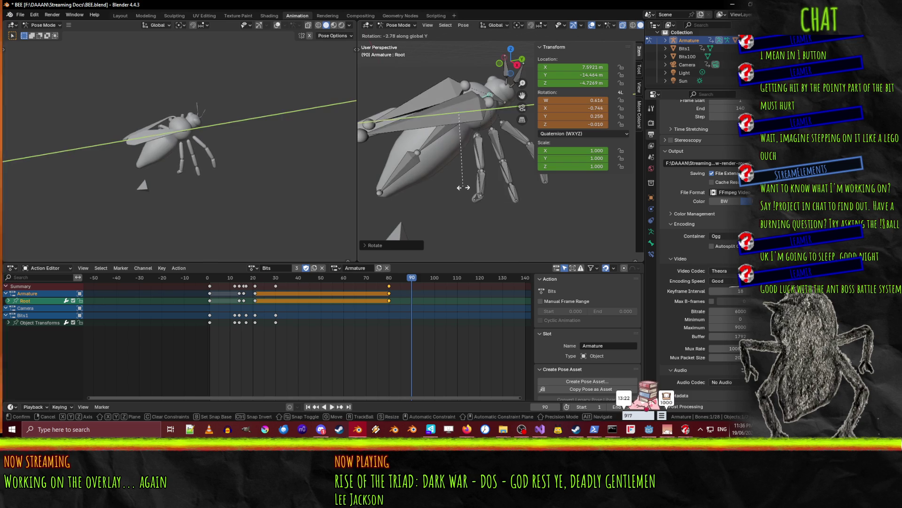
pyautogui.press('z')
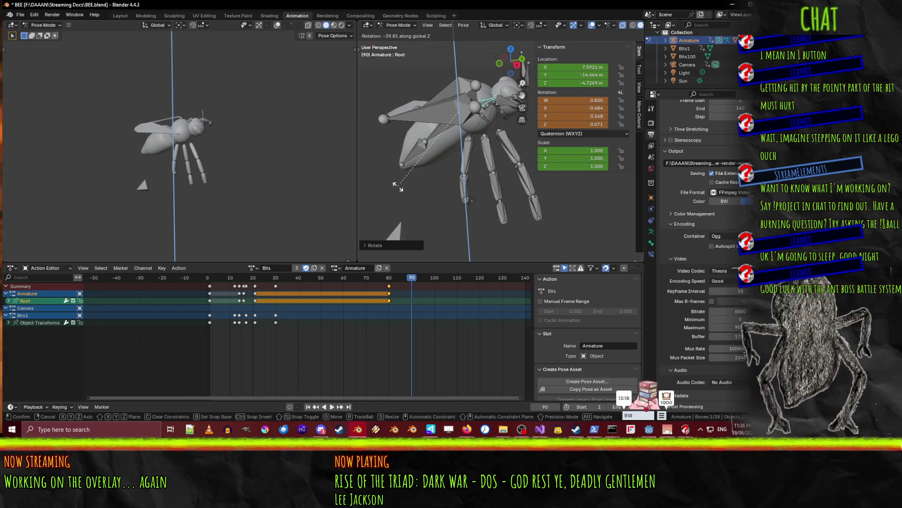
pyautogui.click(398, 187)
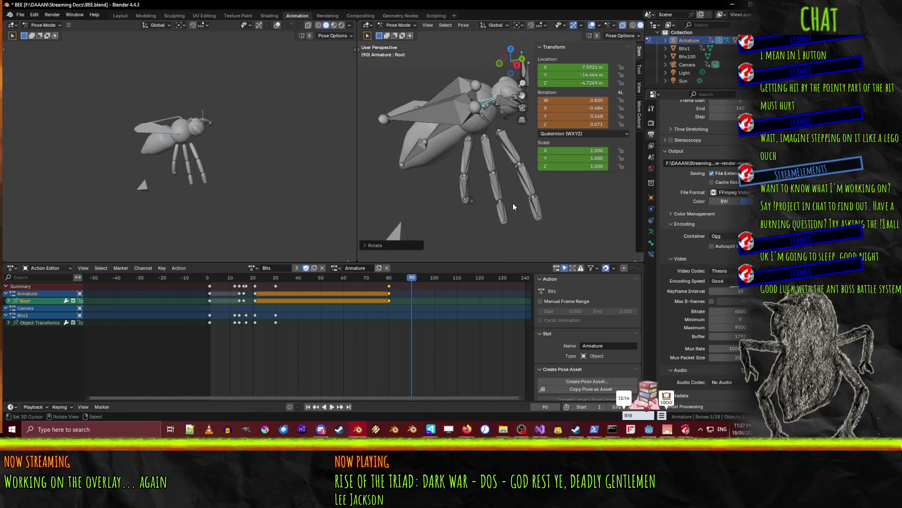
# Tilt the Root bone around X and key its rotation at frame 90
pyautogui.press('r')
pyautogui.press('y')
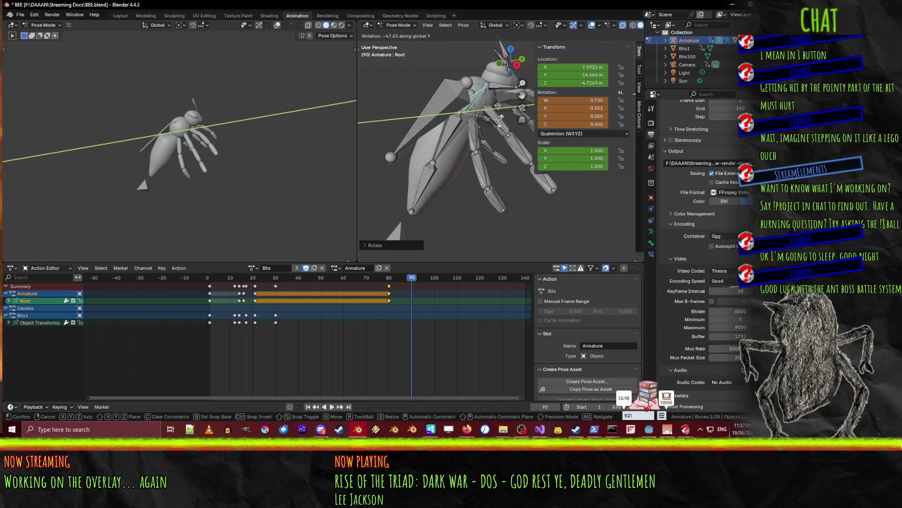
pyautogui.press('x')
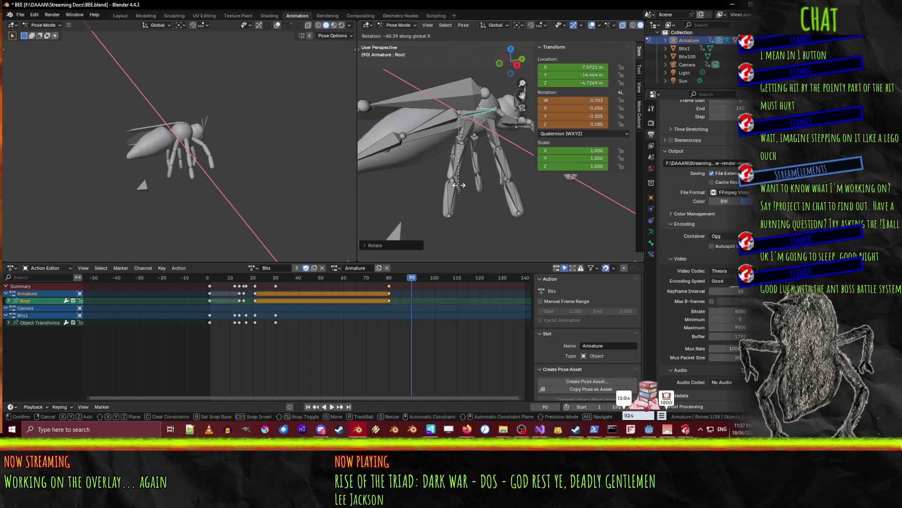
pyautogui.click(459, 185)
pyautogui.press('i')
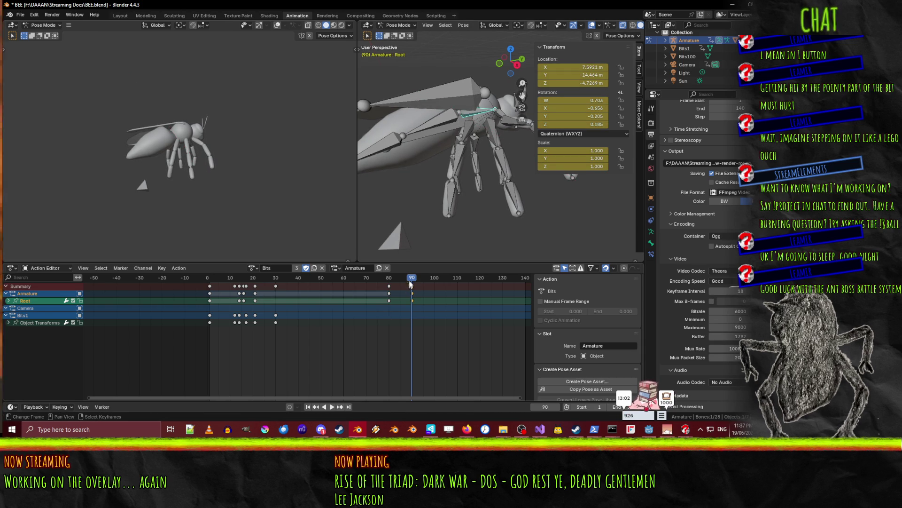
pyautogui.press('space')
pyautogui.click(366, 279)
# Scrub through frames 70 to 89 and select the bee's Root bone
pyautogui.moveTo(366, 279)
pyautogui.mouseDown()
pyautogui.moveTo(416, 280)
pyautogui.moveTo(377, 288)
pyautogui.moveTo(413, 289)
pyautogui.moveTo(374, 291)
pyautogui.moveTo(412, 292)
pyautogui.mouseUp()
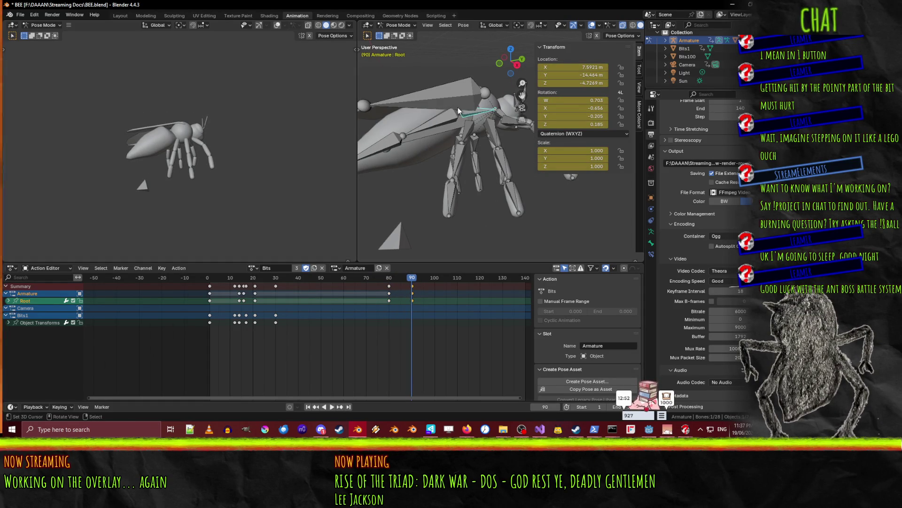
pyautogui.moveTo(434, 162)
pyautogui.mouseDown(button='middle')
pyautogui.moveTo(444, 167)
pyautogui.moveTo(421, 165)
pyautogui.moveTo(435, 150)
pyautogui.mouseUp(button='middle')
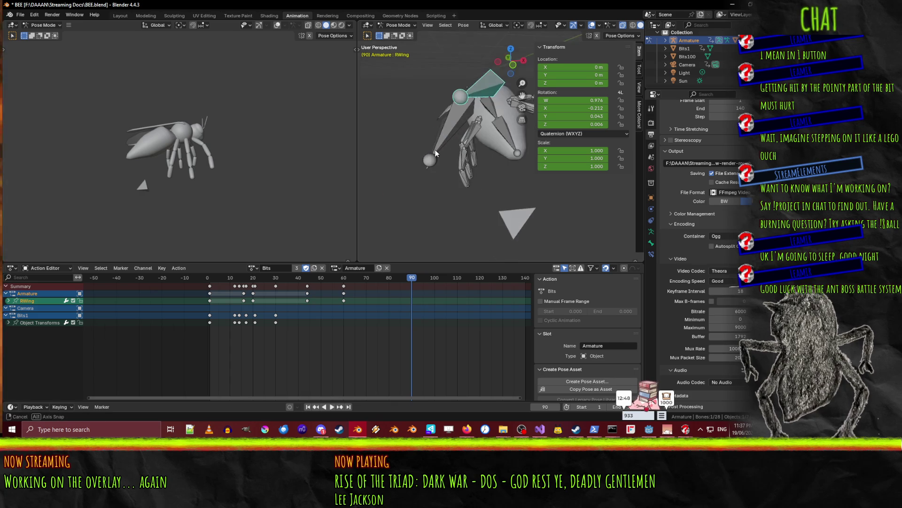
pyautogui.scroll(5, 435, 149)
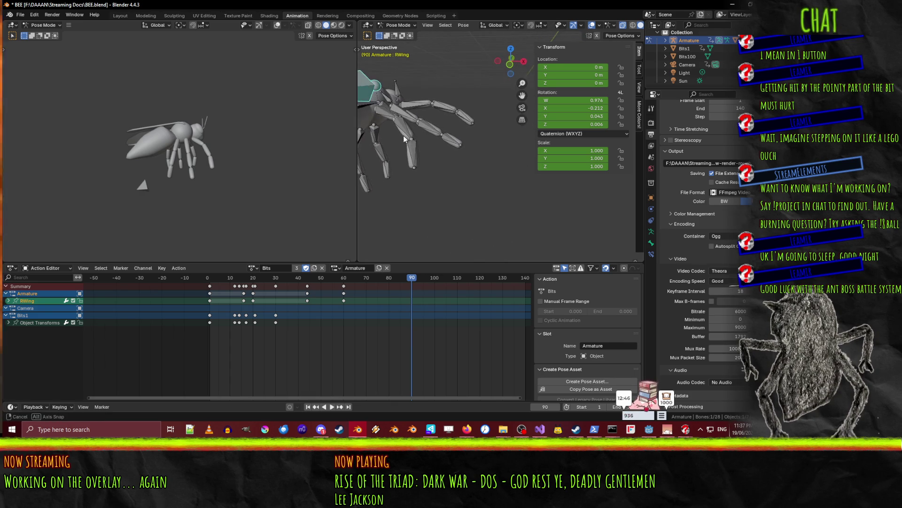
pyautogui.click(370, 106)
pyautogui.moveTo(379, 123)
pyautogui.mouseDown(button='middle')
pyautogui.moveTo(395, 149)
pyautogui.moveTo(451, 149)
pyautogui.mouseUp(button='middle')
# Tilt the bee's body twice around the Y axis
pyautogui.press('r')
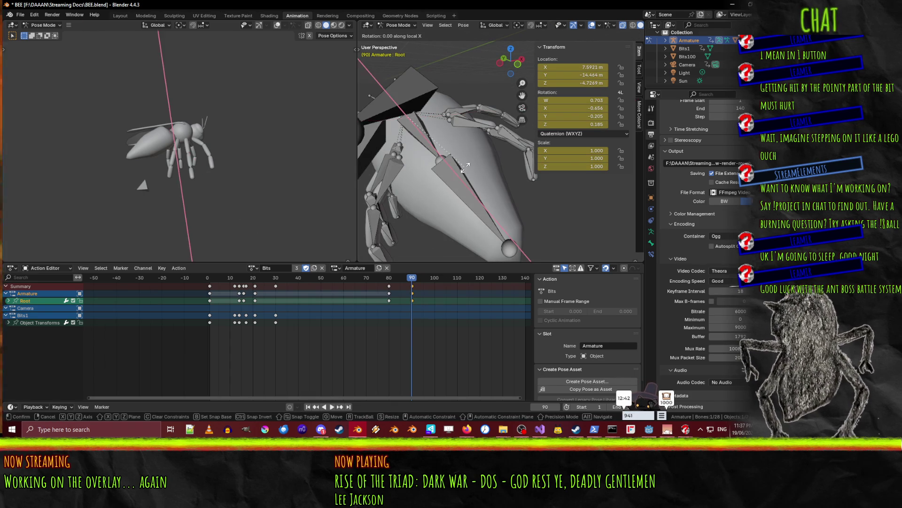
pyautogui.press('Escape')
pyautogui.press('r')
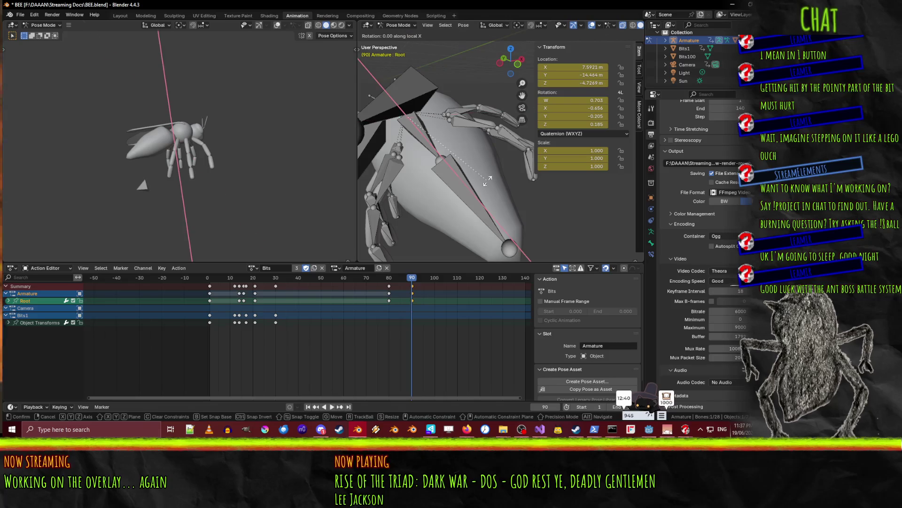
pyautogui.press('z')
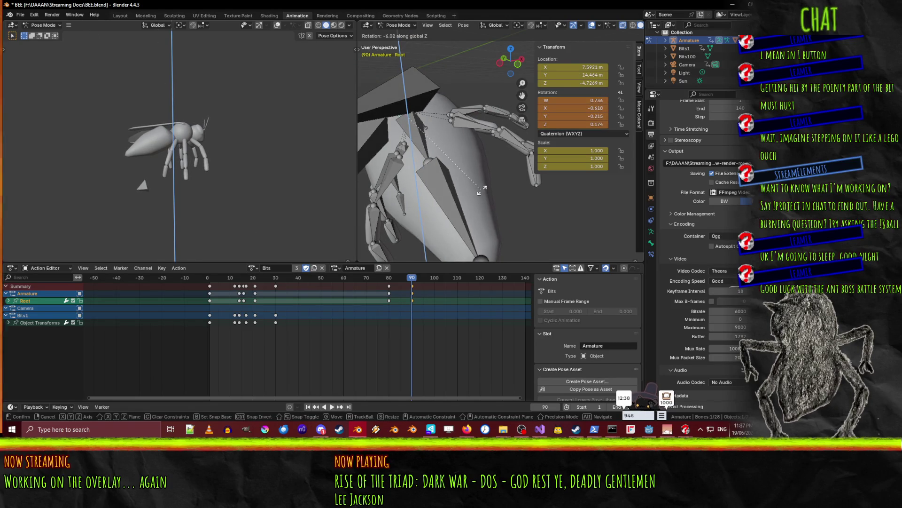
pyautogui.press('y')
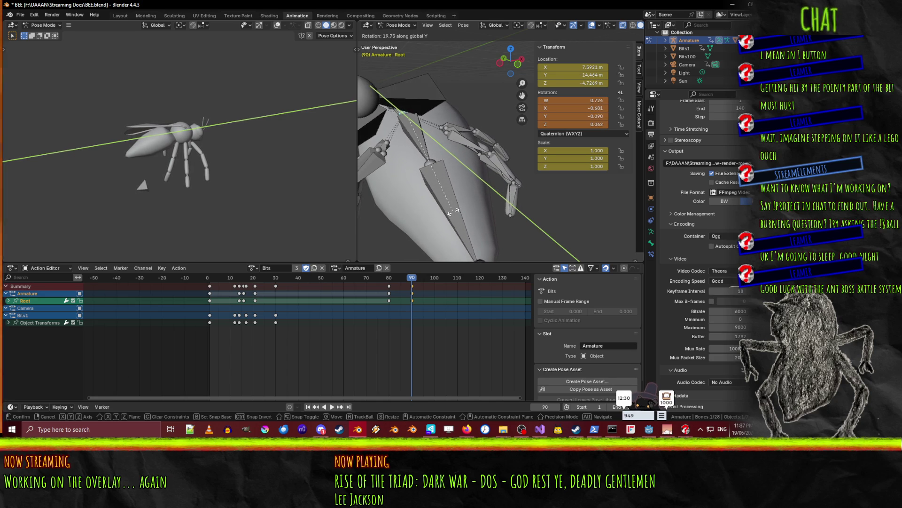
pyautogui.click(453, 210)
pyautogui.moveTo(453, 210)
pyautogui.mouseDown(button='middle')
pyautogui.moveTo(407, 230)
pyautogui.moveTo(456, 194)
pyautogui.moveTo(466, 171)
pyautogui.moveTo(489, 174)
pyautogui.mouseUp(button='middle')
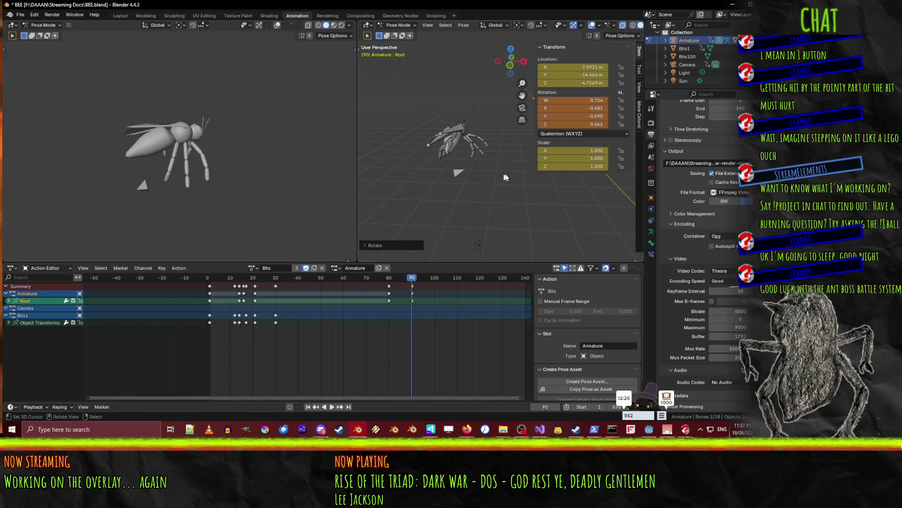
pyautogui.press('r')
pyautogui.press('y')
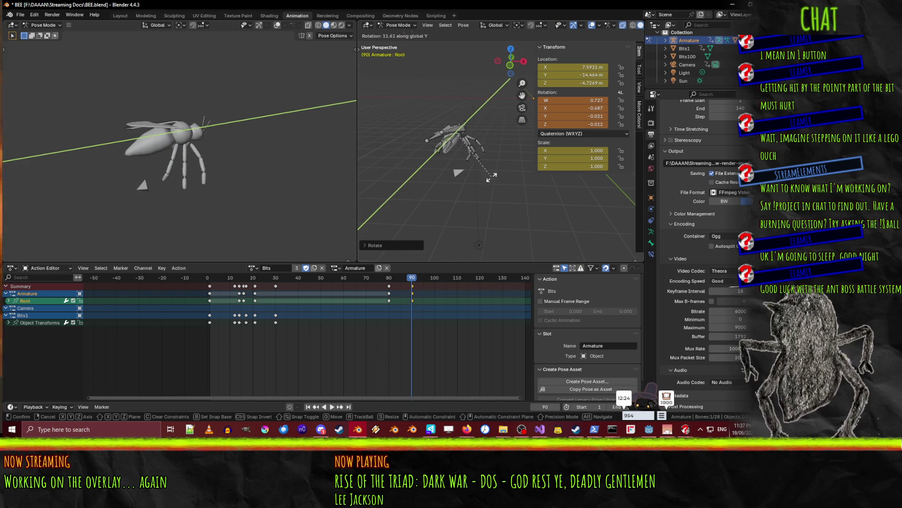
pyautogui.click(478, 179)
pyautogui.moveTo(478, 179); pyautogui.dragTo(409, 247, button='middle')
# Play the flight from frame 77 onward and clear the bone selection
pyautogui.press('space')
pyautogui.click(381, 279)
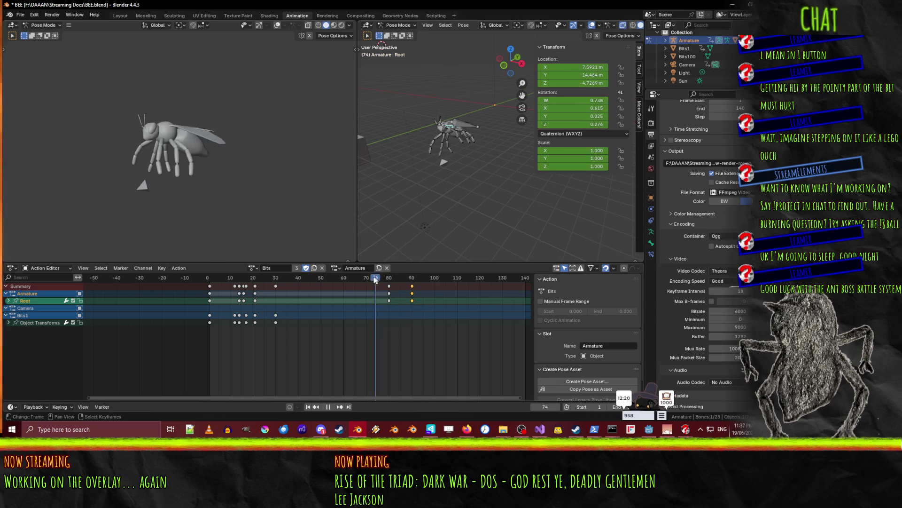
pyautogui.moveTo(389, 279); pyautogui.dragTo(391, 278)
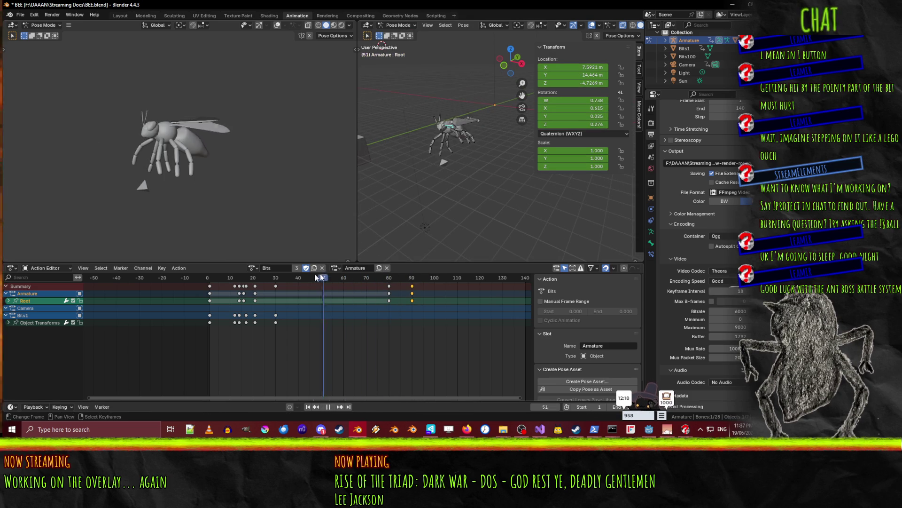
pyautogui.moveTo(220, 269); pyautogui.dragTo(342, 274)
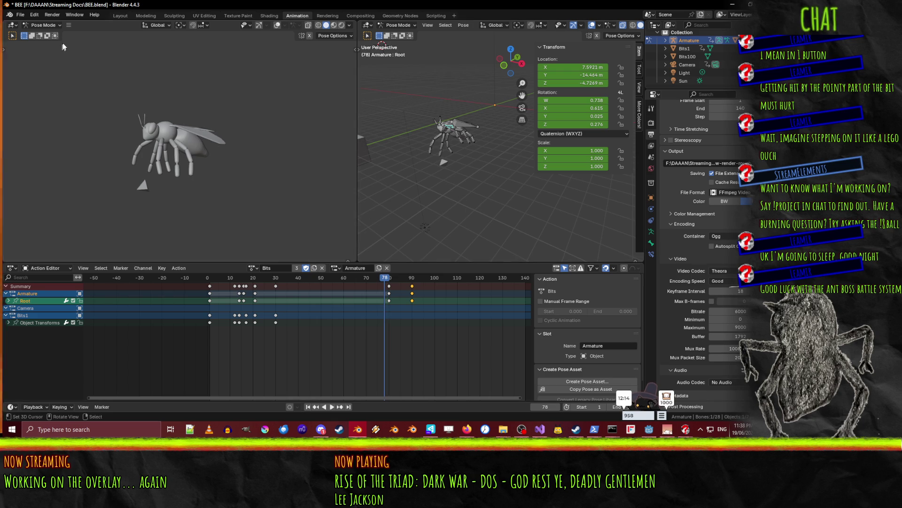
pyautogui.click(44, 25)
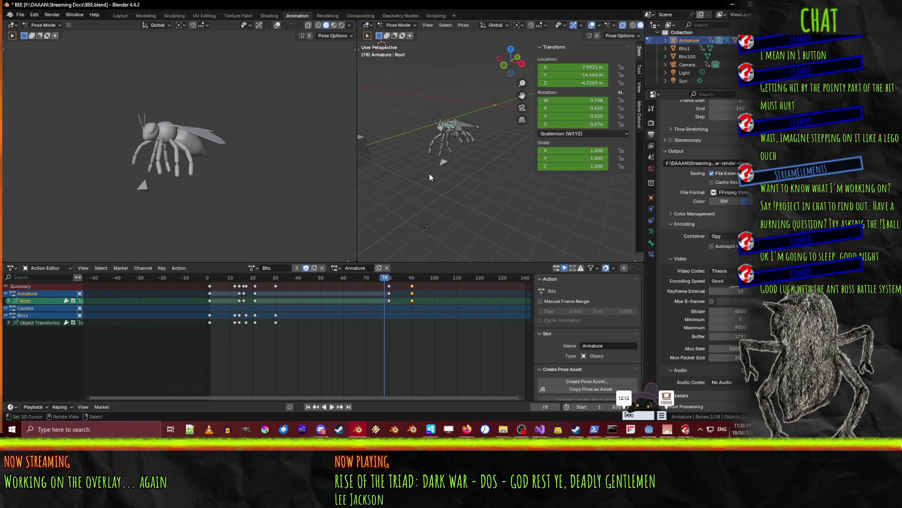
pyautogui.moveTo(411, 176)
pyautogui.mouseDown(button='middle')
pyautogui.moveTo(519, 182)
pyautogui.moveTo(483, 145)
pyautogui.mouseUp(button='middle')
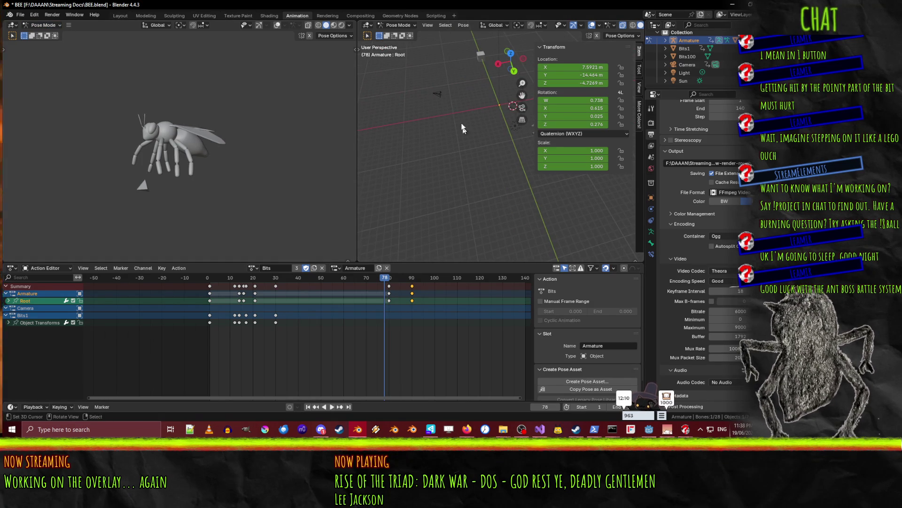
pyautogui.click(438, 94)
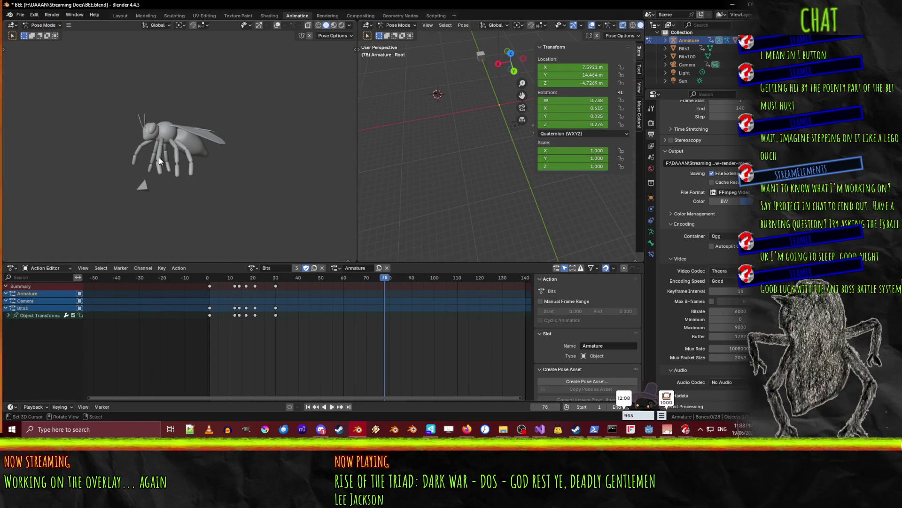
# Show the camera view in the left viewport, stop at frame 95, and select the bee's bone
pyautogui.press('KP_0')
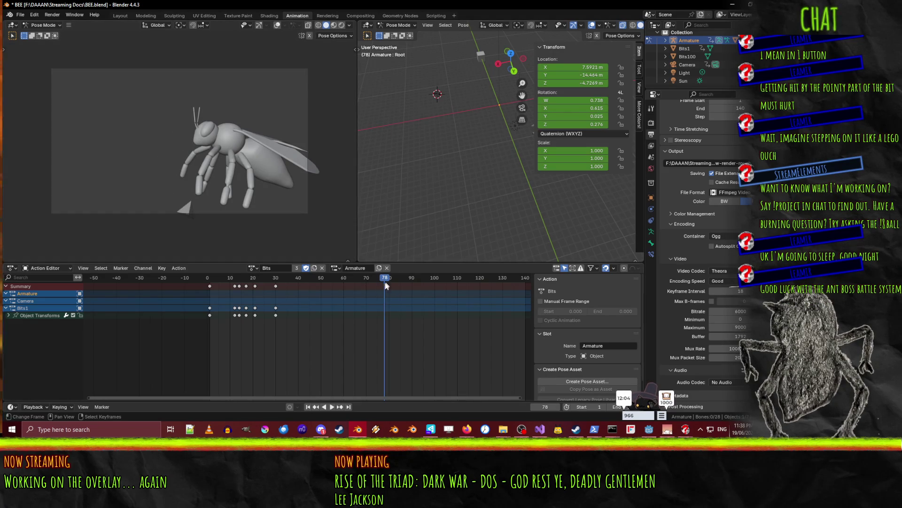
pyautogui.click(267, 288)
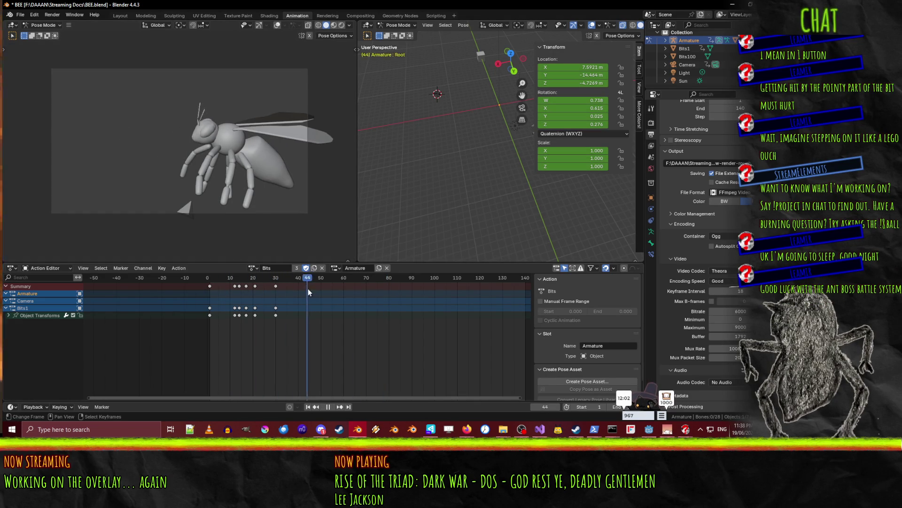
pyautogui.press('space')
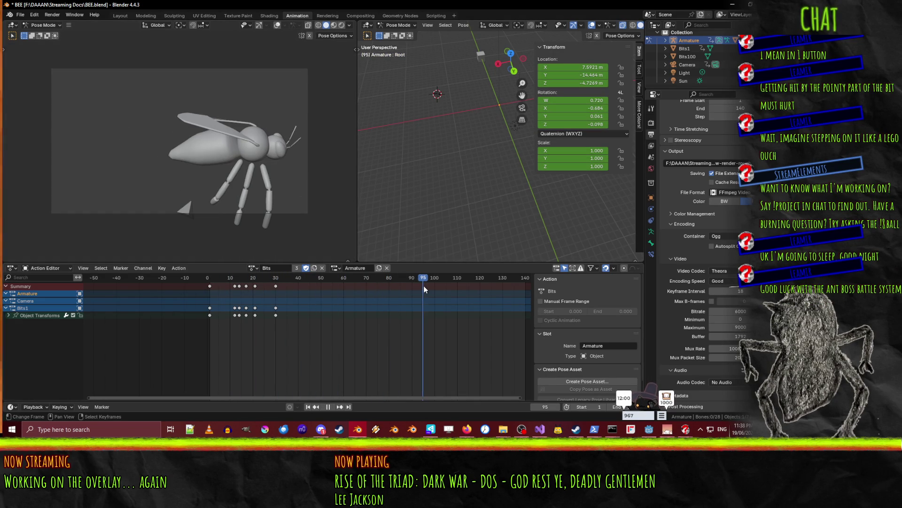
pyautogui.moveTo(428, 167); pyautogui.dragTo(492, 153, button='middle')
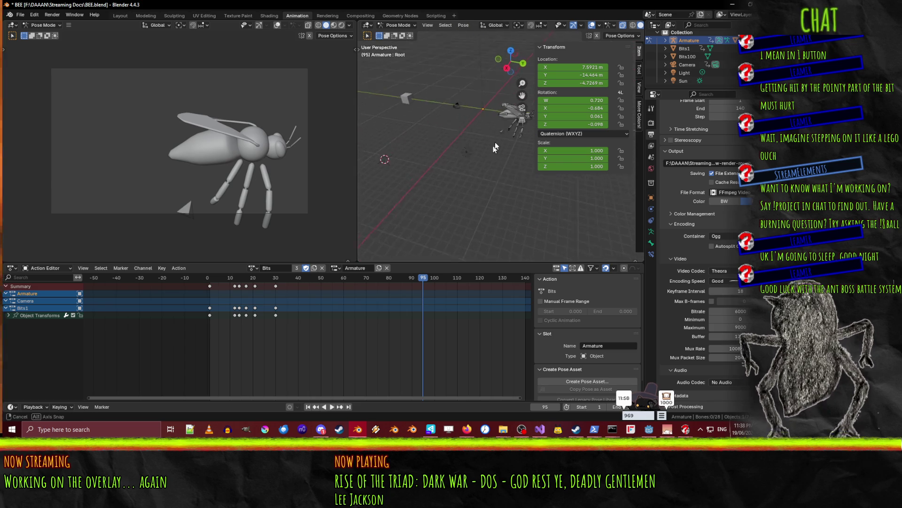
pyautogui.scroll(6, 433, 188)
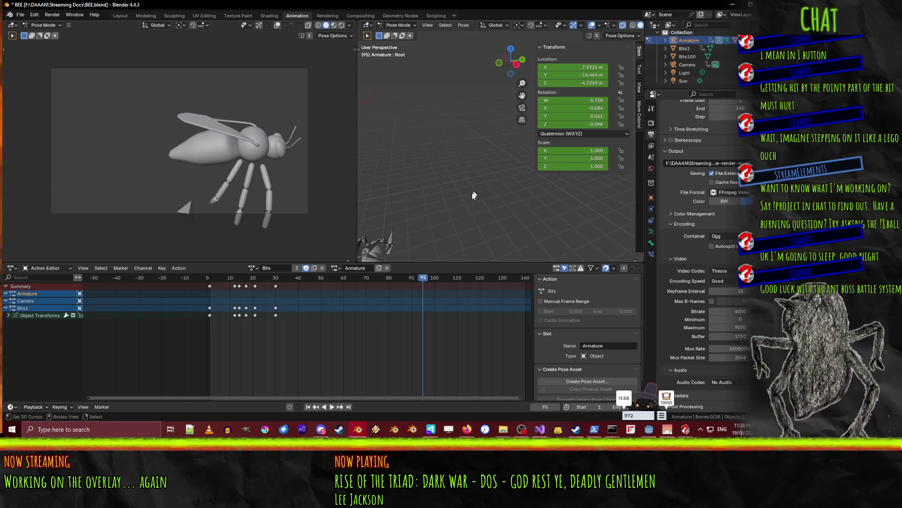
pyautogui.moveTo(534, 123)
pyautogui.mouseDown(button='middle')
pyautogui.moveTo(536, 131)
pyautogui.moveTo(429, 168)
pyautogui.moveTo(444, 185)
pyautogui.moveTo(438, 163)
pyautogui.mouseUp(button='middle')
pyautogui.click(437, 162)
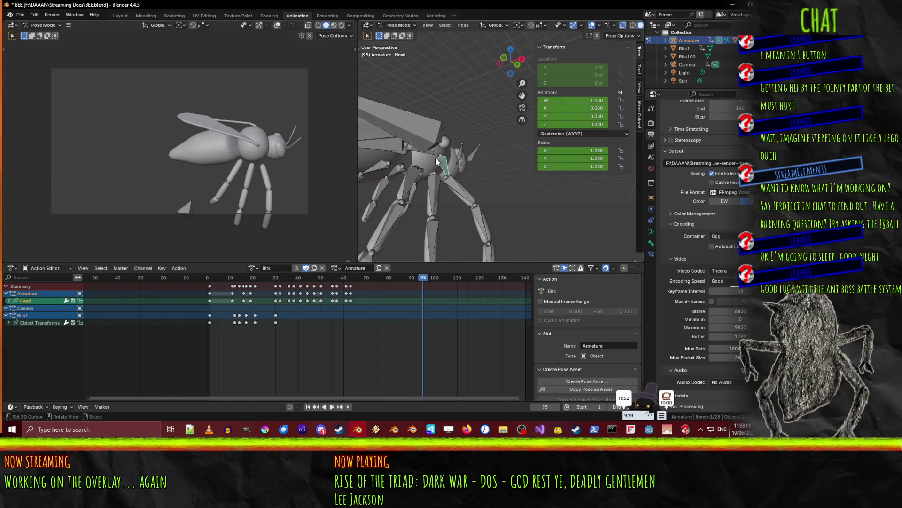
pyautogui.scroll(-2, 502, 197)
# Tilt the body further around Y, key it at frame 95, and shift the frame 90 keys
pyautogui.press('r')
pyautogui.press('y')
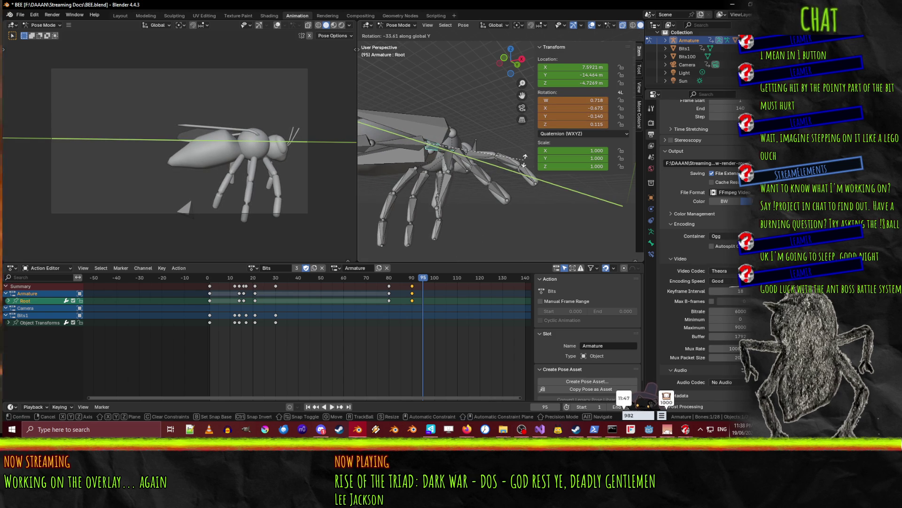
pyautogui.click(525, 161)
pyautogui.press('i')
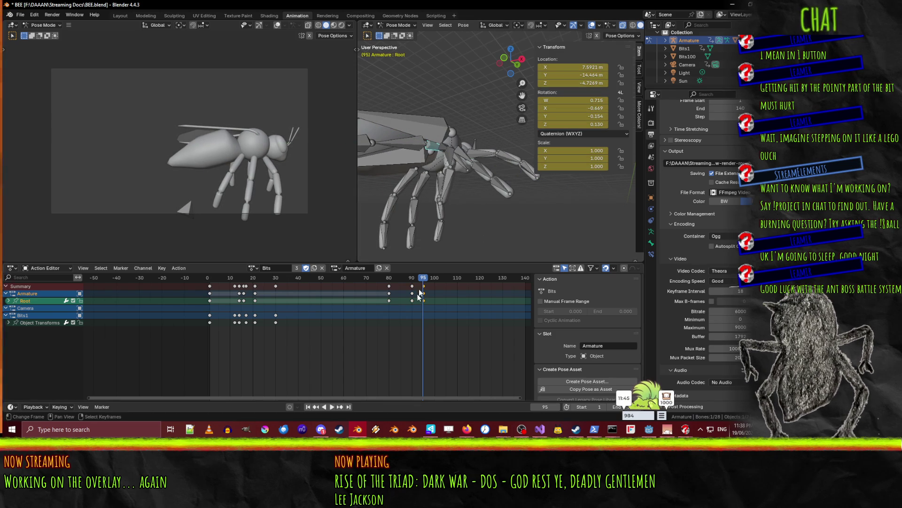
pyautogui.click(412, 286)
pyautogui.moveTo(425, 289); pyautogui.dragTo(421, 282)
pyautogui.click(422, 278)
pyautogui.press('space')
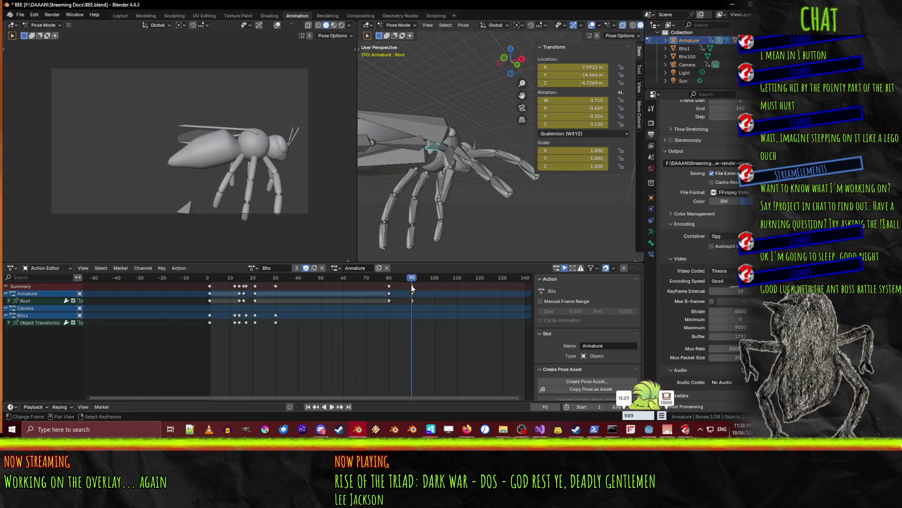
pyautogui.press('g')
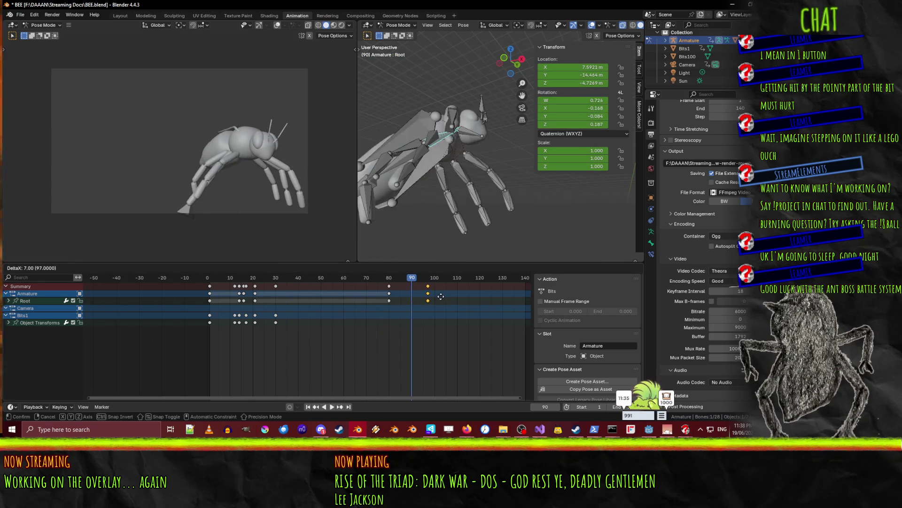
pyautogui.click(436, 295)
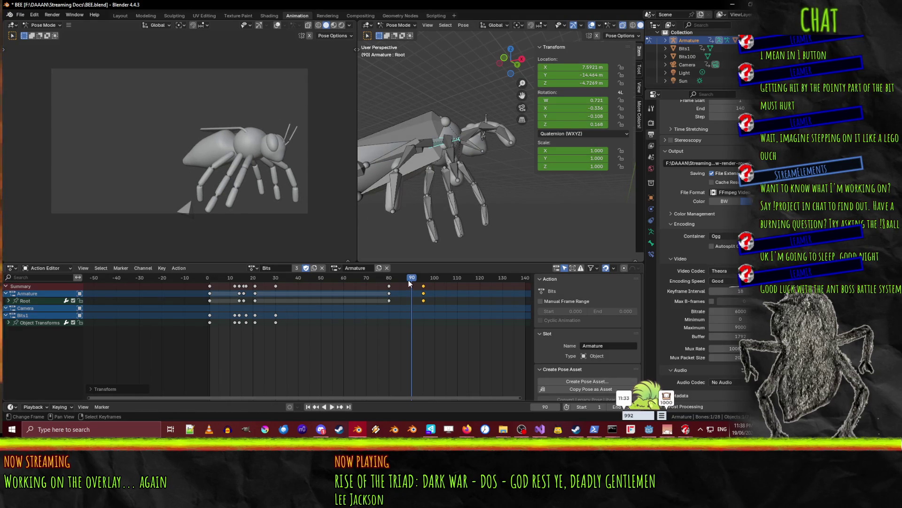
pyautogui.press('space')
pyautogui.moveTo(422, 282); pyautogui.dragTo(429, 282)
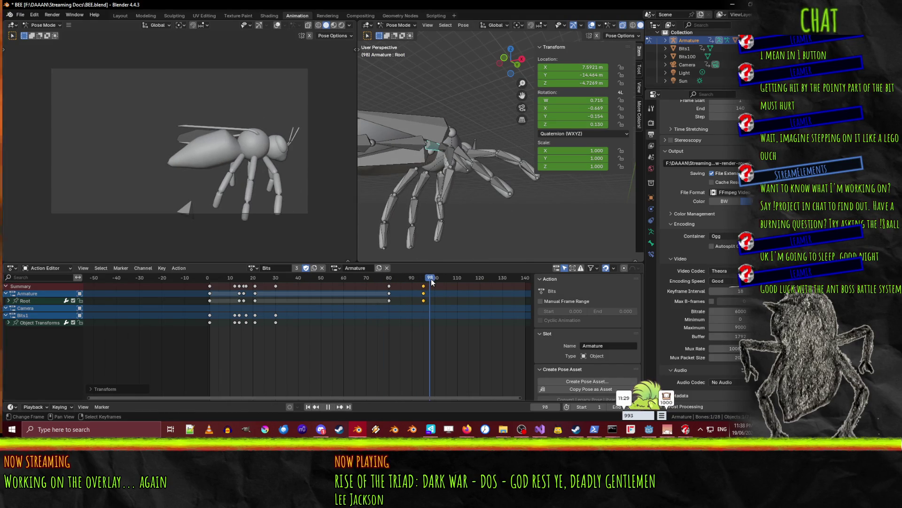
pyautogui.press('Escape')
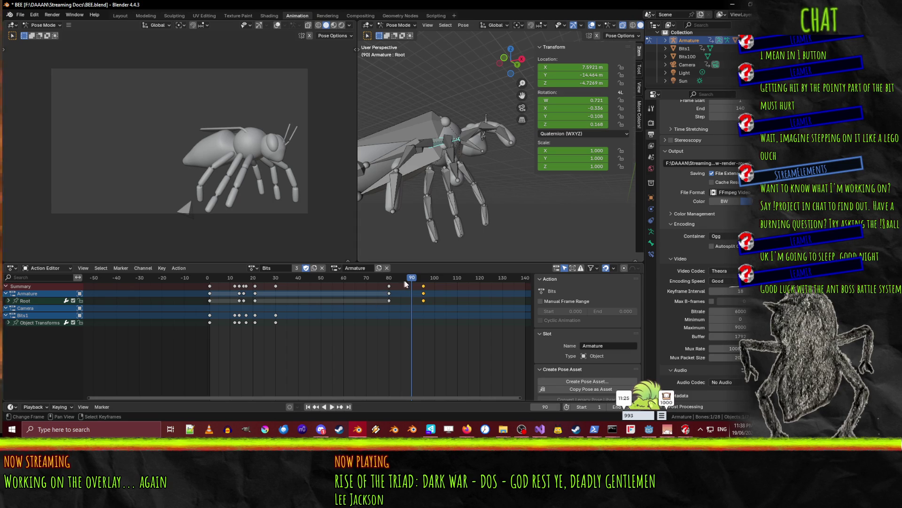
pyautogui.hotkey('shift', 'ctrl', 'space')
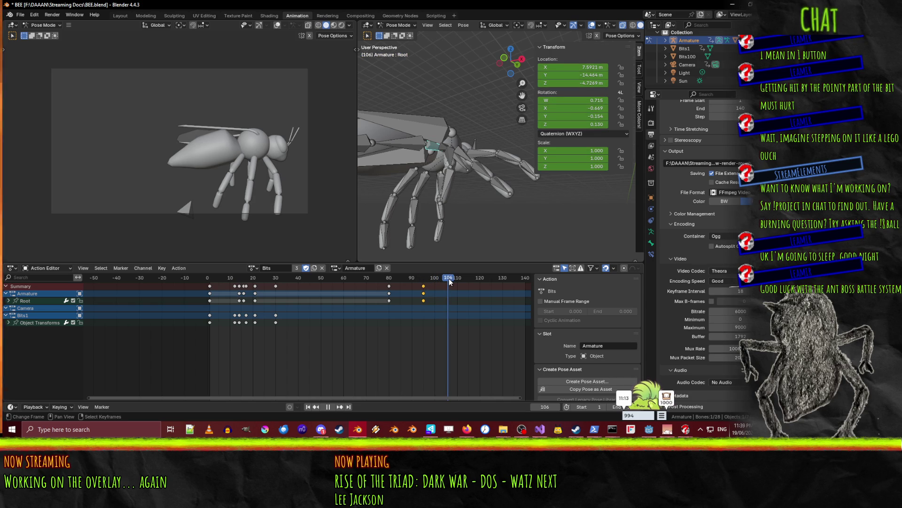
pyautogui.moveTo(450, 281); pyautogui.dragTo(449, 281)
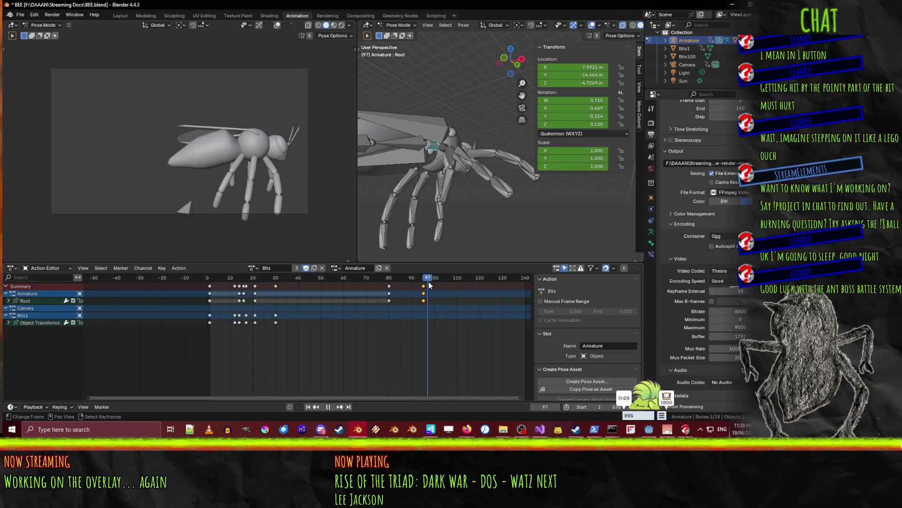
# Key all channels of the Root bone at frame 100
pyautogui.press('space')
pyautogui.press('i')
pyautogui.click(444, 322)
# At frame 110, move the bee along global Z and Y and key the new position
pyautogui.moveTo(435, 280); pyautogui.dragTo(456, 278)
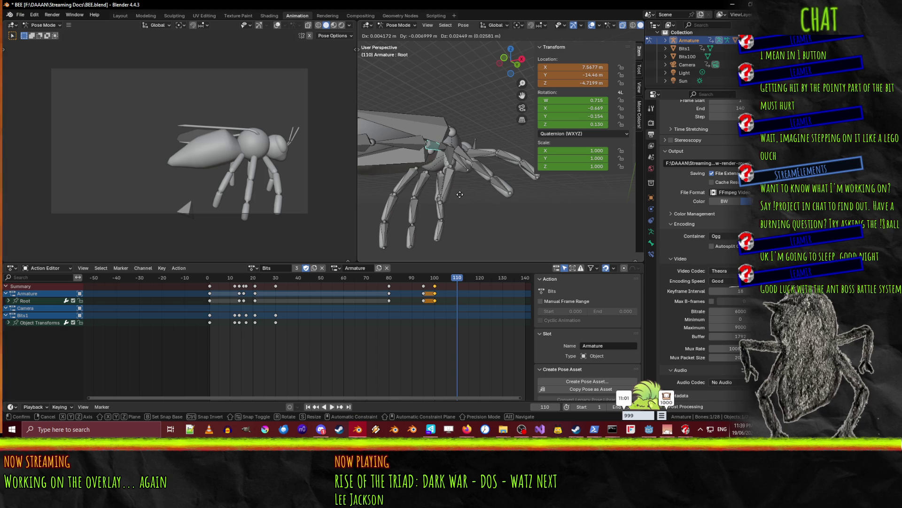
pyautogui.press('g')
pyautogui.press('z')
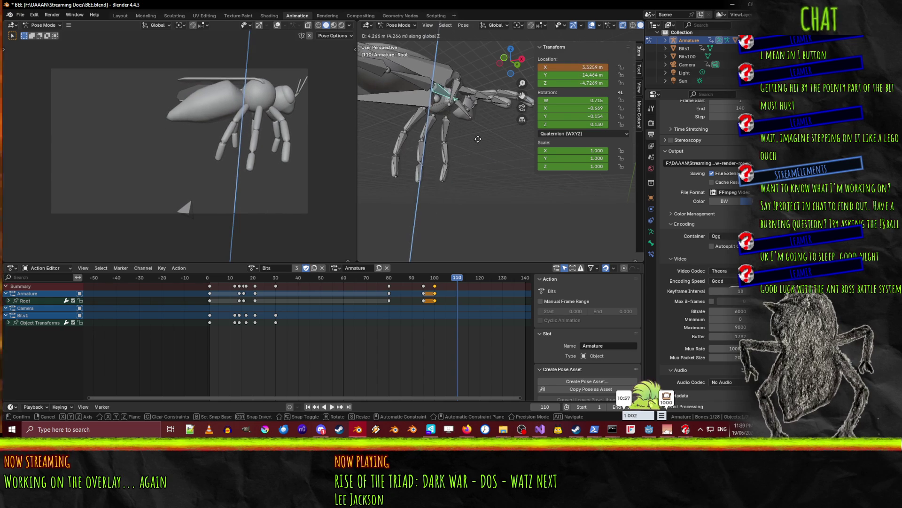
pyautogui.click(474, 176)
pyautogui.press('g')
pyautogui.press('z')
pyautogui.click(468, 195)
pyautogui.press('g')
pyautogui.press('y')
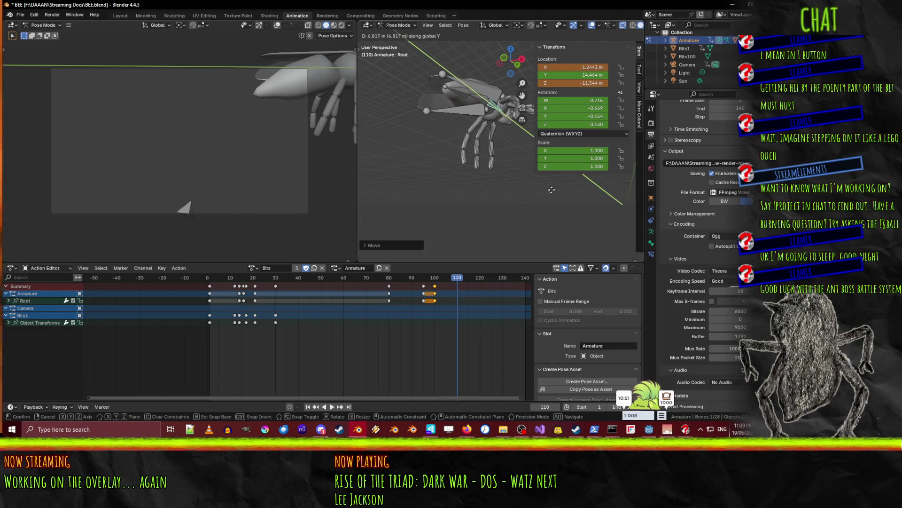
pyautogui.click(589, 196)
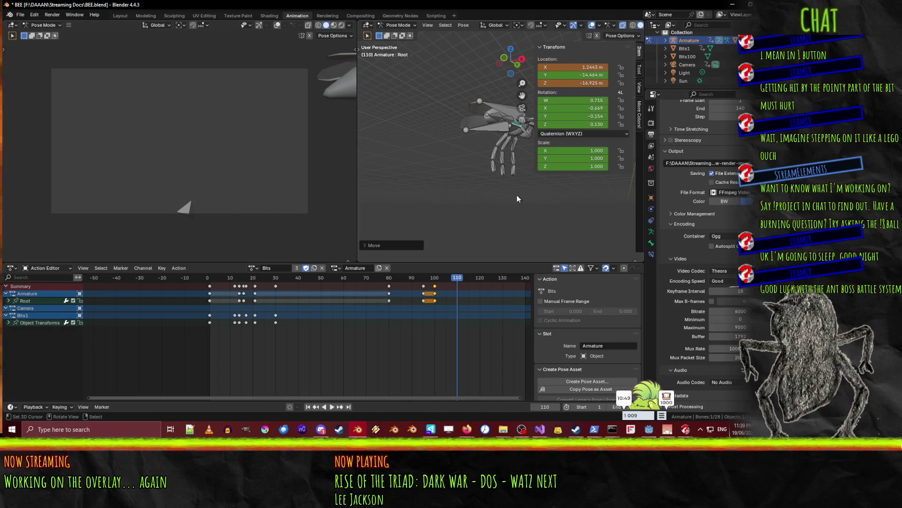
pyautogui.press('i')
# At frame 104, shift the bee along global Y and key that pose
pyautogui.click(450, 281)
pyautogui.press('space')
pyautogui.moveTo(451, 280)
pyautogui.mouseDown()
pyautogui.moveTo(434, 283)
pyautogui.moveTo(445, 282)
pyautogui.mouseUp()
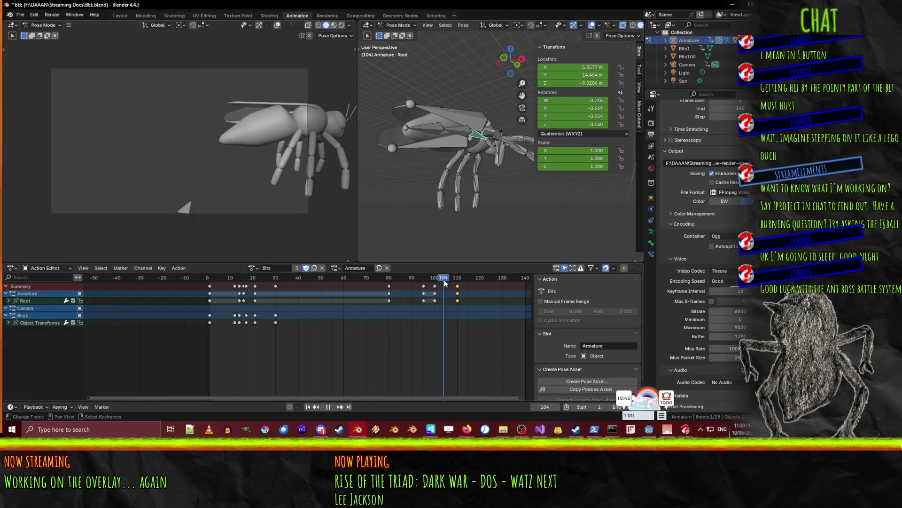
pyautogui.press('g')
pyautogui.press('y')
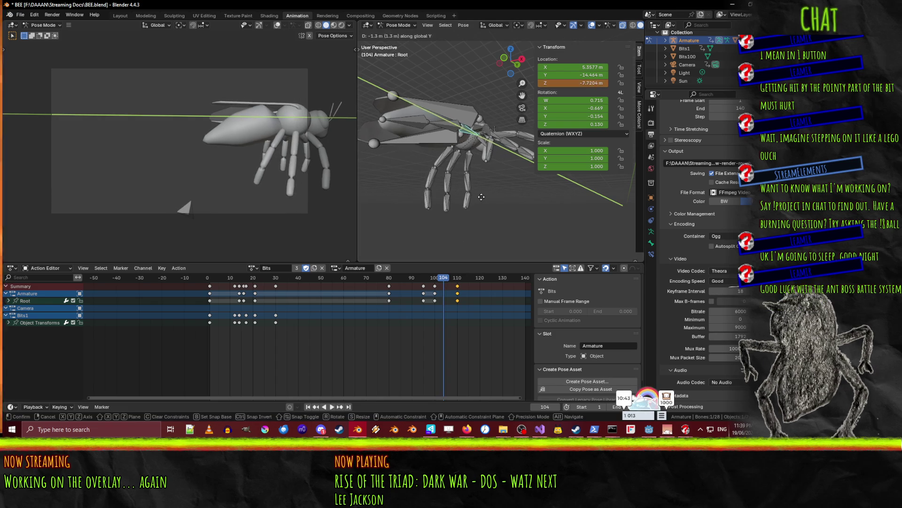
pyautogui.click(450, 253)
pyautogui.press('i')
# Play the animation twice to check the new flight path
pyautogui.press('space')
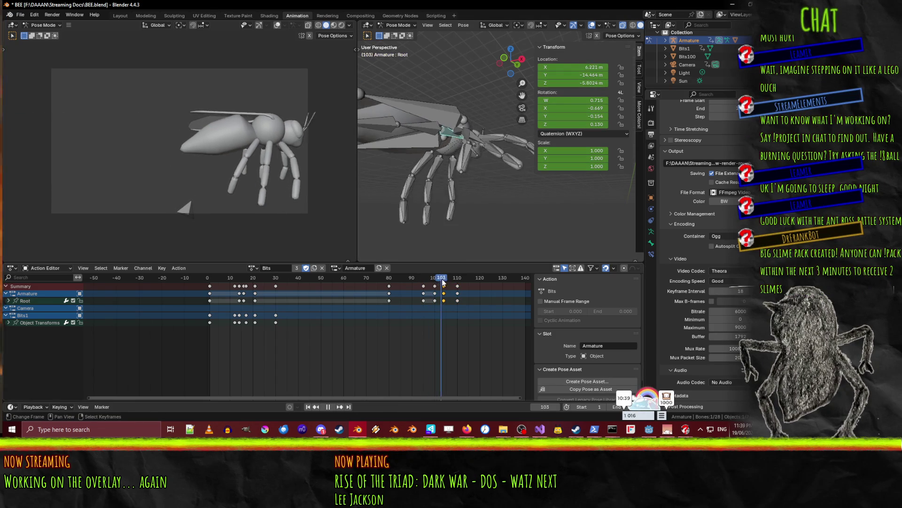
pyautogui.press('space')
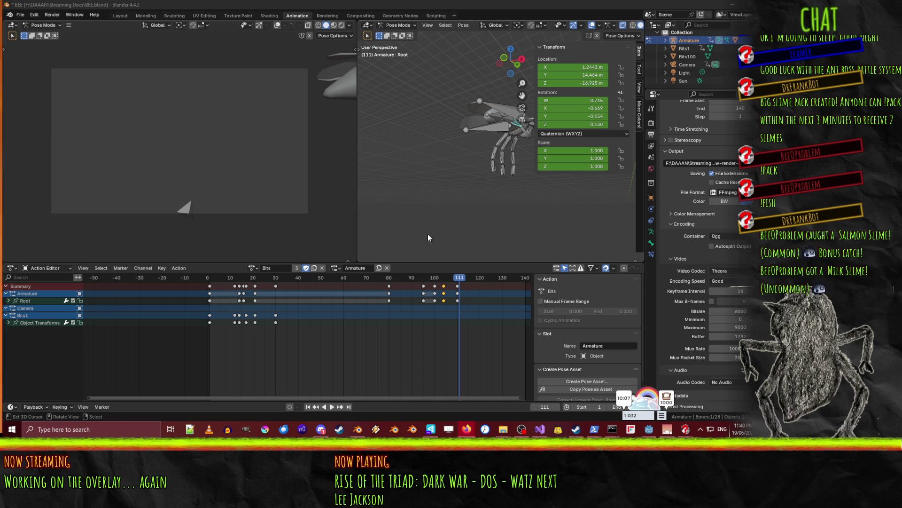
pyautogui.press('space')
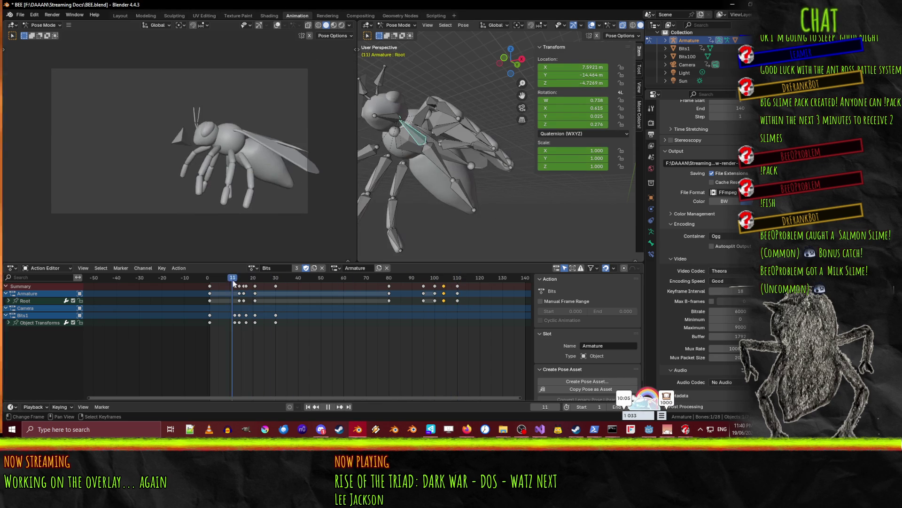
pyautogui.press('Escape')
# Return to Object Mode and select the small Bits1 piece
pyautogui.click(398, 25)
pyautogui.click(394, 34)
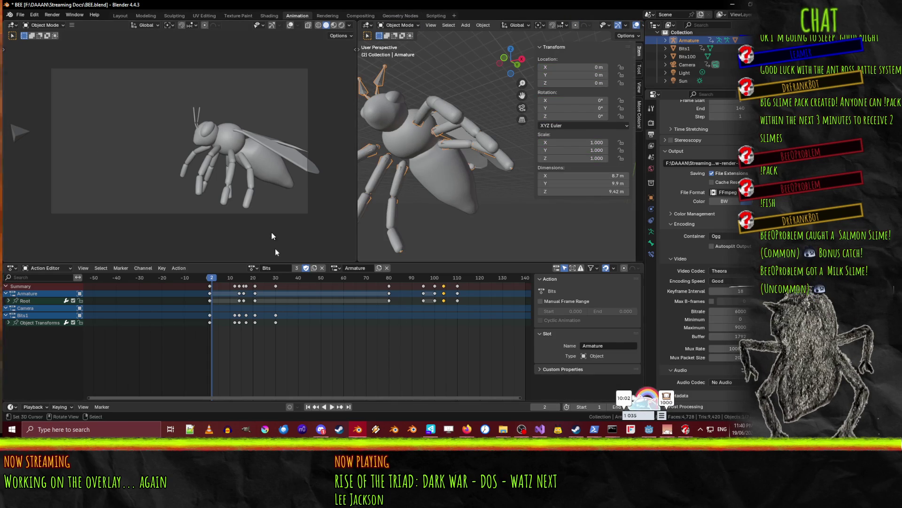
pyautogui.scroll(-5, 489, 160)
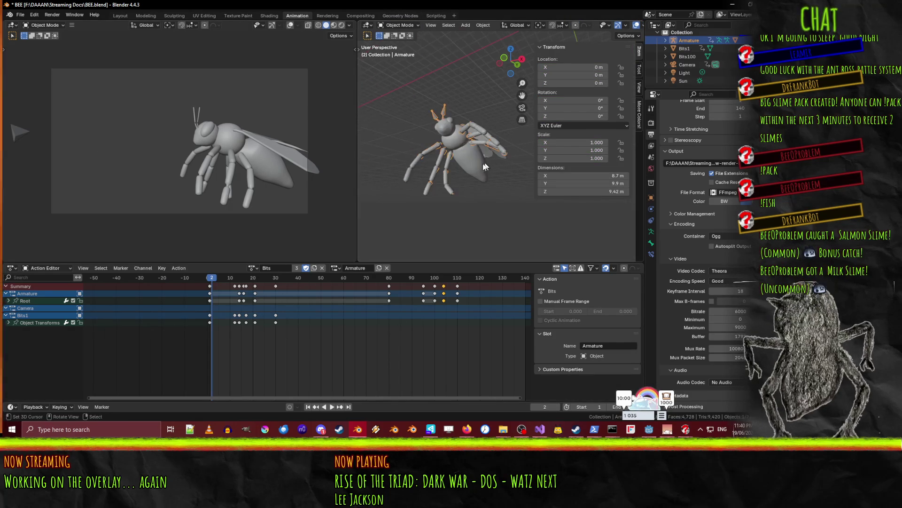
pyautogui.keyDown('shift'); pyautogui.moveTo(436, 182); pyautogui.dragTo(509, 213, button='middle'); pyautogui.keyUp('shift')
pyautogui.click(362, 181)
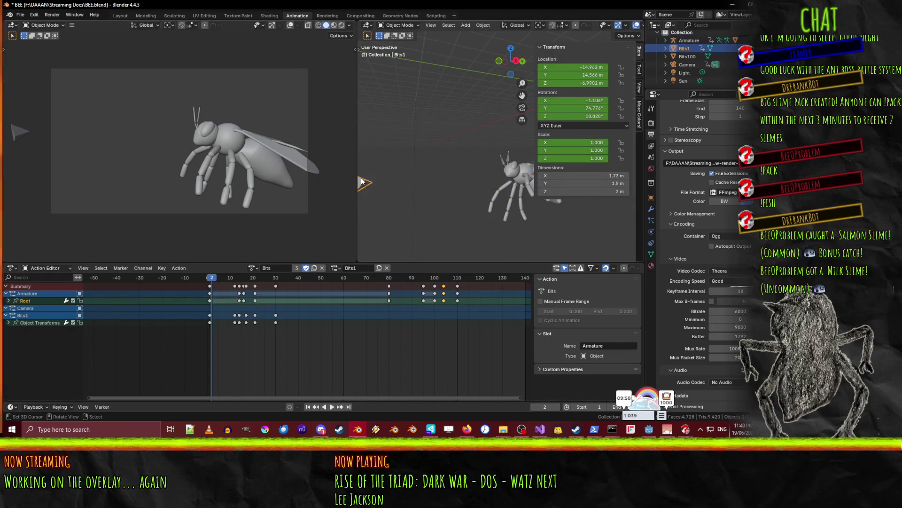
# At frame 30, lower Bits1 along Z and tilt it around Y
pyautogui.press('space')
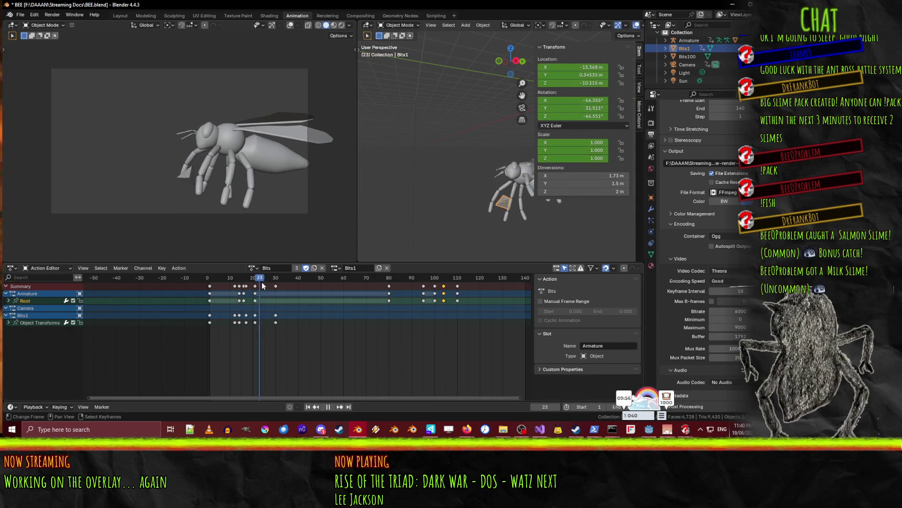
pyautogui.click(276, 281)
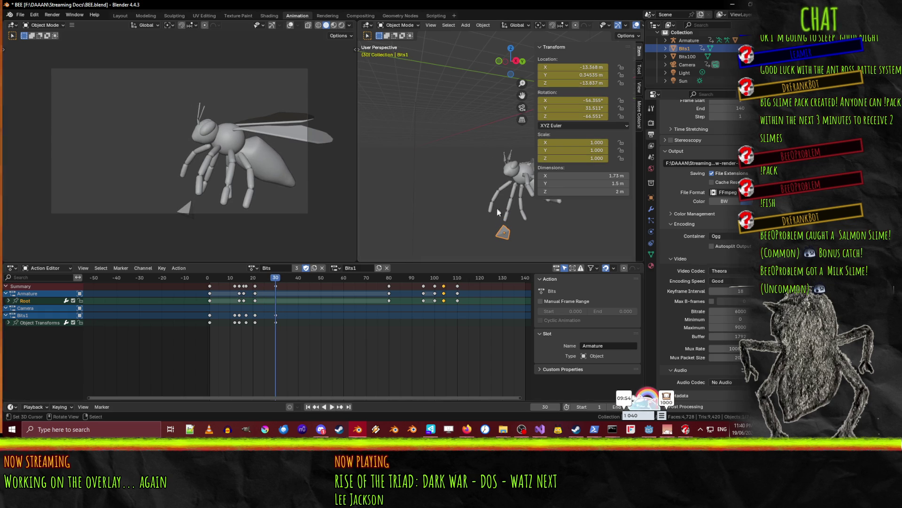
pyautogui.press('g')
pyautogui.press('z')
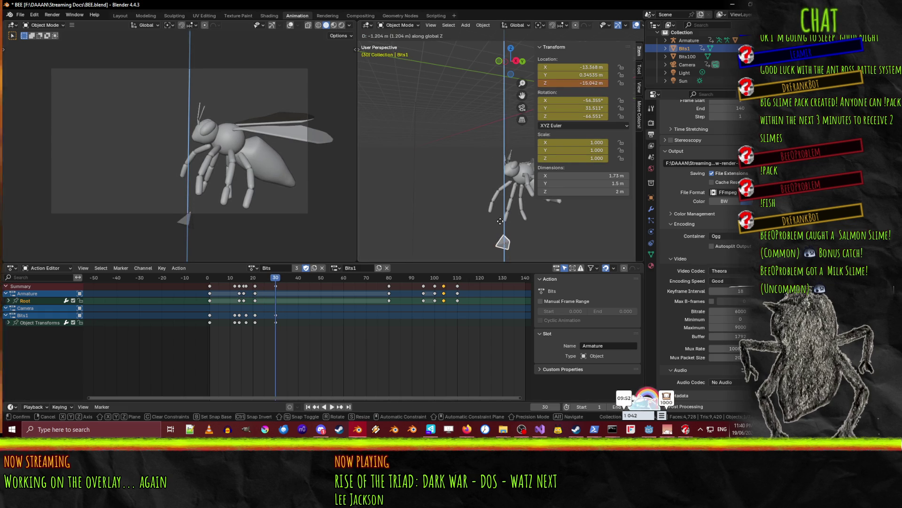
pyautogui.click(501, 228)
pyautogui.press('r')
pyautogui.press('x')
pyautogui.press('y')
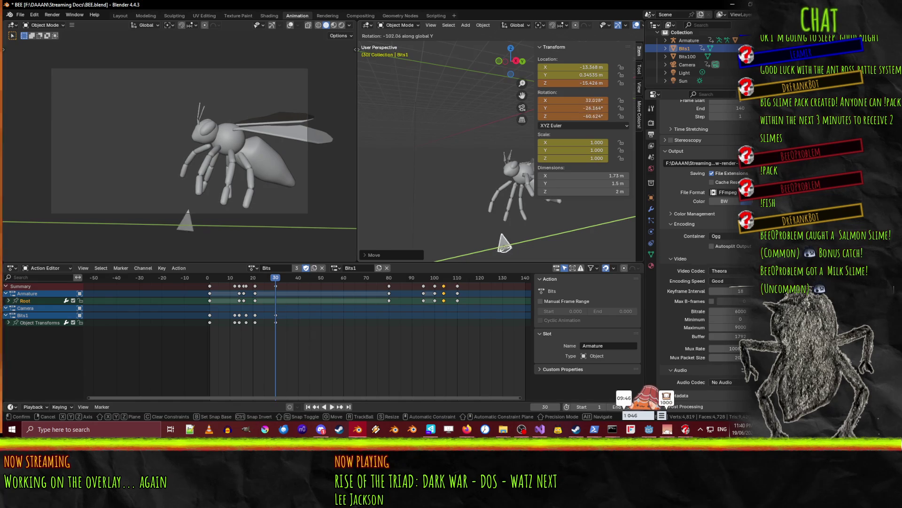
pyautogui.click(484, 256)
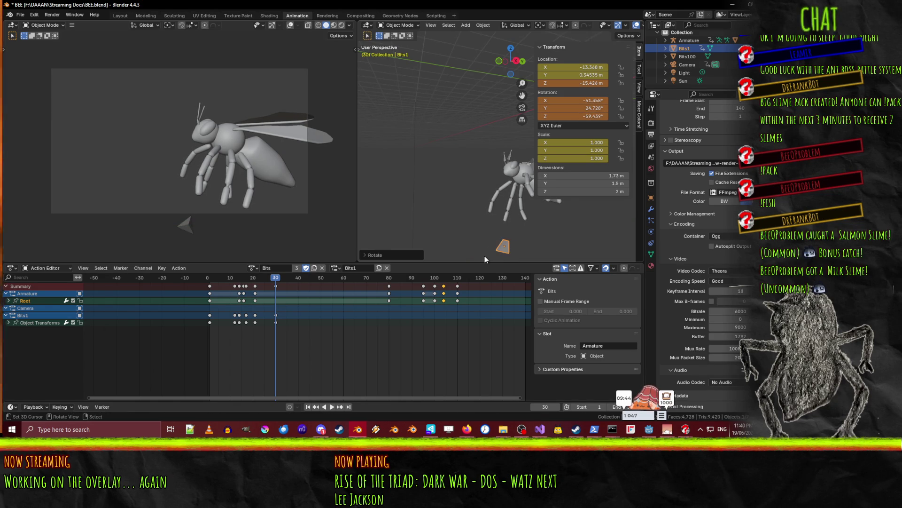
# Key Bits1's new pose at frame 30 and save BEE.blend
pyautogui.click(273, 285)
pyautogui.hotkey('shift', 'Left')
pyautogui.press('space')
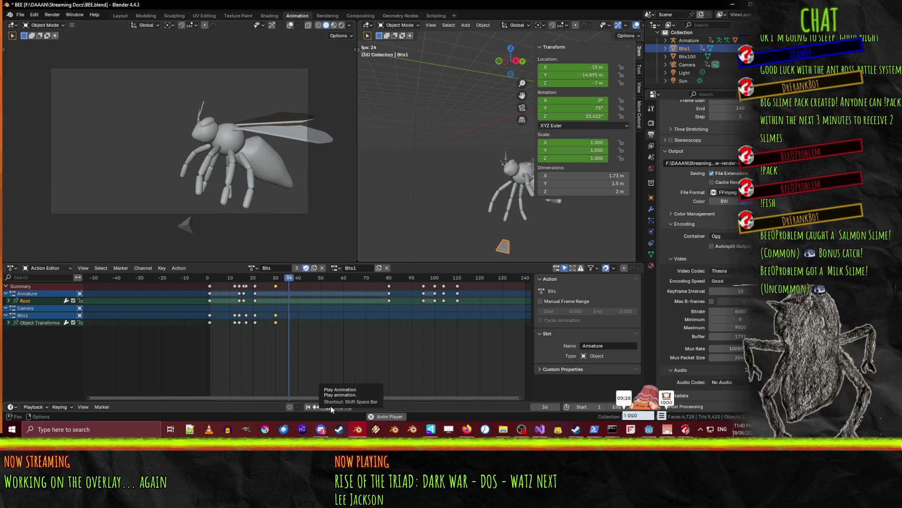
pyautogui.hotkey('ctrl', 's')
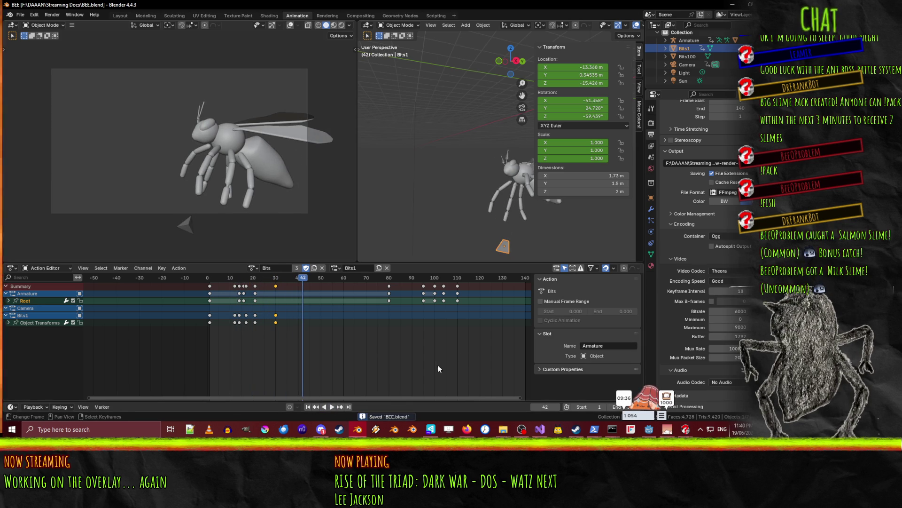
pyautogui.moveTo(303, 281)
pyautogui.mouseDown()
pyautogui.moveTo(281, 286)
pyautogui.moveTo(395, 294)
pyautogui.mouseUp()
pyautogui.press('space')
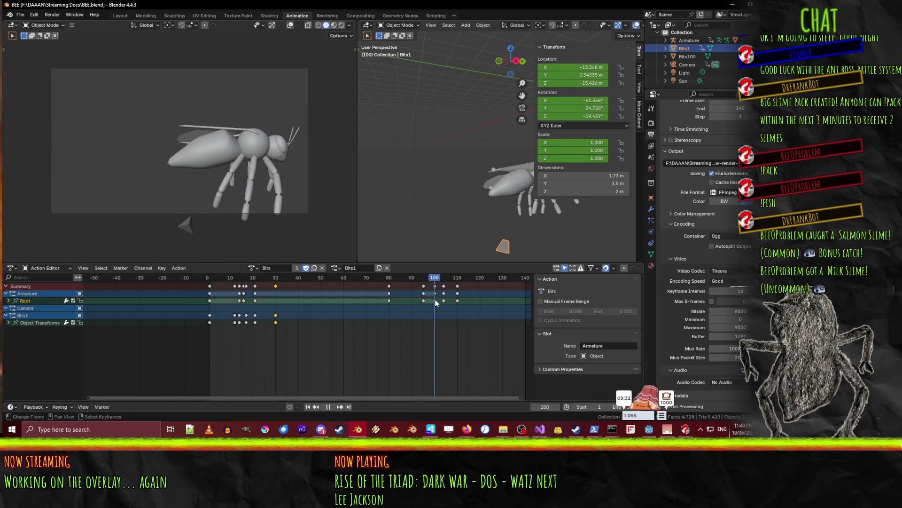
pyautogui.moveTo(455, 301)
pyautogui.mouseDown()
pyautogui.moveTo(396, 316)
pyautogui.moveTo(447, 314)
pyautogui.moveTo(390, 317)
pyautogui.mouseUp()
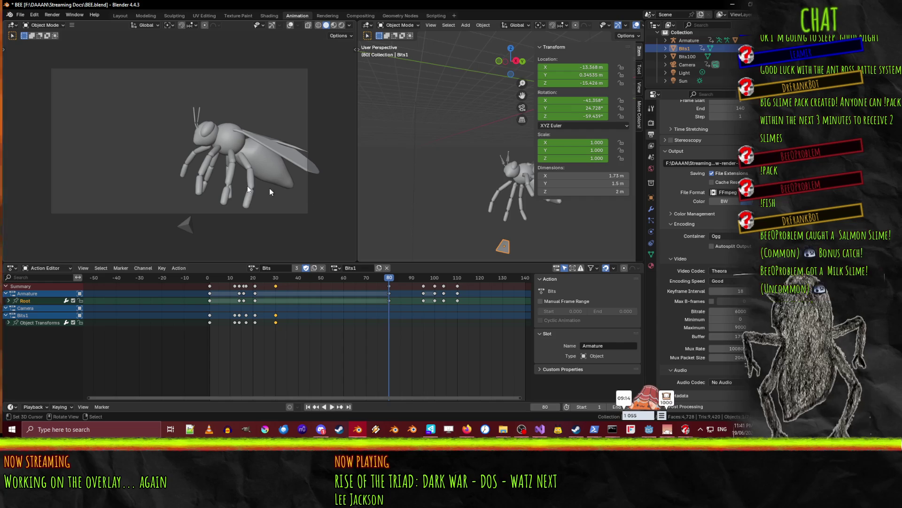
pyautogui.moveTo(370, 222); pyautogui.dragTo(455, 207, button='middle')
pyautogui.scroll(2, 455, 207)
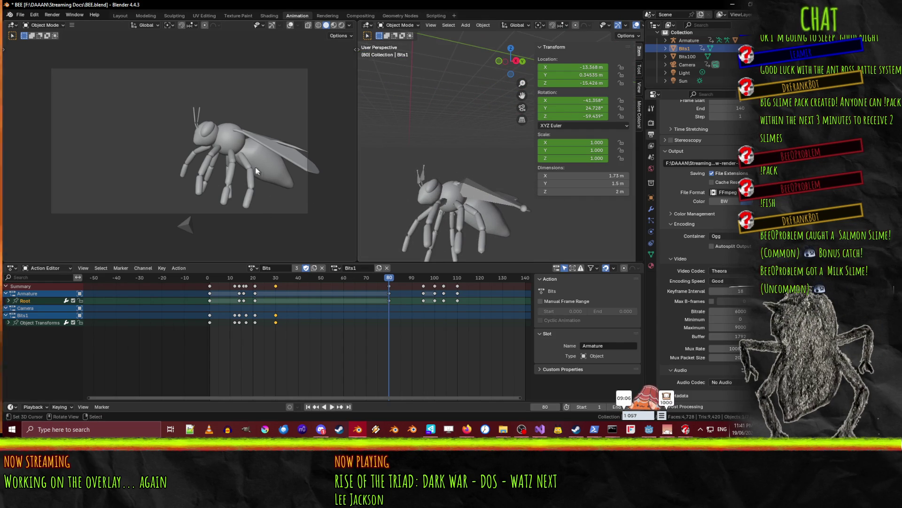
# Select the bee's armature and switch it into Pose Mode
pyautogui.click(436, 200)
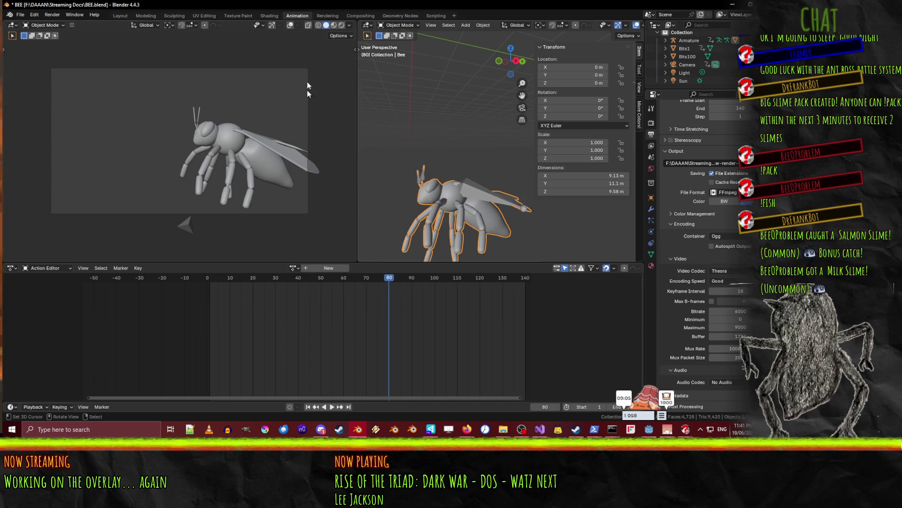
pyautogui.click(390, 26)
pyautogui.click(419, 188)
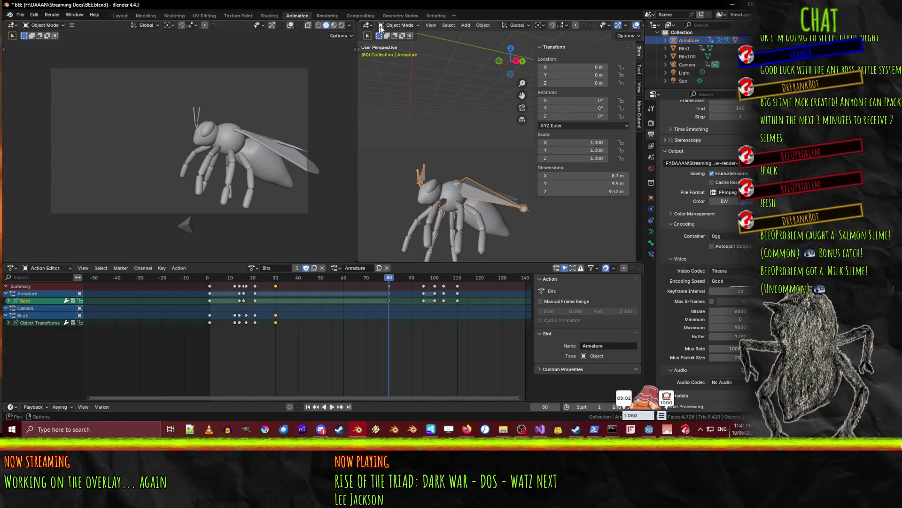
pyautogui.click(399, 26)
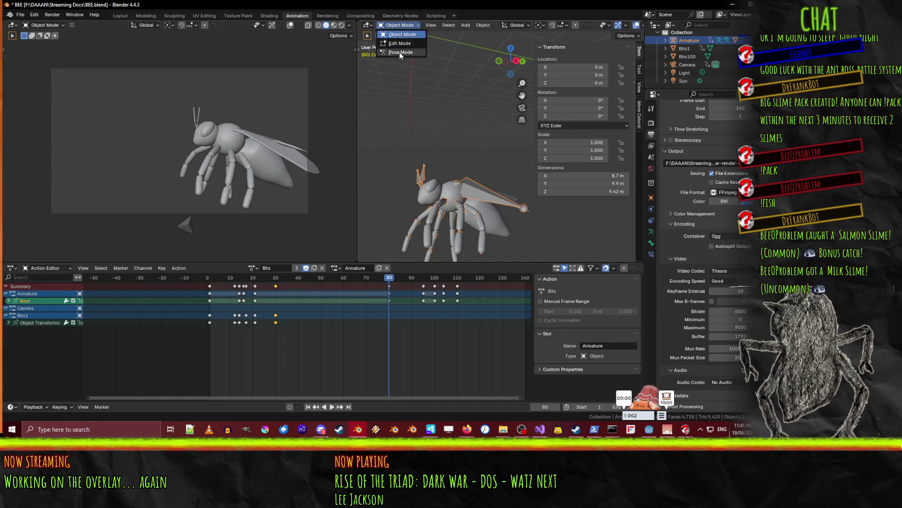
pyautogui.click(397, 51)
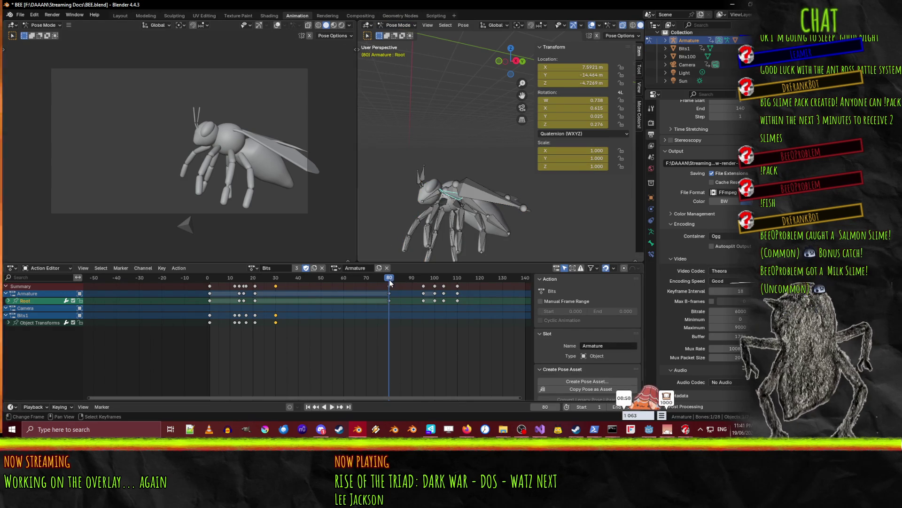
pyautogui.click(471, 215)
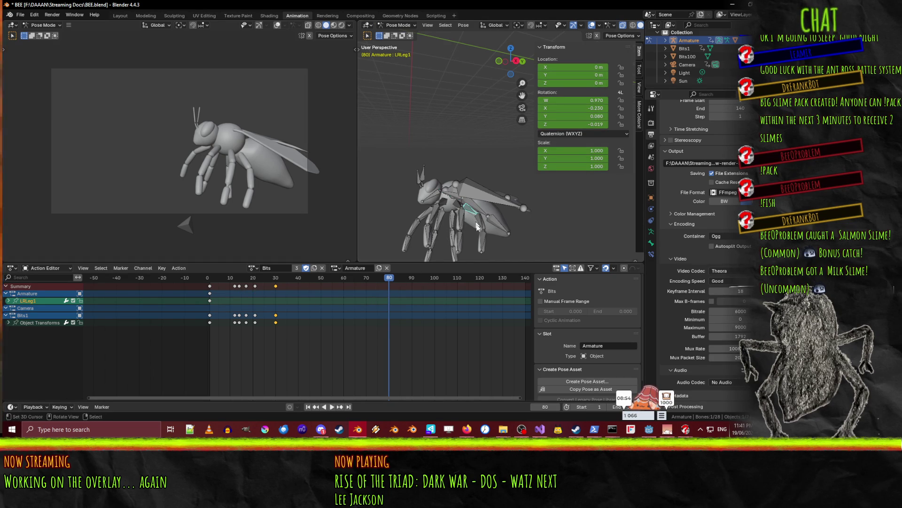
# Select every bone and key the whole bee pose at frame 80
pyautogui.press('a')
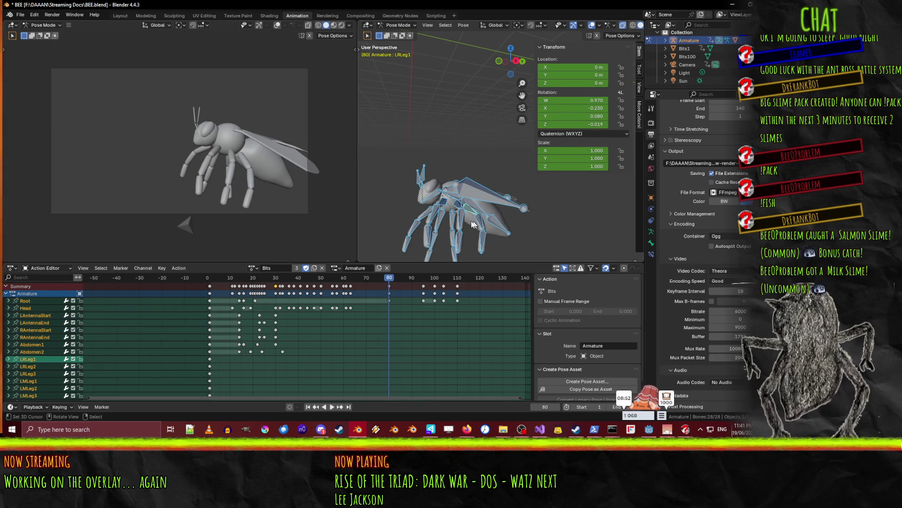
pyautogui.press('i')
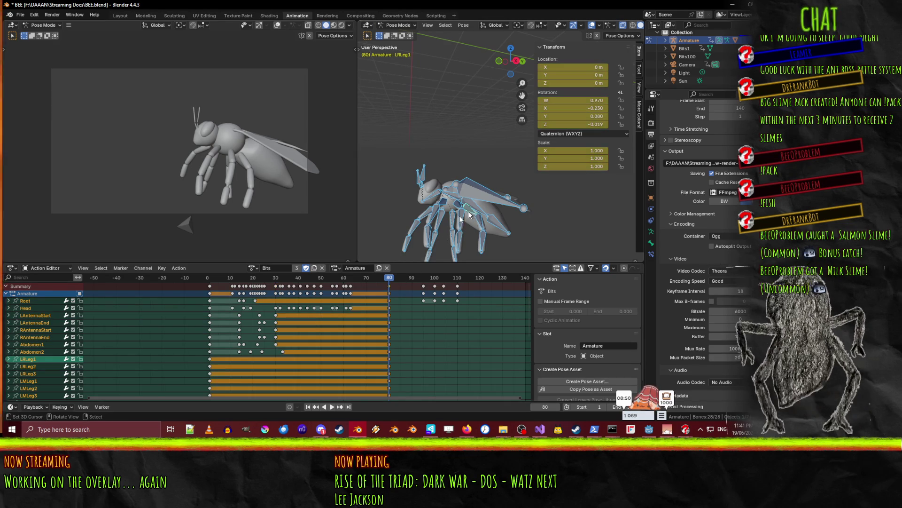
pyautogui.press('space')
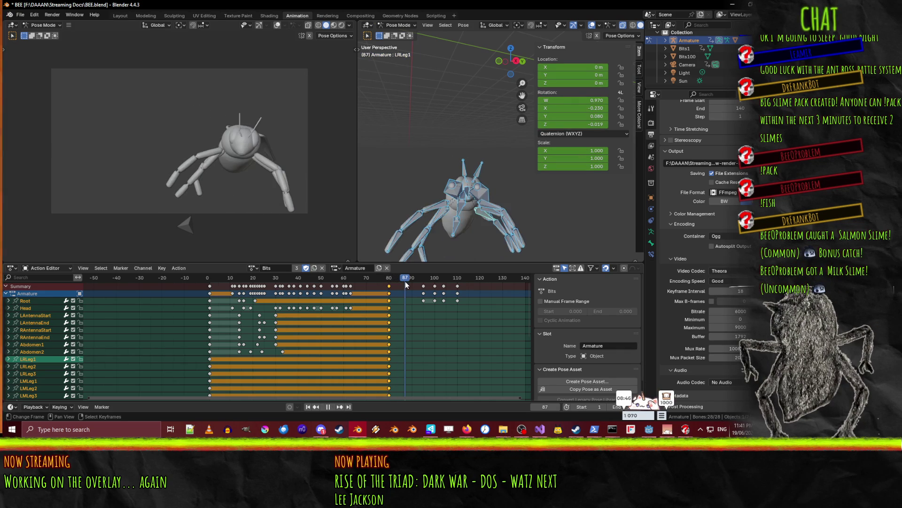
pyautogui.moveTo(405, 281)
pyautogui.mouseDown()
pyautogui.moveTo(388, 282)
pyautogui.moveTo(405, 283)
pyautogui.mouseUp()
# At frame 87, rotate the LRLeg1 and RRLeg1 leg bones
pyautogui.click(483, 216)
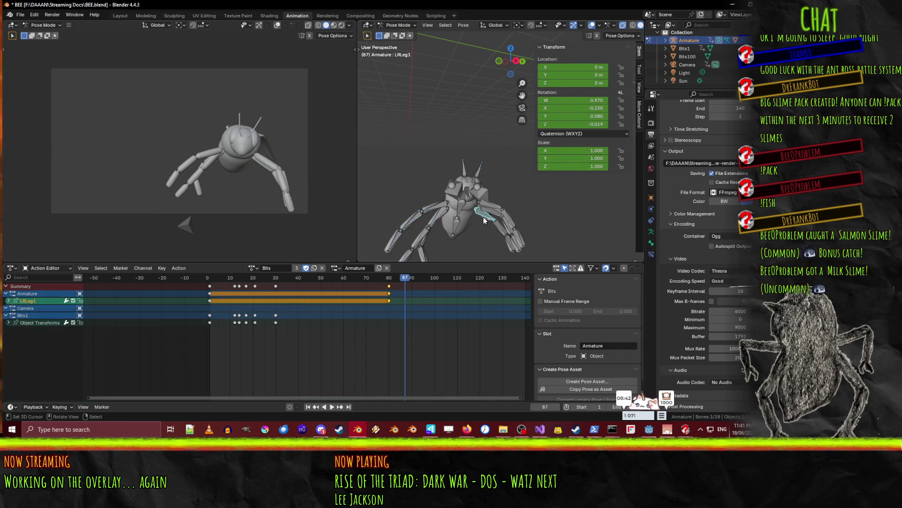
pyautogui.press('r')
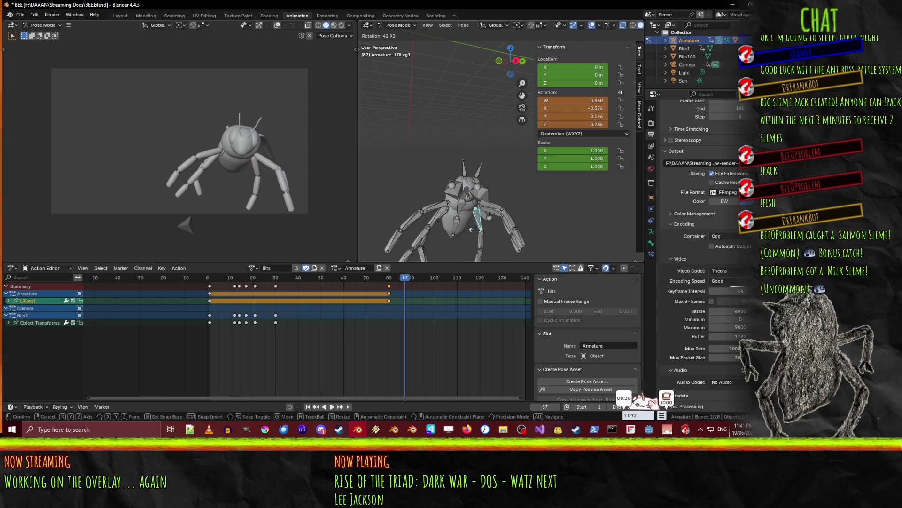
pyautogui.click(476, 229)
pyautogui.click(443, 220)
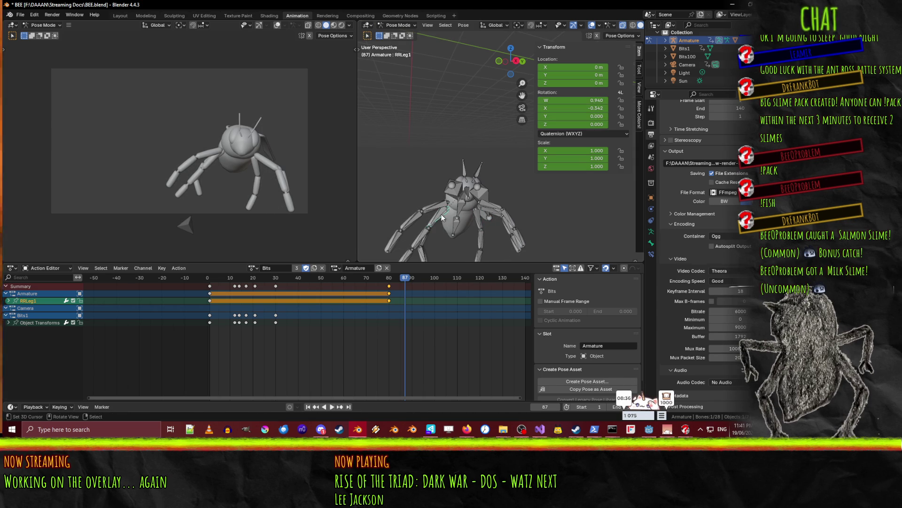
pyautogui.press('r')
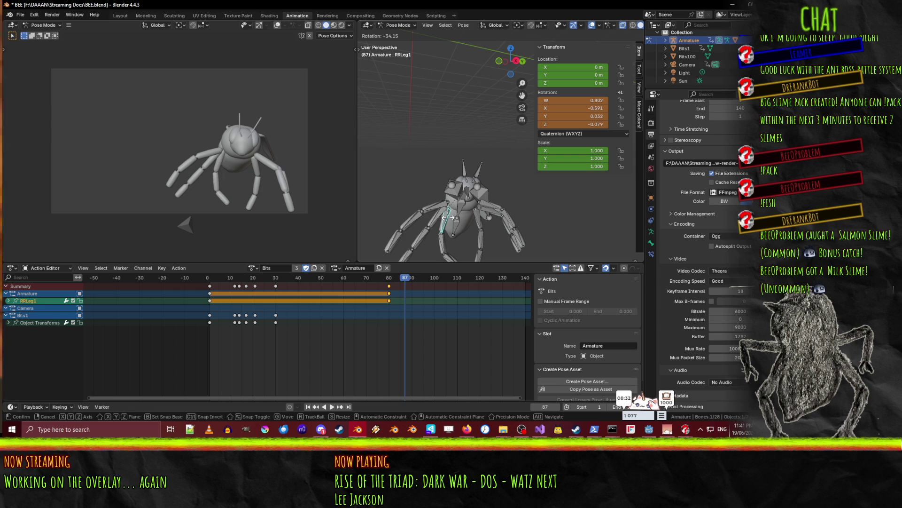
pyautogui.click(447, 217)
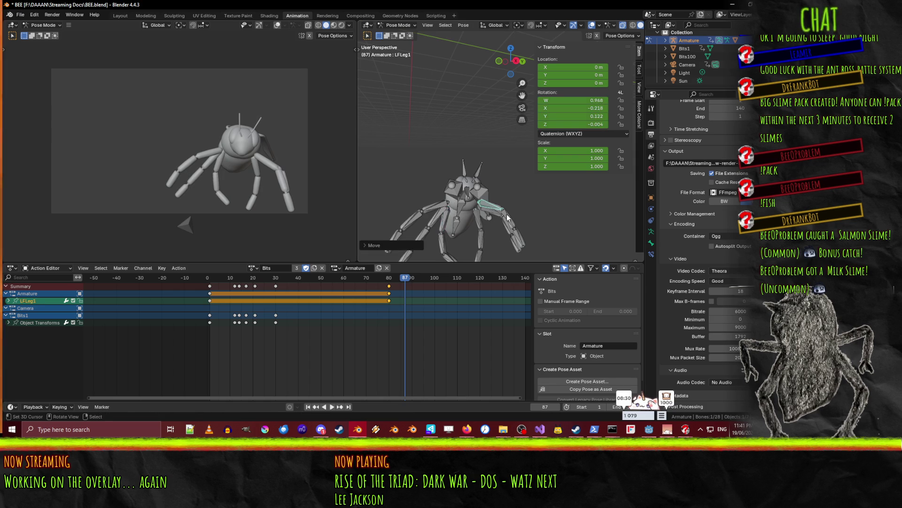
# Rotate the LFLeg1, LMLeg1, LMLeg2 and LMLeg3 leg bones into new angles
pyautogui.press('r')
pyautogui.click(488, 220)
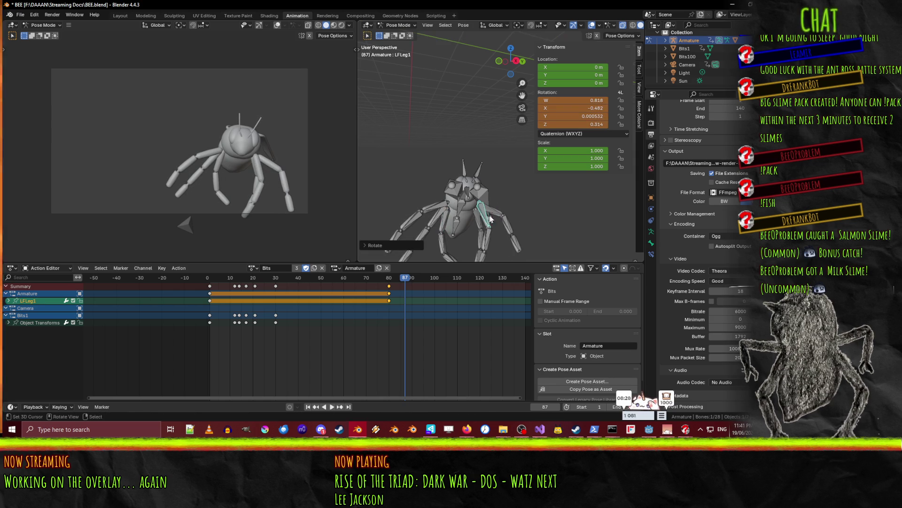
pyautogui.click(494, 217)
pyautogui.press('r')
pyautogui.click(493, 233)
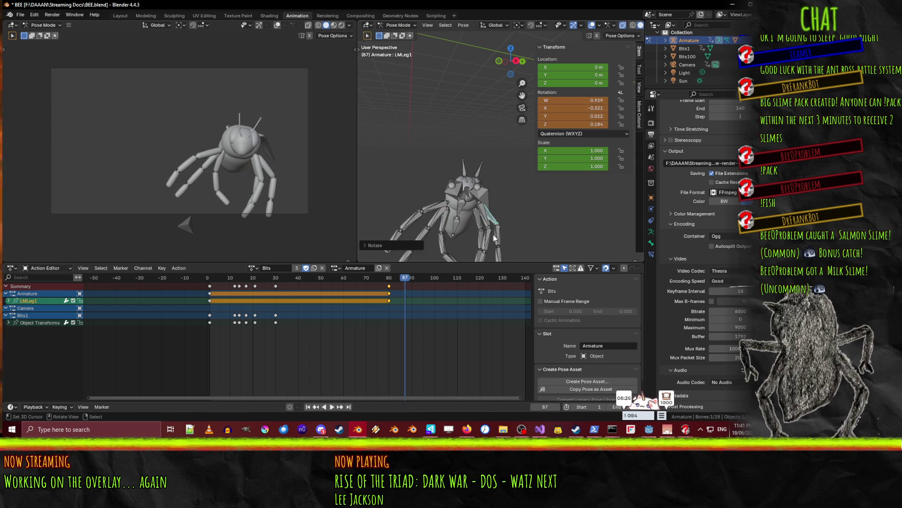
pyautogui.click(493, 231)
pyautogui.press('r')
pyautogui.click(492, 252)
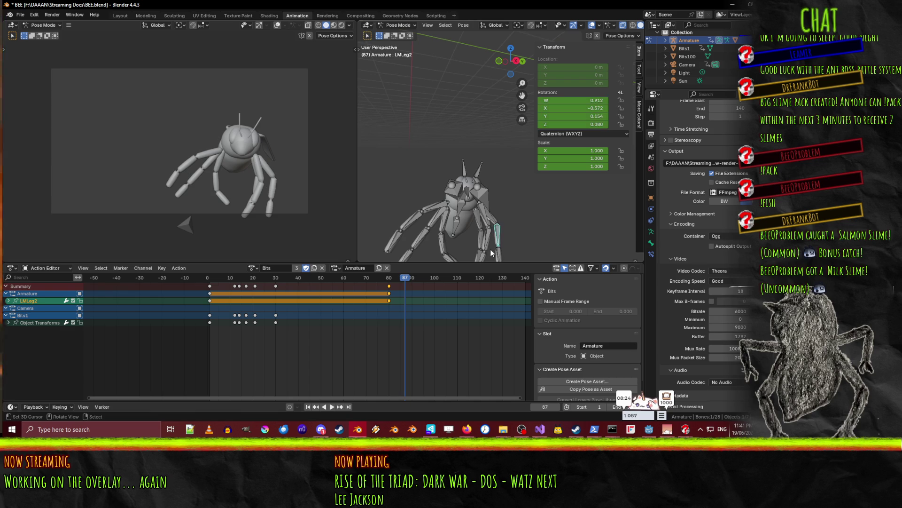
pyautogui.press('r')
pyautogui.click(497, 252)
# Re-adjust LMLeg2, then rotate LFLeg1, LFLeg2 and LFLeg3
pyautogui.click(497, 234)
pyautogui.press('r')
pyautogui.click(501, 239)
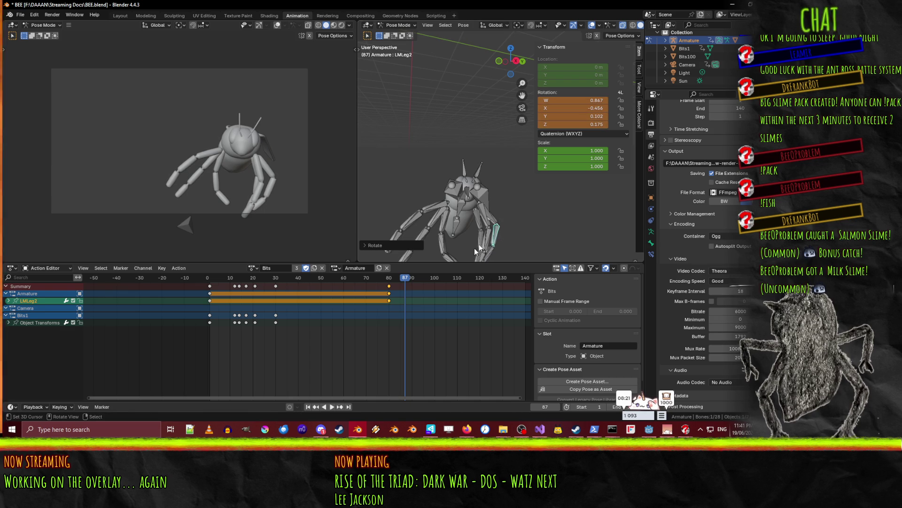
pyautogui.click(489, 220)
pyautogui.press('r')
pyautogui.click(490, 225)
pyautogui.click(492, 235)
pyautogui.press('r')
pyautogui.click(484, 262)
pyautogui.click(485, 256)
pyautogui.press('r')
pyautogui.click(480, 217)
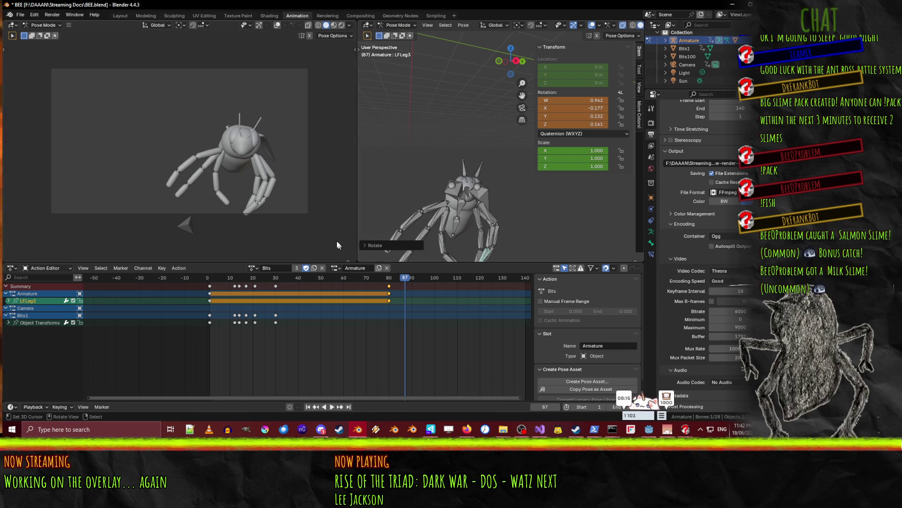
# Select the posed left leg bones and key them at frame 87
pyautogui.keyDown('shift'); pyautogui.click(489, 220); pyautogui.keyUp('shift')
pyautogui.keyDown('shift'); pyautogui.click(492, 235); pyautogui.keyUp('shift')
pyautogui.keyDown('shift'); pyautogui.click(491, 211); pyautogui.keyUp('shift')
pyautogui.keyDown('shift'); pyautogui.click(497, 236); pyautogui.keyUp('shift')
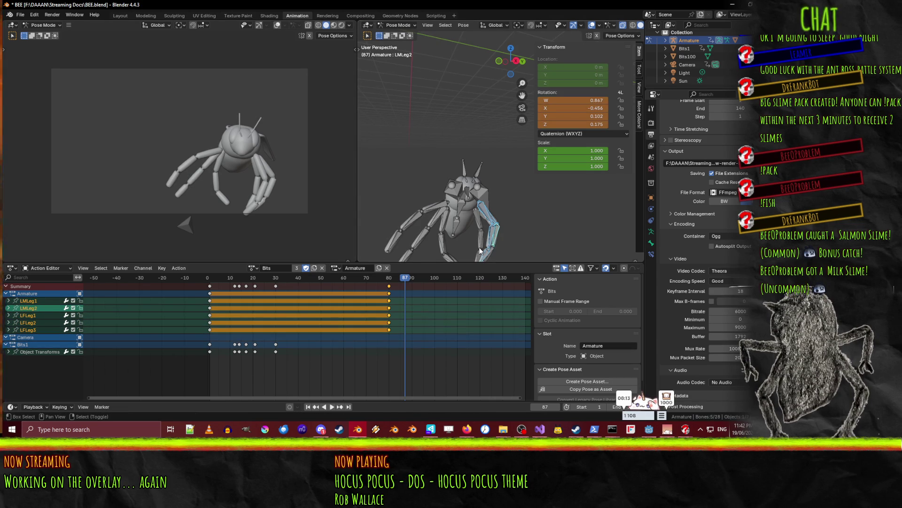
pyautogui.keyDown('shift'); pyautogui.click(491, 245); pyautogui.keyUp('shift')
pyautogui.keyDown('shift'); pyautogui.click(489, 221); pyautogui.keyUp('shift')
pyautogui.keyDown('shift'); pyautogui.click(495, 231); pyautogui.keyUp('shift')
pyautogui.press('i')
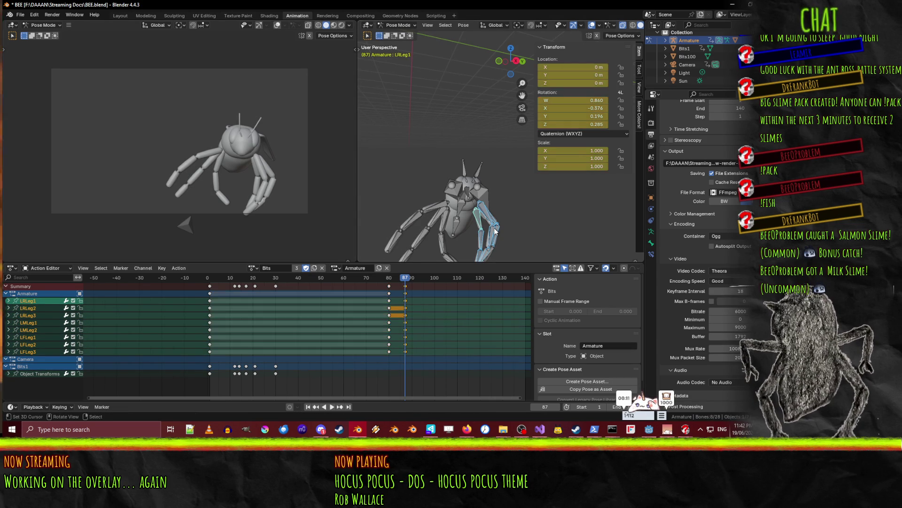
pyautogui.click(445, 242)
pyautogui.keyDown('shift'); pyautogui.click(444, 250); pyautogui.keyUp('shift')
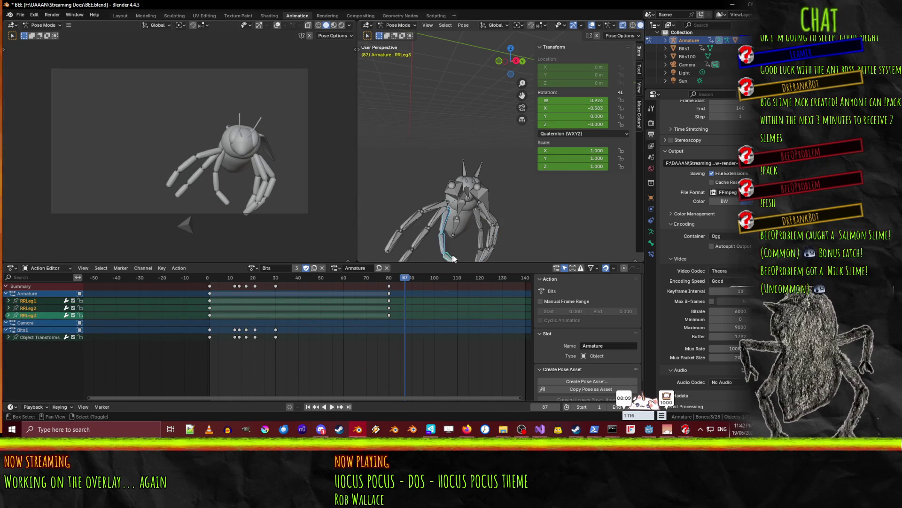
pyautogui.moveTo(404, 286)
pyautogui.mouseDown()
pyautogui.moveTo(391, 285)
pyautogui.moveTo(430, 282)
pyautogui.moveTo(380, 286)
pyautogui.moveTo(409, 288)
pyautogui.mouseUp()
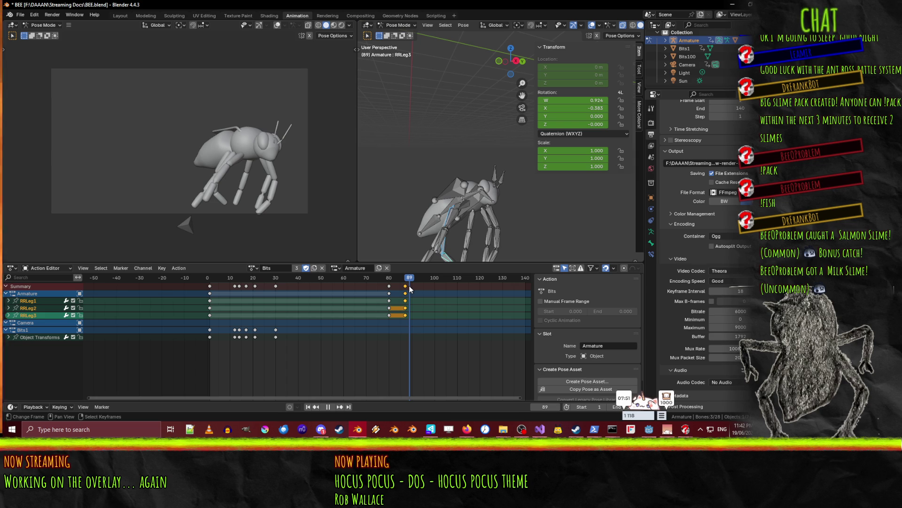
pyautogui.moveTo(410, 288)
pyautogui.mouseDown()
pyautogui.moveTo(394, 287)
pyautogui.moveTo(407, 286)
pyautogui.mouseUp()
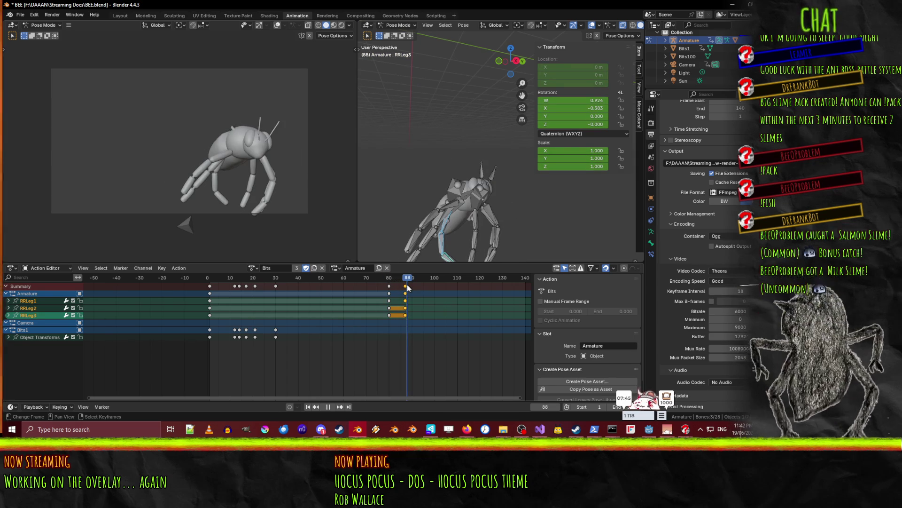
pyautogui.moveTo(407, 285)
pyautogui.mouseDown()
pyautogui.moveTo(389, 286)
pyautogui.moveTo(407, 287)
pyautogui.mouseUp()
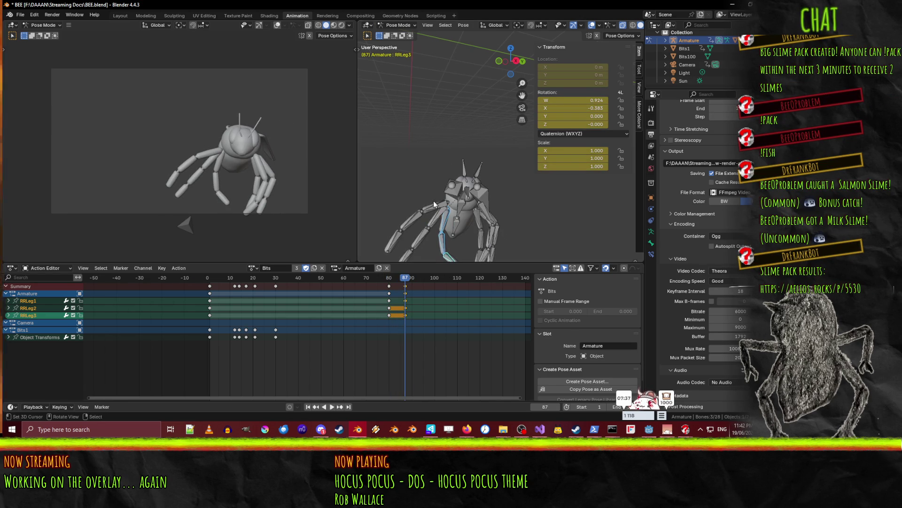
# Rotate the RMLeg1, RMLeg2 and RMLeg3 leg bones
pyautogui.click(438, 215)
pyautogui.press('r')
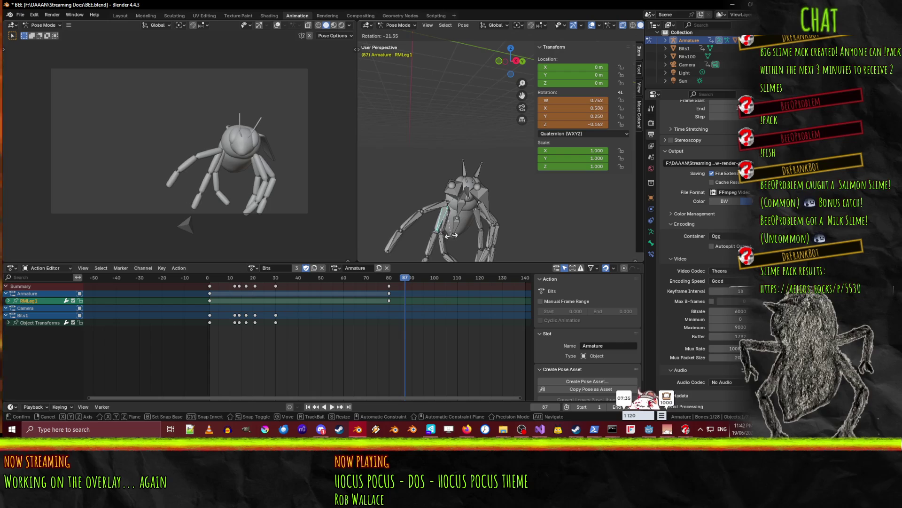
pyautogui.click(441, 237)
pyautogui.click(437, 240)
pyautogui.press('r')
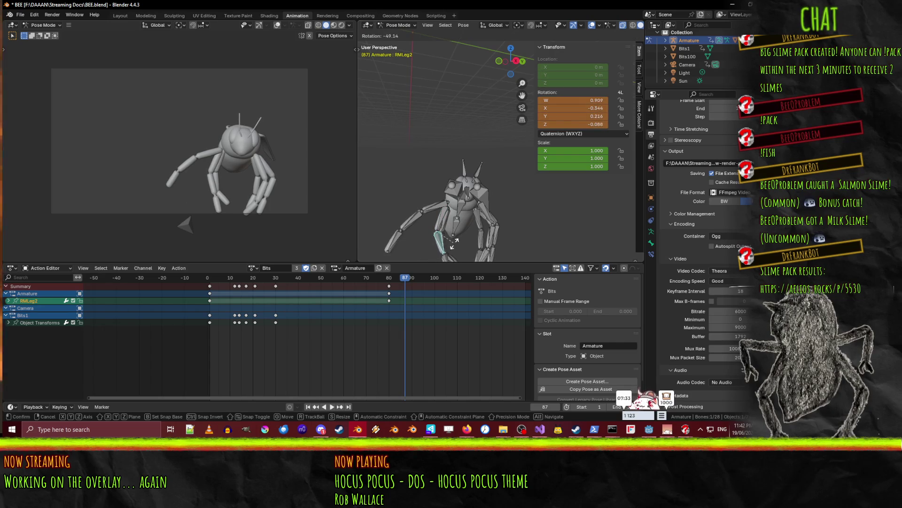
pyautogui.click(459, 244)
pyautogui.click(455, 258)
pyautogui.press('r')
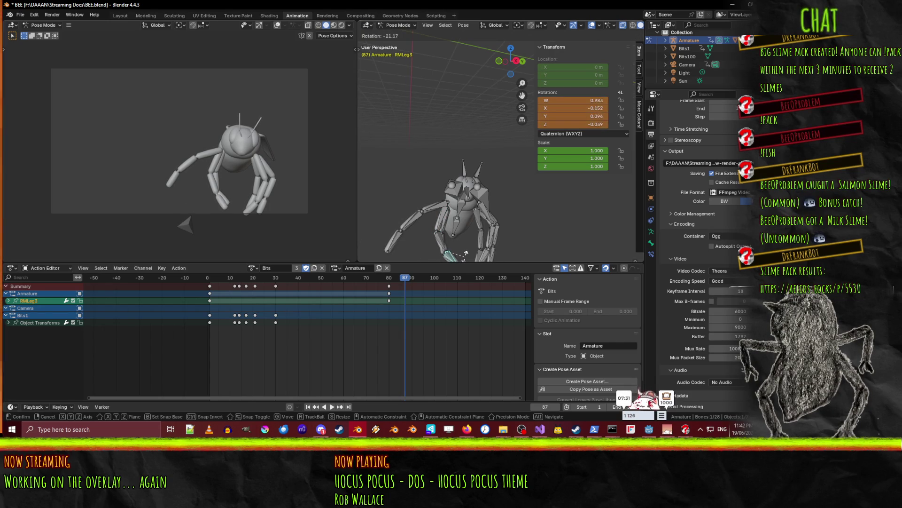
pyautogui.click(455, 214)
# Let RFLeg1 hang down and rotate RFLeg3, keeping RFLeg2 unchanged
pyautogui.press('r')
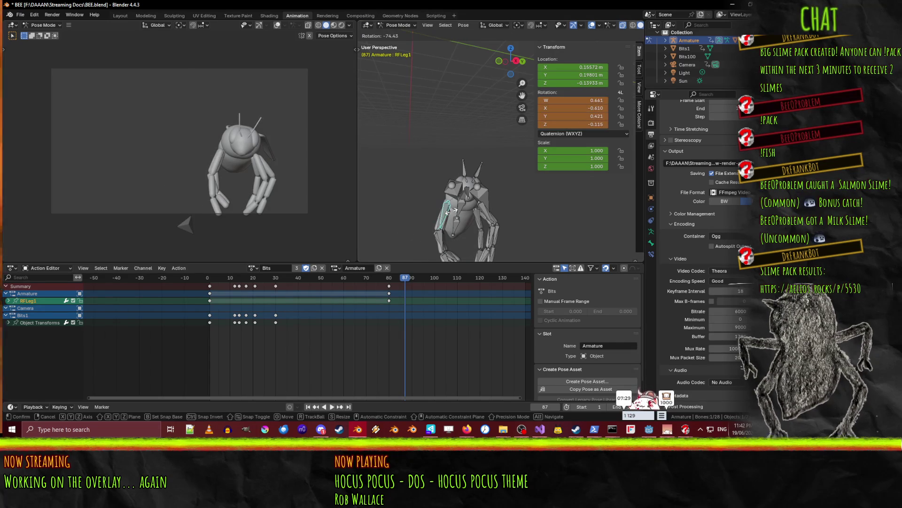
pyautogui.click(437, 237)
pyautogui.click(442, 238)
pyautogui.press('r')
pyautogui.rightClick(449, 242)
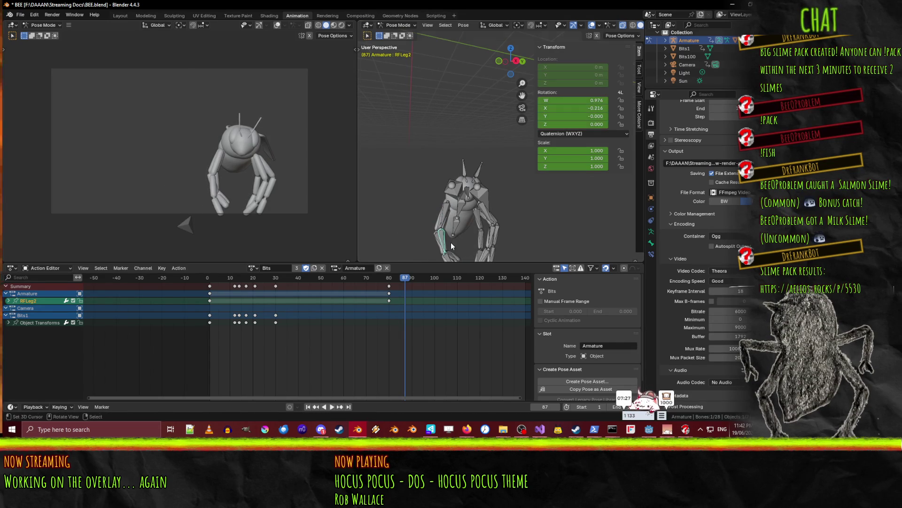
pyautogui.press('r')
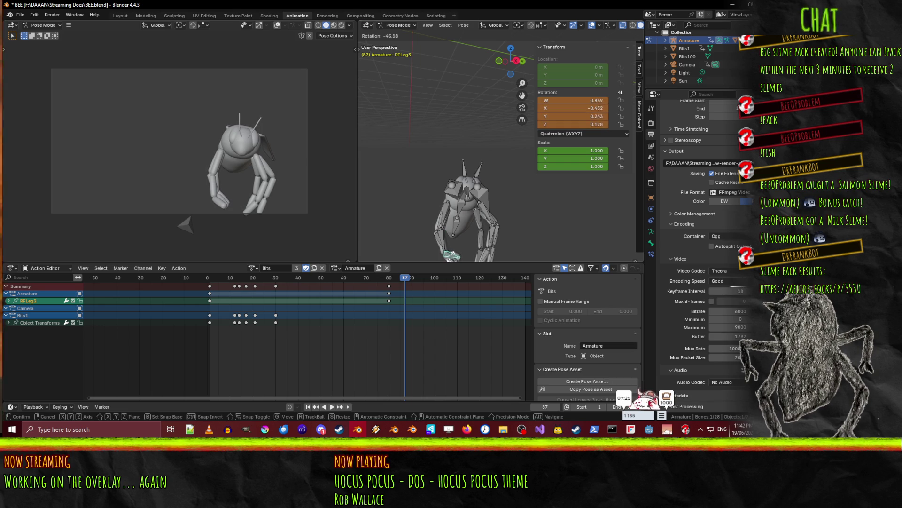
pyautogui.click(450, 258)
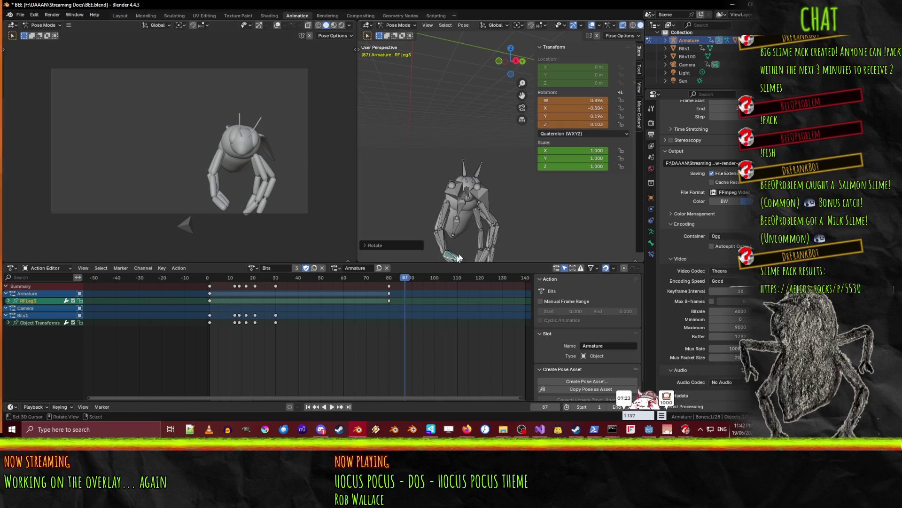
# Select the right leg bones and scrub frames 80 to 89 to check their motion
pyautogui.moveTo(455, 261); pyautogui.dragTo(467, 226, button='middle')
pyautogui.keyDown('shift'); pyautogui.click(455, 209); pyautogui.keyUp('shift')
pyautogui.keyDown('shift'); pyautogui.click(452, 202); pyautogui.keyUp('shift')
pyautogui.keyDown('shift'); pyautogui.click(449, 195); pyautogui.keyUp('shift')
pyautogui.keyDown('shift'); pyautogui.click(446, 188); pyautogui.keyUp('shift')
pyautogui.keyDown('shift'); pyautogui.click(431, 188); pyautogui.keyUp('shift')
pyautogui.keyDown('shift'); pyautogui.click(427, 182); pyautogui.keyUp('shift')
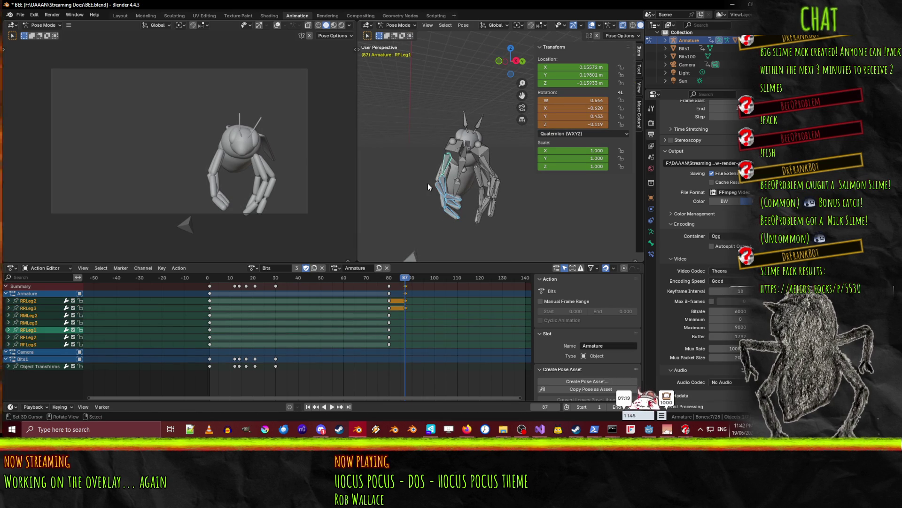
pyautogui.moveTo(428, 182); pyautogui.dragTo(445, 194, button='middle')
pyautogui.keyDown('shift'); pyautogui.click(445, 194); pyautogui.keyUp('shift')
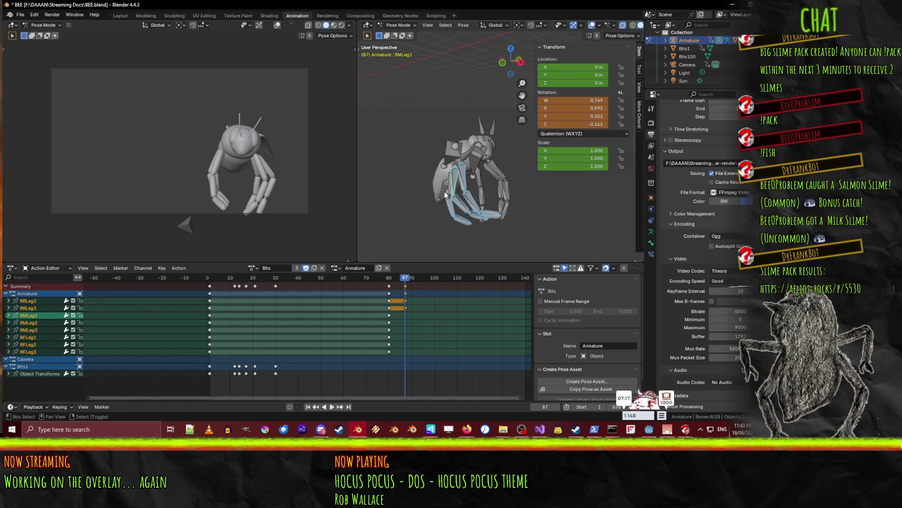
pyautogui.keyDown('shift'); pyautogui.click(448, 195); pyautogui.keyUp('shift')
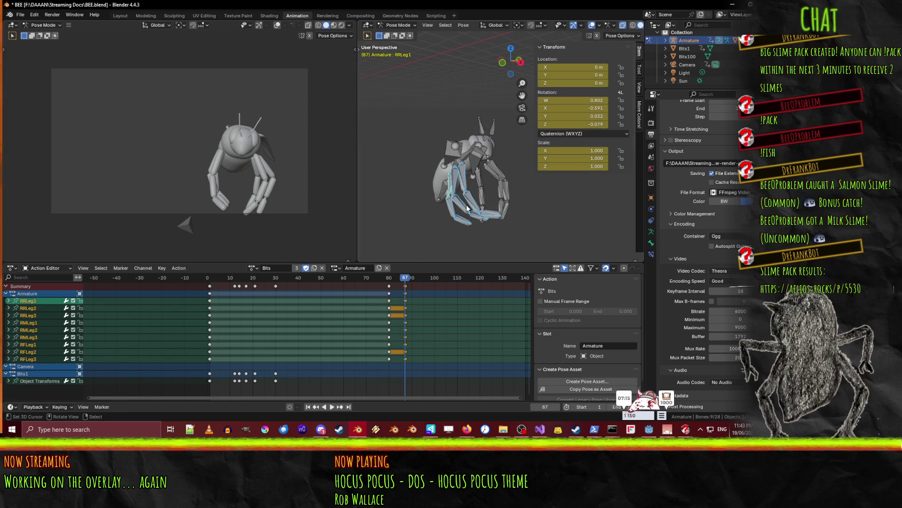
pyautogui.click(390, 279)
pyautogui.moveTo(381, 282); pyautogui.dragTo(418, 286)
# Select RFLeg1 and rotate it, discarding the first attempt
pyautogui.moveTo(472, 230)
pyautogui.mouseDown(button='middle')
pyautogui.moveTo(470, 214)
pyautogui.moveTo(380, 212)
pyautogui.mouseUp(button='middle')
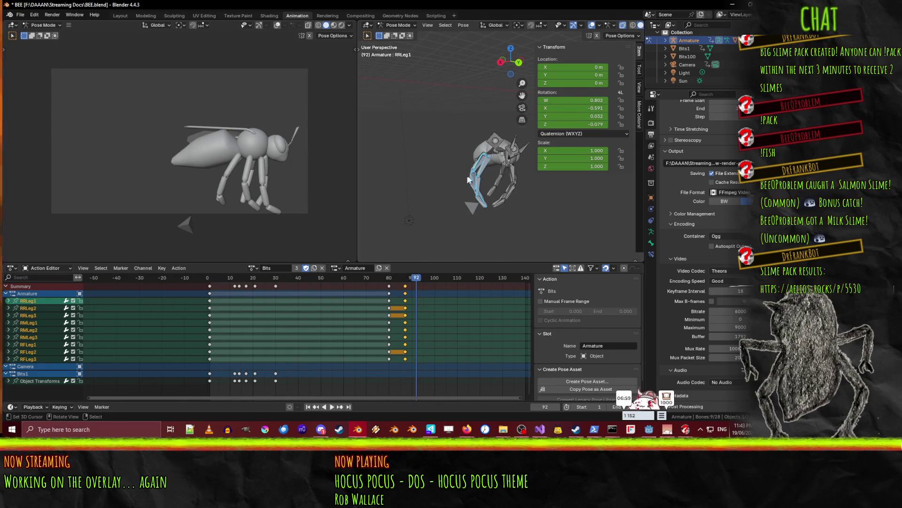
pyautogui.click(481, 171)
pyautogui.press('r')
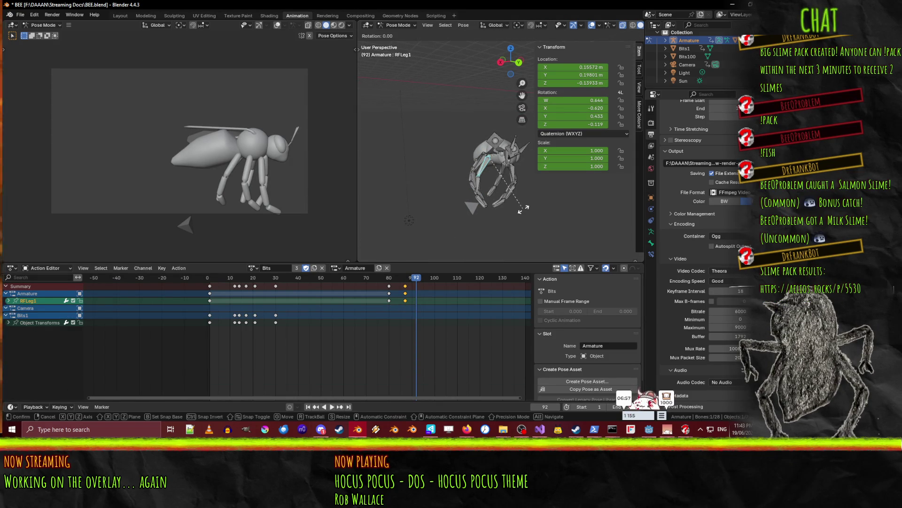
pyautogui.rightClick(526, 209)
pyautogui.moveTo(529, 209)
pyautogui.mouseDown(button='middle')
pyautogui.moveTo(510, 203)
pyautogui.moveTo(530, 207)
pyautogui.mouseUp(button='middle')
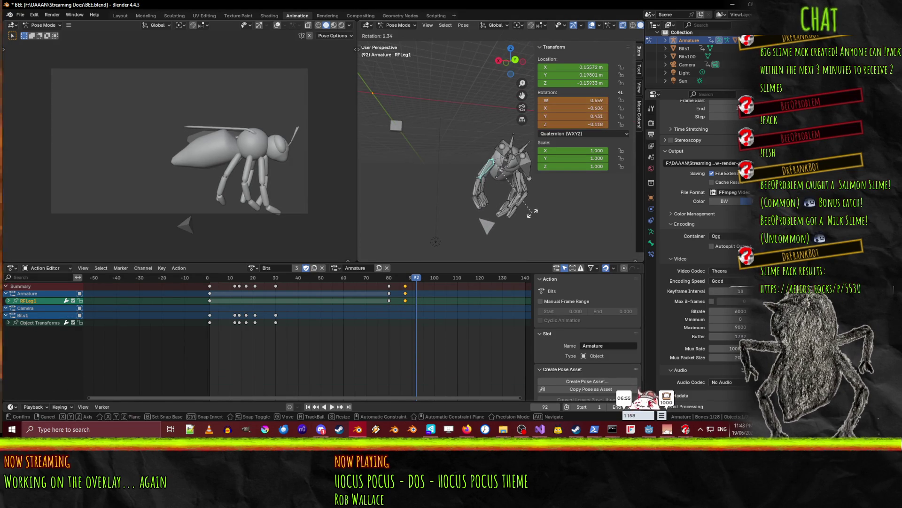
pyautogui.click(502, 208)
pyautogui.moveTo(484, 199); pyautogui.dragTo(586, 206, button='middle')
# Rotate the selected right leg bone three more times from new view angles
pyautogui.press('r')
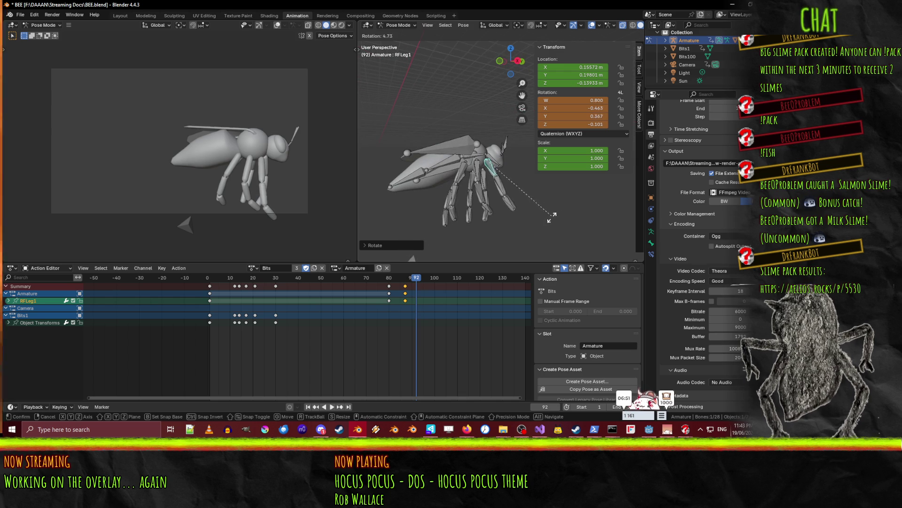
pyautogui.click(473, 196)
pyautogui.press('r')
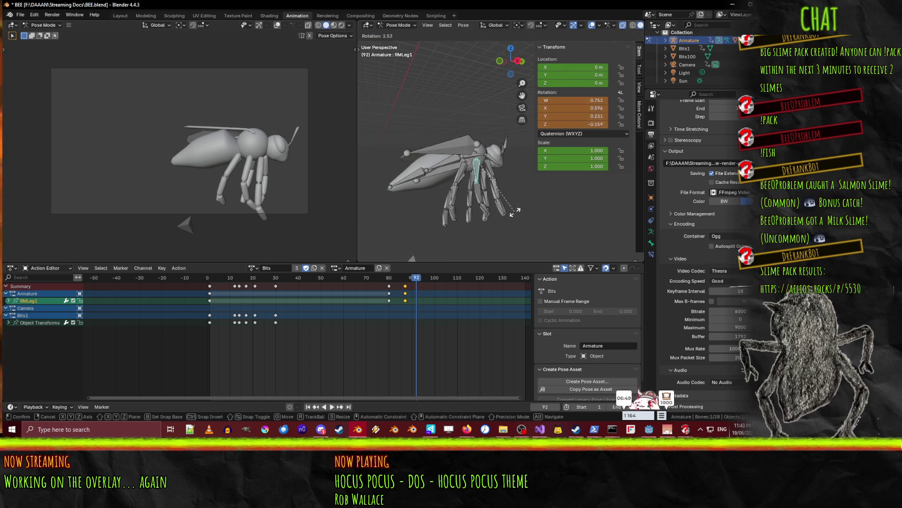
pyautogui.click(509, 210)
pyautogui.moveTo(510, 210)
pyautogui.mouseDown(button='middle')
pyautogui.moveTo(466, 213)
pyautogui.moveTo(489, 186)
pyautogui.moveTo(517, 223)
pyautogui.moveTo(569, 235)
pyautogui.moveTo(586, 232)
pyautogui.moveTo(547, 221)
pyautogui.moveTo(576, 201)
pyautogui.moveTo(597, 207)
pyautogui.moveTo(498, 204)
pyautogui.moveTo(523, 201)
pyautogui.moveTo(502, 222)
pyautogui.moveTo(564, 212)
pyautogui.moveTo(638, 217)
pyautogui.moveTo(467, 197)
pyautogui.moveTo(500, 191)
pyautogui.mouseUp(button='middle')
pyautogui.press('r')
pyautogui.click(492, 178)
# Rotate the RRLeg1 and RMLeg3 bones into new angles
pyautogui.click(462, 211)
pyautogui.press('r')
pyautogui.click(505, 209)
pyautogui.scroll(3, 436, 214)
pyautogui.moveTo(435, 213)
pyautogui.mouseDown(button='middle')
pyautogui.moveTo(510, 207)
pyautogui.moveTo(502, 200)
pyautogui.mouseUp(button='middle')
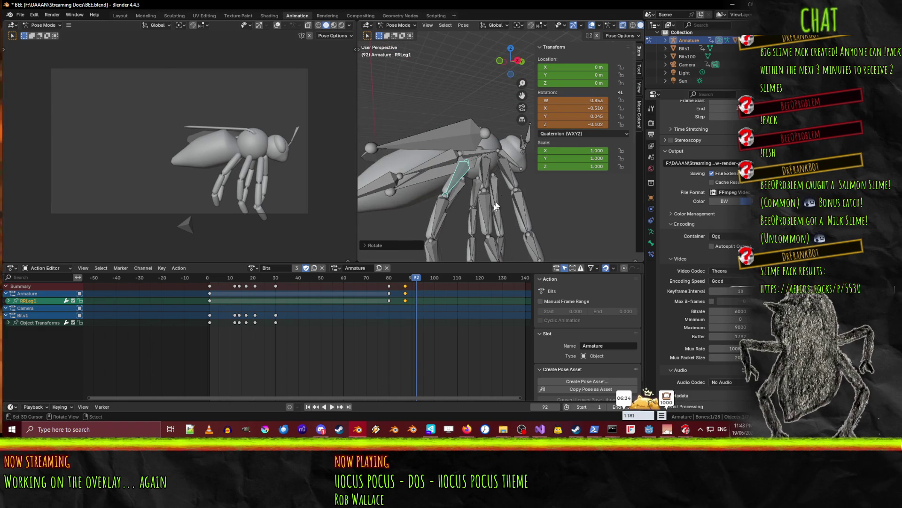
pyautogui.scroll(-3, 505, 220)
pyautogui.press('r')
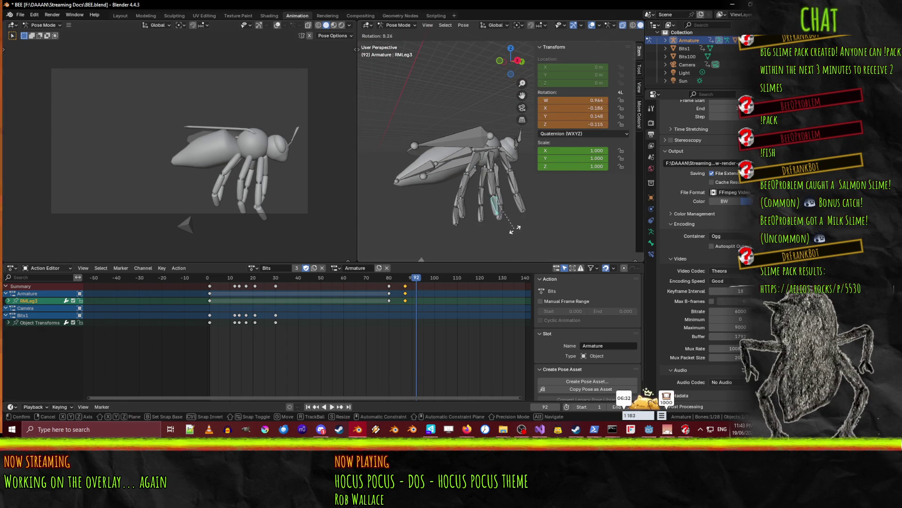
pyautogui.click(523, 209)
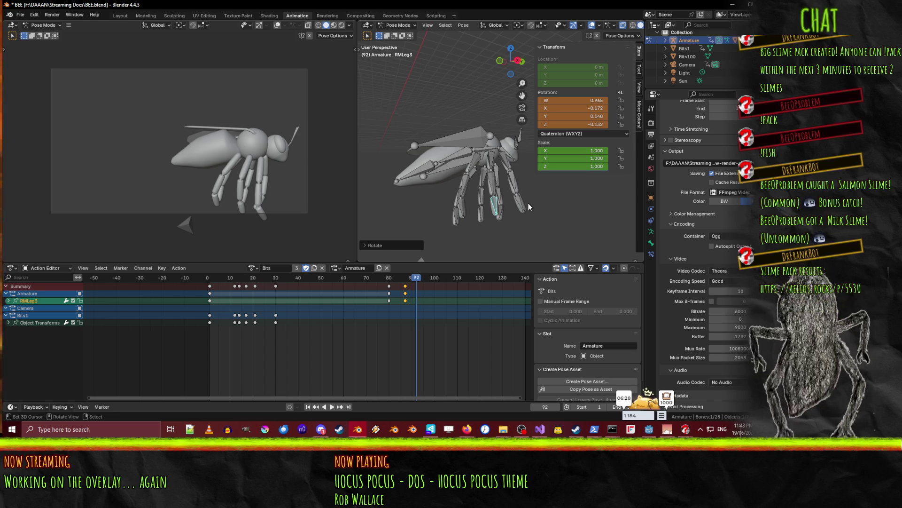
# Bend RFLeg1, RFLeg2 and RFLeg3 into a new right front leg pose
pyautogui.click(509, 167)
pyautogui.press('g')
pyautogui.moveTo(551, 220)
pyautogui.mouseDown(button='middle')
pyautogui.moveTo(520, 213)
pyautogui.moveTo(532, 211)
pyautogui.mouseUp(button='middle')
pyautogui.press('r')
pyautogui.click(548, 210)
pyautogui.press('r')
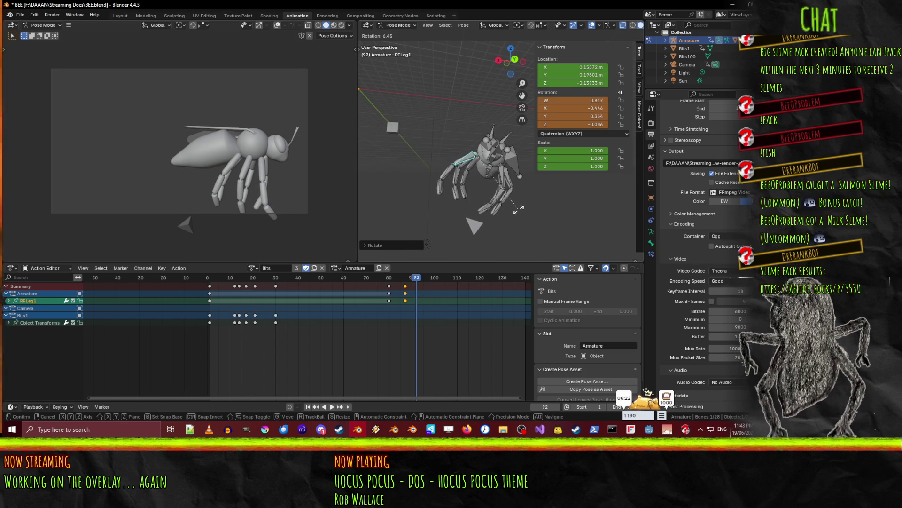
pyautogui.click(503, 206)
pyautogui.press('r')
pyautogui.click(464, 185)
pyautogui.moveTo(464, 200); pyautogui.dragTo(545, 205, button='middle')
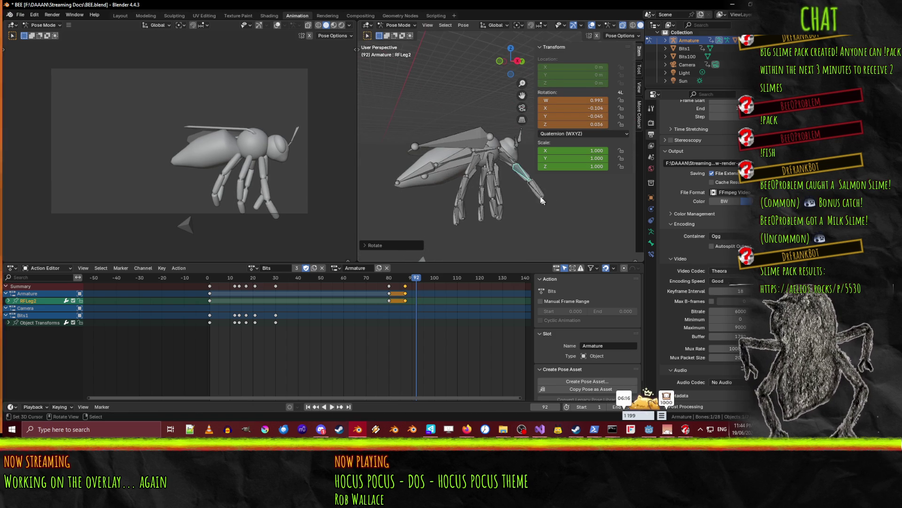
pyautogui.press('r')
pyautogui.click(555, 229)
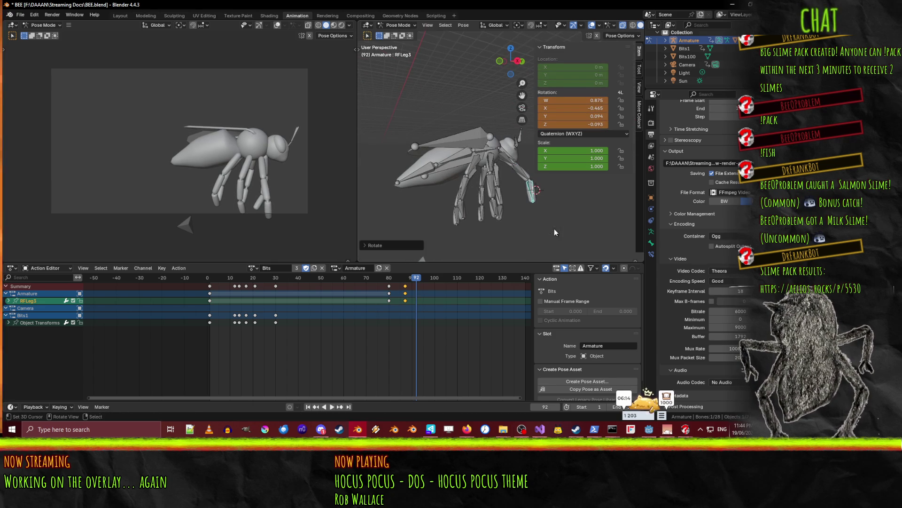
# Refine RFLeg1 through RFLeg3 again, checking from front and side views
pyautogui.moveTo(572, 224)
pyautogui.mouseDown(button='middle')
pyautogui.moveTo(506, 215)
pyautogui.moveTo(499, 188)
pyautogui.mouseUp(button='middle')
pyautogui.click(473, 149)
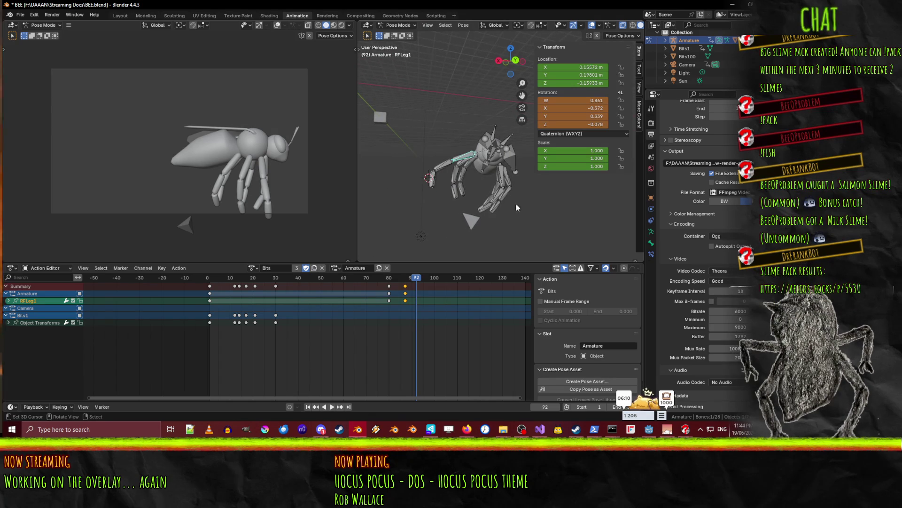
pyautogui.press('r')
pyautogui.click(503, 213)
pyautogui.moveTo(490, 195)
pyautogui.mouseDown(button='middle')
pyautogui.moveTo(517, 225)
pyautogui.moveTo(517, 200)
pyautogui.moveTo(488, 170)
pyautogui.mouseUp(button='middle')
pyautogui.press('r')
pyautogui.click(538, 220)
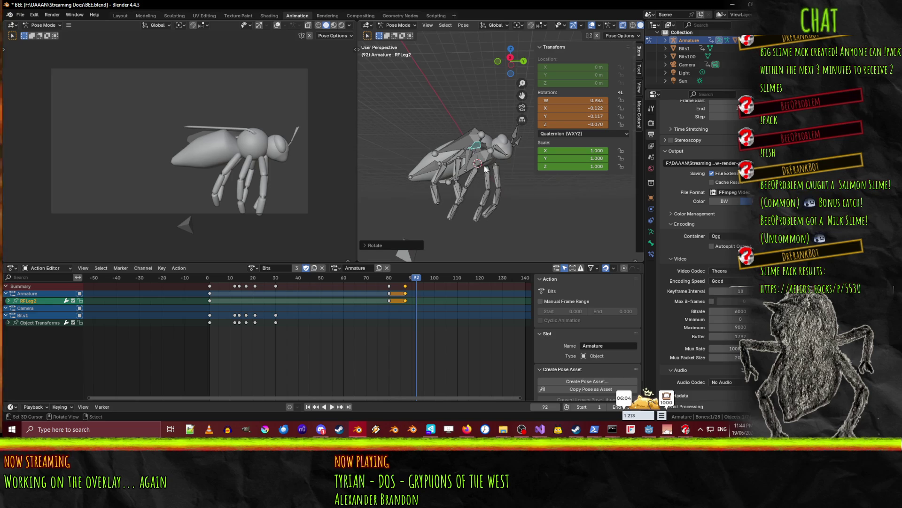
pyautogui.moveTo(537, 193)
pyautogui.mouseDown(button='middle')
pyautogui.moveTo(548, 194)
pyautogui.moveTo(492, 207)
pyautogui.moveTo(558, 211)
pyautogui.moveTo(541, 202)
pyautogui.mouseUp(button='middle')
pyautogui.press('r')
pyautogui.click(539, 200)
# Select the nine right front, middle and rear leg bones and keyframe them at frame 92
pyautogui.keyDown('shift'); pyautogui.click(509, 178); pyautogui.keyUp('shift')
pyautogui.keyDown('shift'); pyautogui.click(499, 174); pyautogui.keyUp('shift')
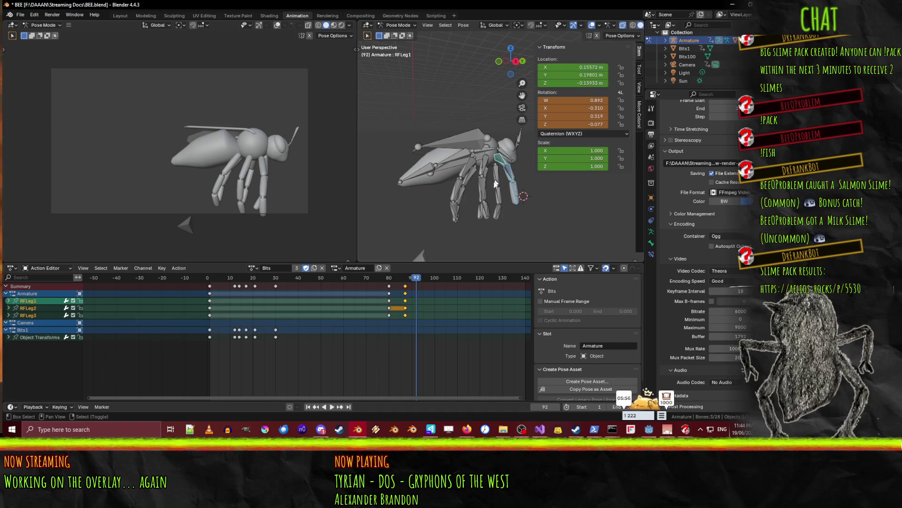
pyautogui.keyDown('shift'); pyautogui.click(484, 197); pyautogui.keyUp('shift')
pyautogui.keyDown('shift'); pyautogui.click(479, 175); pyautogui.keyUp('shift')
pyautogui.keyDown('shift'); pyautogui.click(484, 162); pyautogui.keyUp('shift')
pyautogui.keyDown('shift'); pyautogui.click(467, 167); pyautogui.keyUp('shift')
pyautogui.keyDown('shift'); pyautogui.click(461, 190); pyautogui.keyUp('shift')
pyautogui.keyDown('shift'); pyautogui.click(454, 214); pyautogui.keyUp('shift')
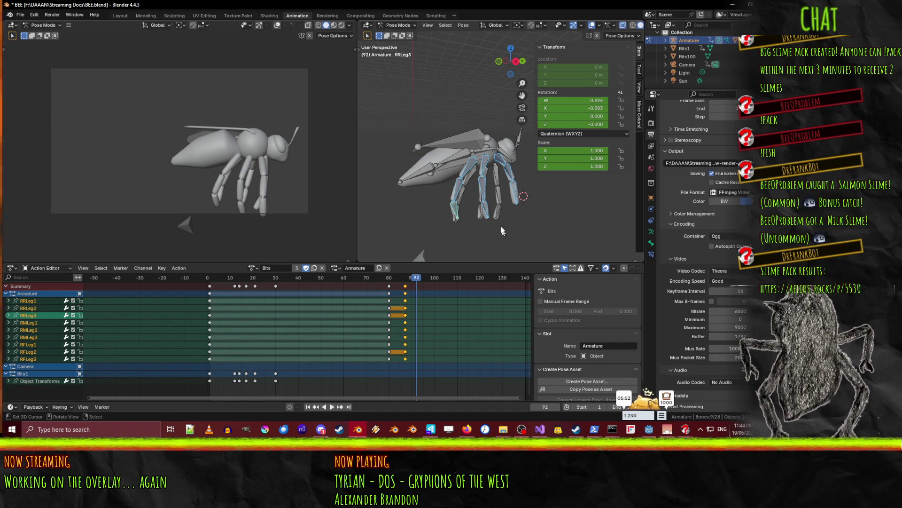
pyautogui.press('i')
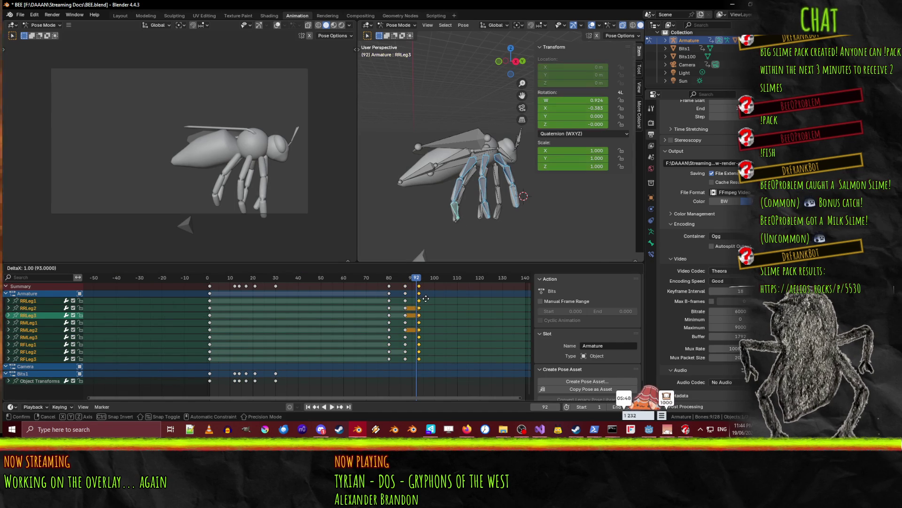
# Move the frame-92 leg keys two frames later to frame 94 and review the playback
pyautogui.click(397, 279)
pyautogui.press('space')
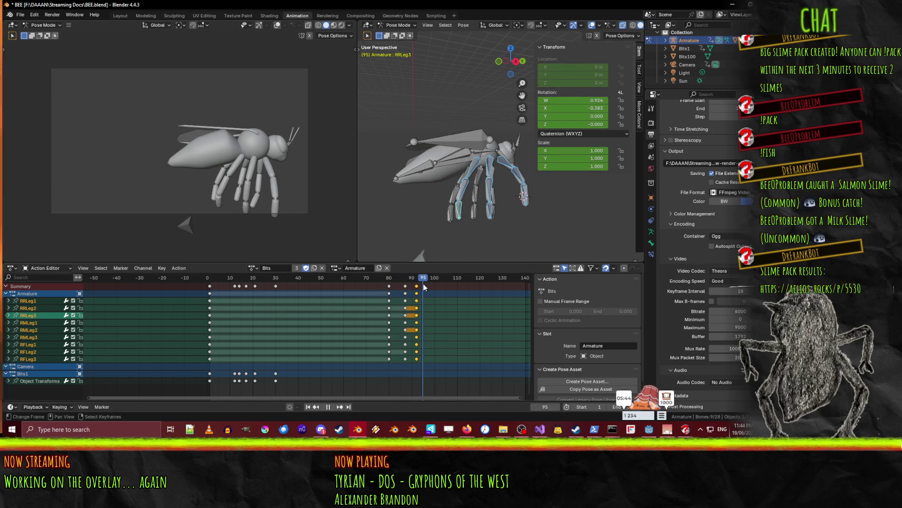
pyautogui.press('g')
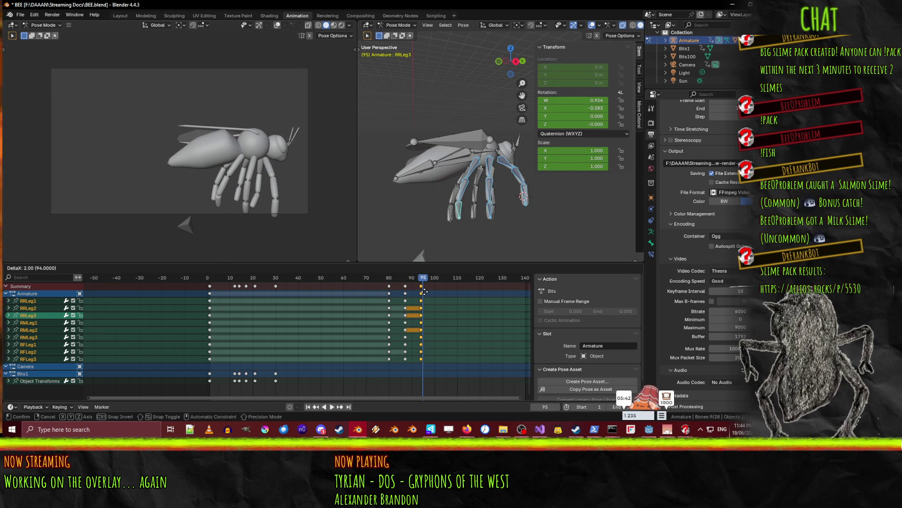
pyautogui.click(426, 291)
pyautogui.press('space')
pyautogui.click(408, 284)
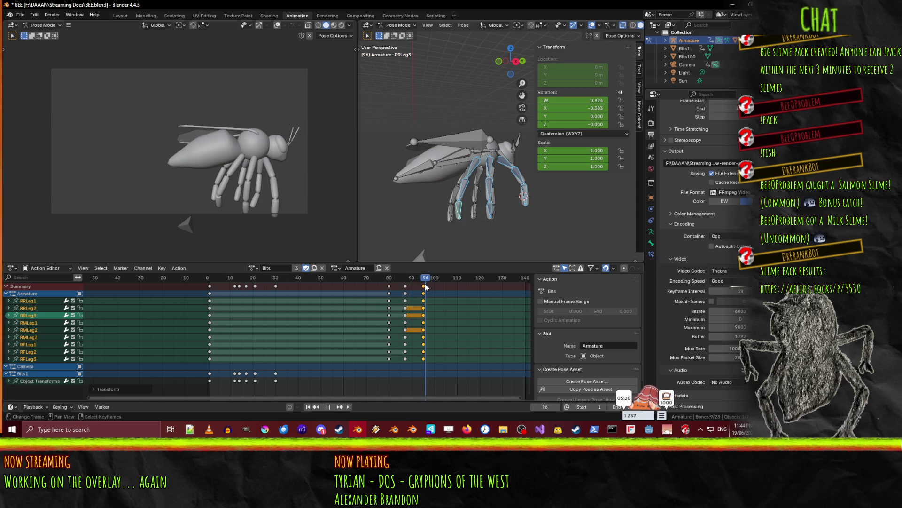
pyautogui.moveTo(406, 284)
pyautogui.mouseDown()
pyautogui.moveTo(390, 284)
pyautogui.moveTo(432, 288)
pyautogui.moveTo(402, 292)
pyautogui.moveTo(421, 293)
pyautogui.moveTo(399, 287)
pyautogui.moveTo(426, 285)
pyautogui.moveTo(398, 288)
pyautogui.moveTo(428, 285)
pyautogui.moveTo(390, 285)
pyautogui.moveTo(427, 280)
pyautogui.mouseUp()
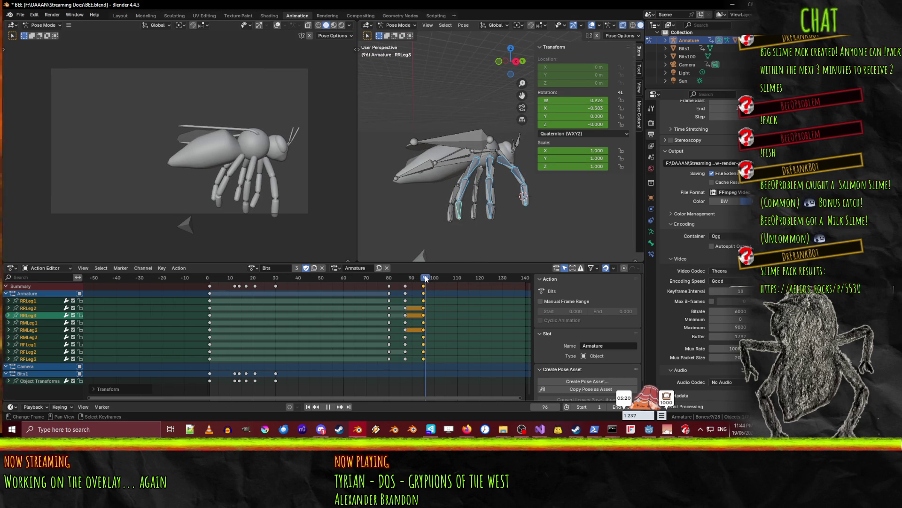
pyautogui.moveTo(502, 208)
pyautogui.mouseDown(button='middle')
pyautogui.moveTo(494, 207)
pyautogui.moveTo(505, 207)
pyautogui.moveTo(519, 228)
pyautogui.moveTo(514, 193)
pyautogui.moveTo(492, 185)
pyautogui.mouseUp(button='middle')
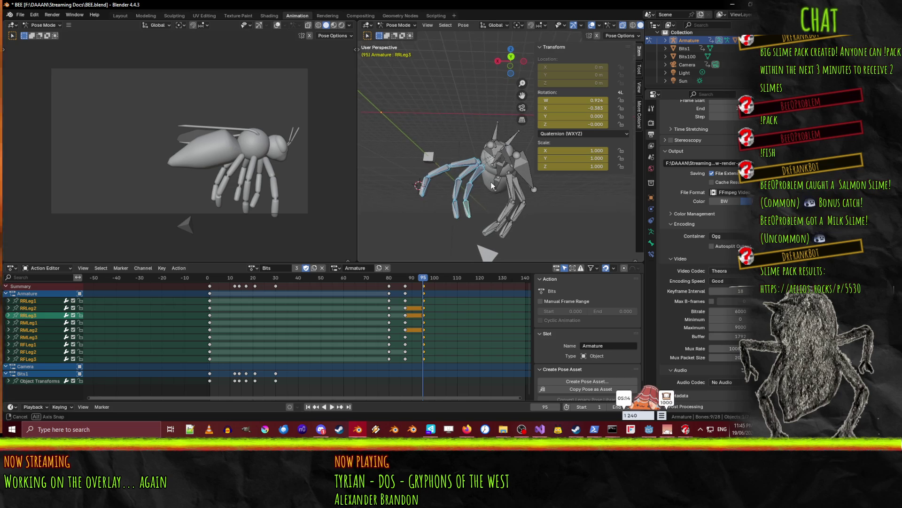
pyautogui.press('space')
pyautogui.moveTo(419, 279); pyautogui.dragTo(396, 277)
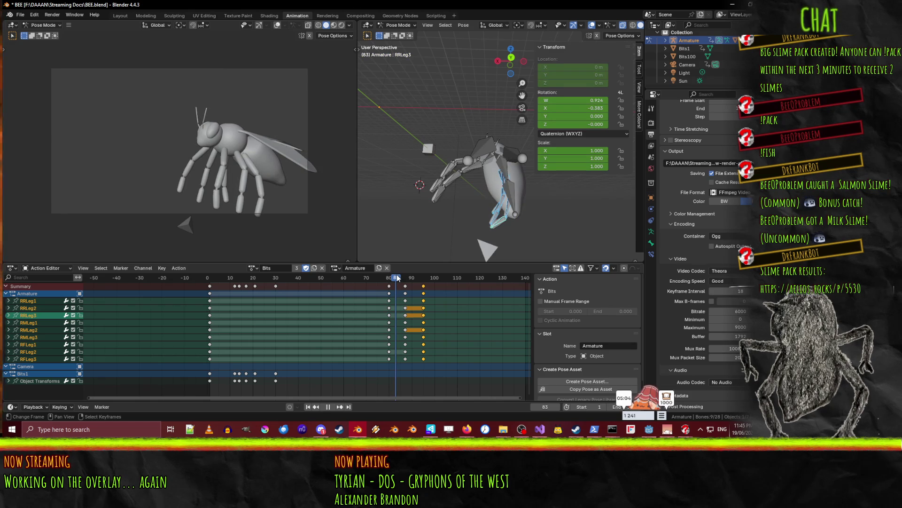
pyautogui.moveTo(397, 278)
pyautogui.mouseDown()
pyautogui.moveTo(411, 277)
pyautogui.moveTo(388, 277)
pyautogui.moveTo(405, 275)
pyautogui.mouseUp()
pyautogui.moveTo(461, 193); pyautogui.dragTo(564, 219, button='middle')
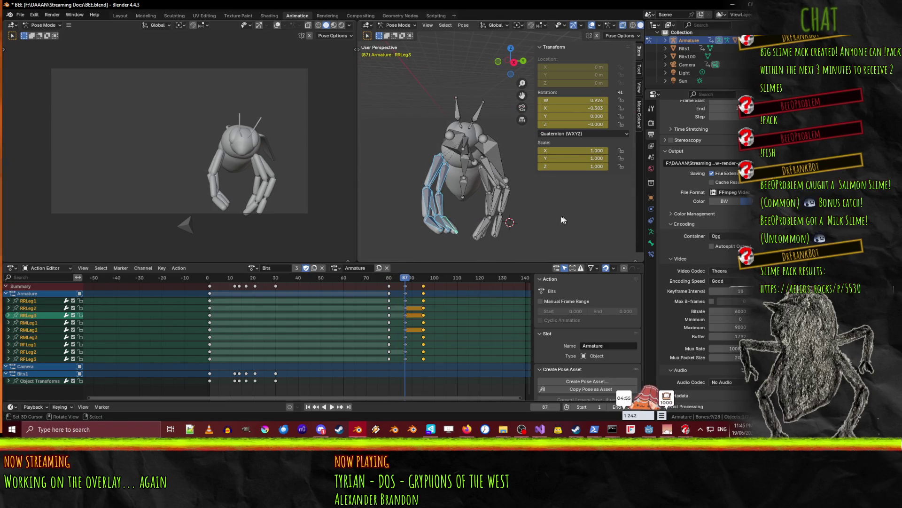
# Rotate the LFLeg1 and LMLeg1 bones into a bent pose at frame 87
pyautogui.click(492, 176)
pyautogui.moveTo(545, 189)
pyautogui.mouseDown(button='middle')
pyautogui.moveTo(540, 208)
pyautogui.moveTo(550, 200)
pyautogui.mouseUp(button='middle')
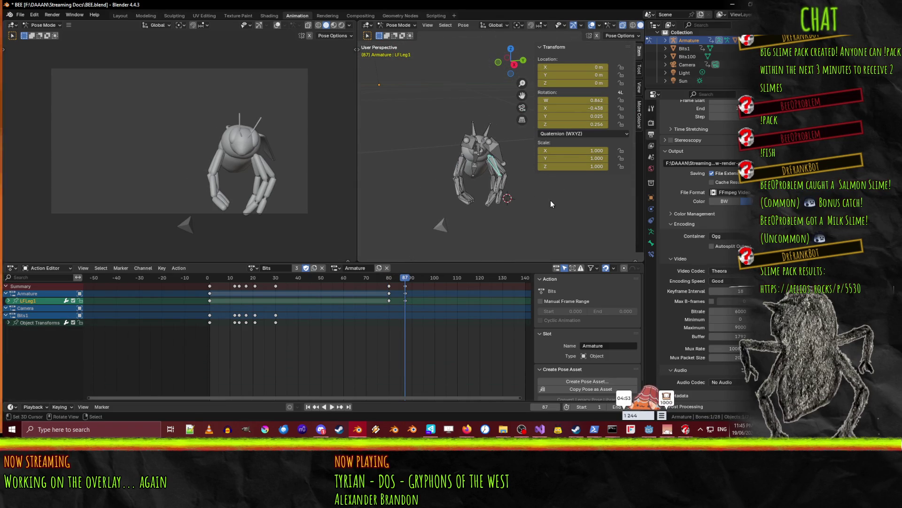
pyautogui.press('r')
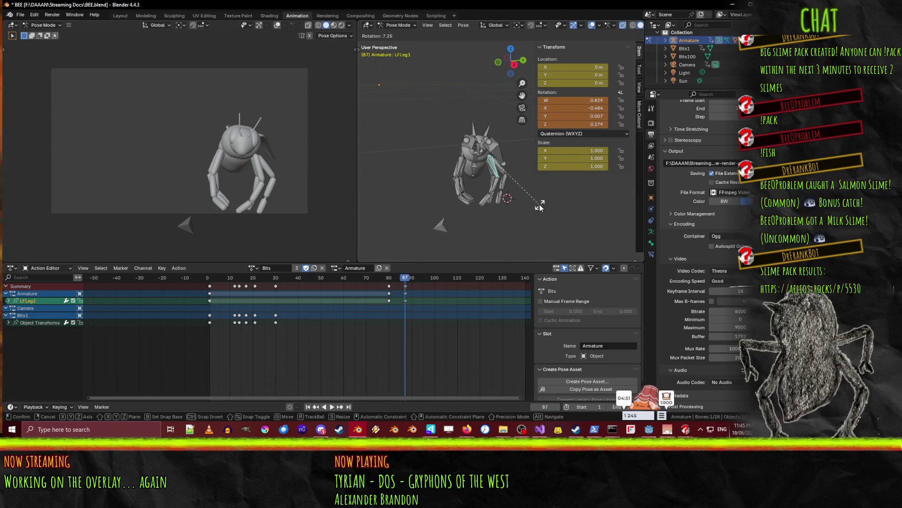
pyautogui.click(539, 204)
pyautogui.click(503, 183)
pyautogui.press('r')
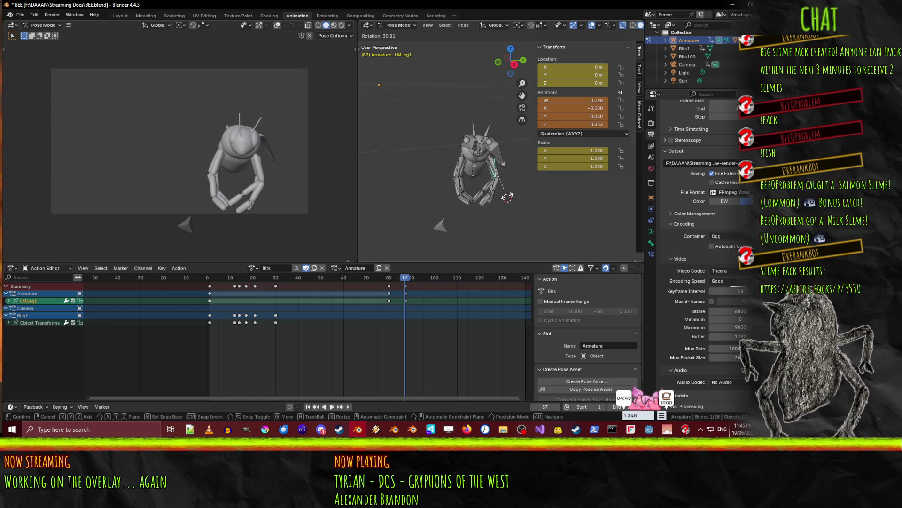
pyautogui.click(519, 198)
# Rotate LRLeg1 and adjust LMLeg1 further to finish the bent leg pose
pyautogui.click(481, 195)
pyautogui.moveTo(482, 195); pyautogui.dragTo(490, 167, button='middle')
pyautogui.press('r')
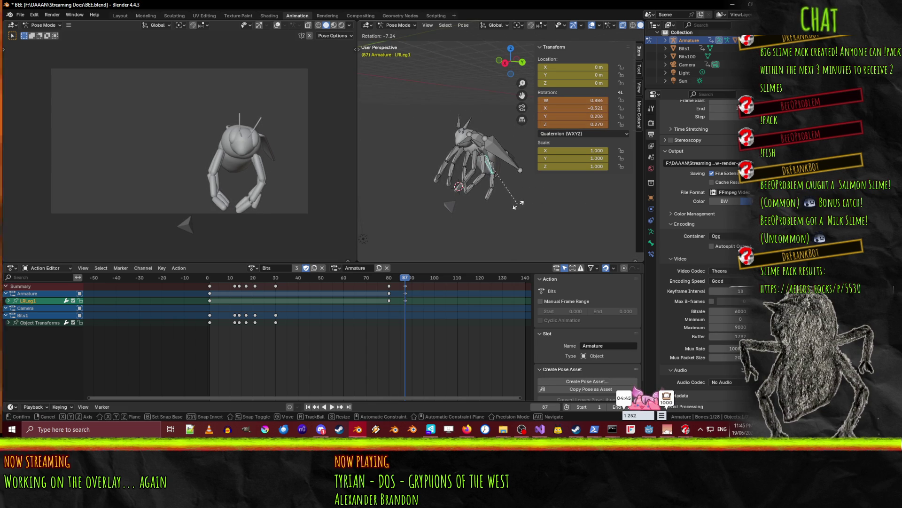
pyautogui.keyDown('alt'); pyautogui.moveTo(518, 205); pyautogui.dragTo(517, 216, button='middle'); pyautogui.keyUp('alt')
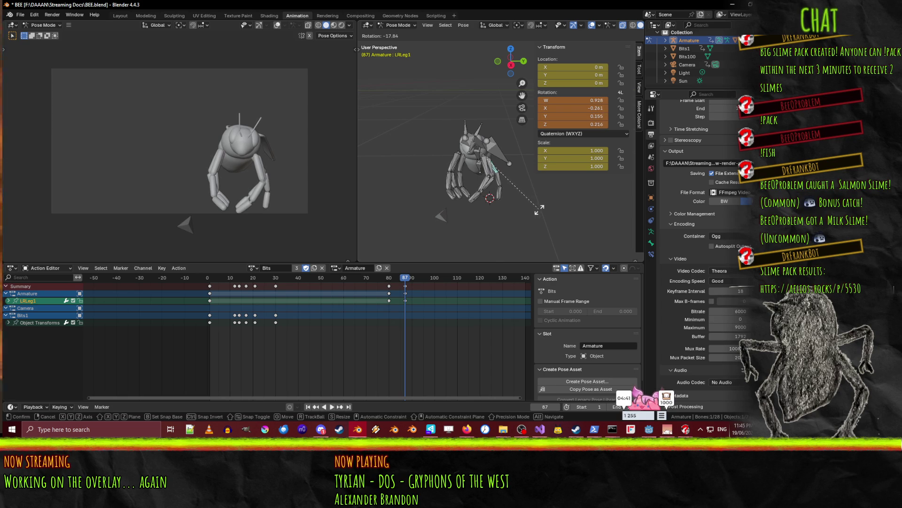
pyautogui.click(536, 209)
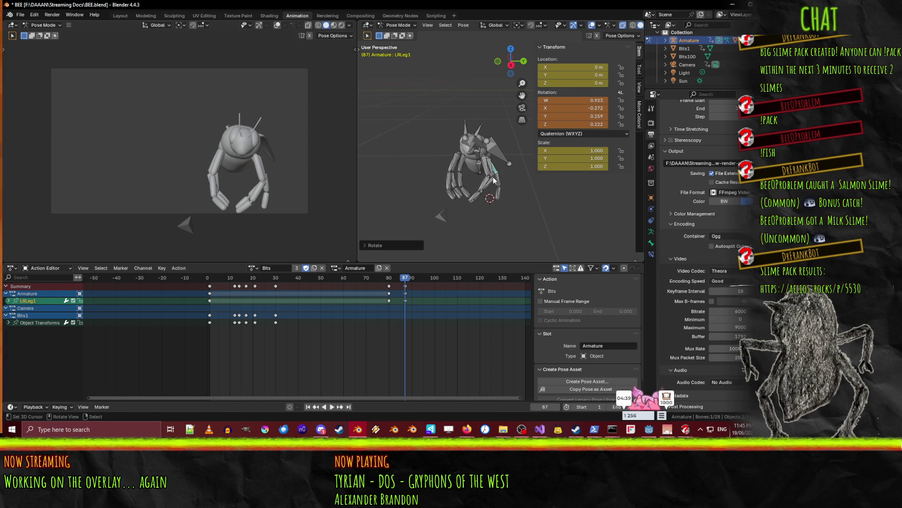
pyautogui.click(494, 170)
pyautogui.press('r')
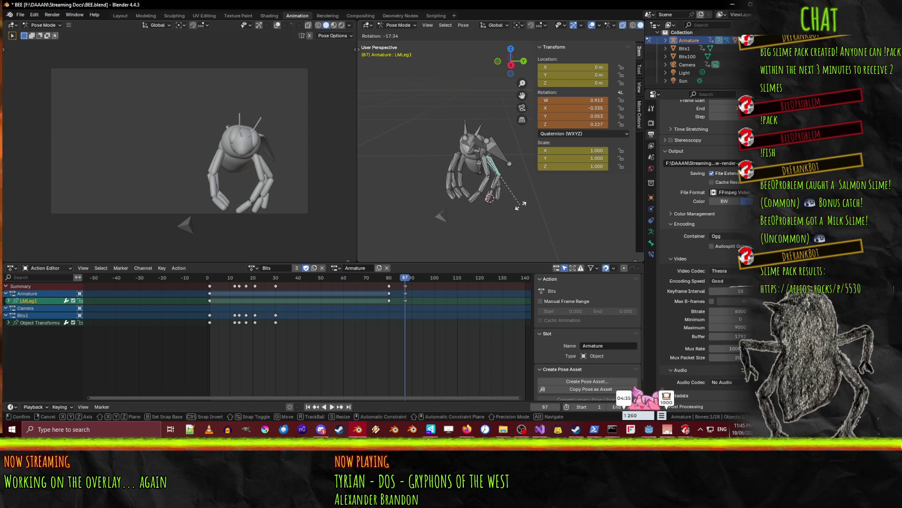
pyautogui.click(521, 205)
pyautogui.moveTo(520, 204); pyautogui.dragTo(492, 204, button='middle')
# Select LFLeg1, LFLeg2, LFLeg3 and the other leg bones, key them at frame 87, then play back
pyautogui.keyDown('shift'); pyautogui.click(477, 169); pyautogui.keyUp('shift')
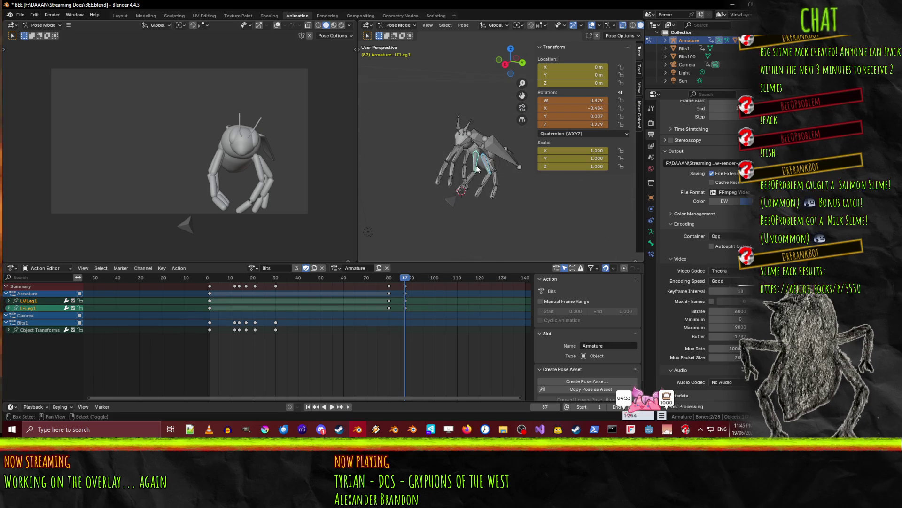
pyautogui.keyDown('shift'); pyautogui.click(492, 175); pyautogui.keyUp('shift')
pyautogui.keyDown('shift'); pyautogui.click(493, 190); pyautogui.keyUp('shift')
pyautogui.keyDown('shift'); pyautogui.click(469, 179); pyautogui.keyUp('shift')
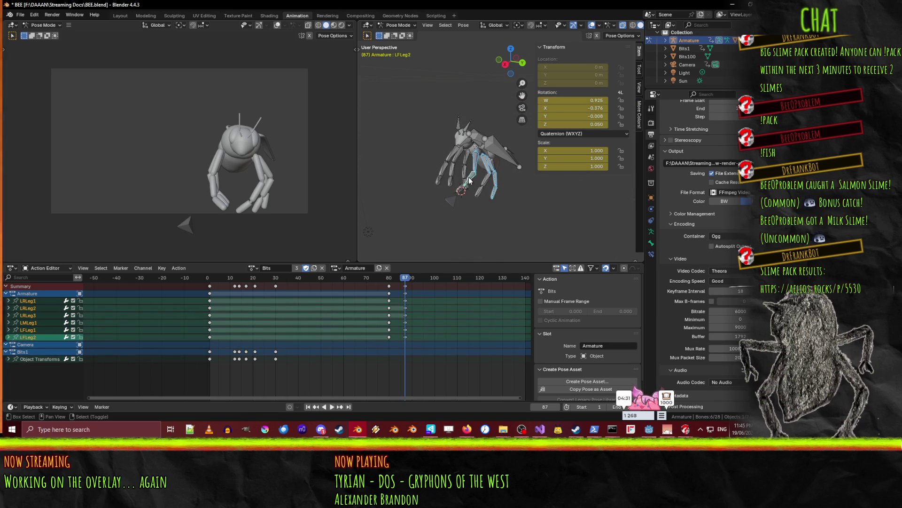
pyautogui.keyDown('shift'); pyautogui.click(468, 188); pyautogui.keyUp('shift')
pyautogui.press('i')
pyautogui.press('space')
pyautogui.moveTo(402, 282)
pyautogui.mouseDown()
pyautogui.moveTo(429, 281)
pyautogui.moveTo(376, 281)
pyautogui.moveTo(428, 280)
pyautogui.mouseUp()
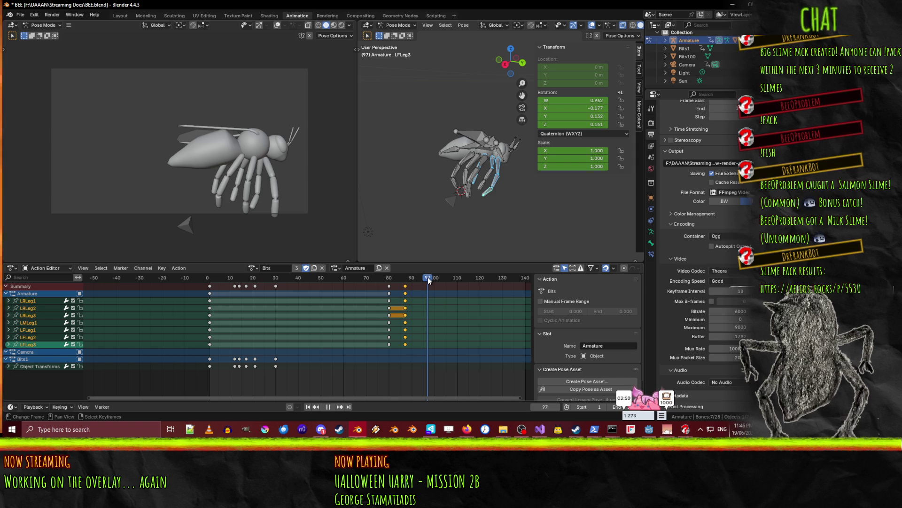
# Scrub to frame 95, orbit around the bee, and select the RWing bone
pyautogui.moveTo(429, 281)
pyautogui.mouseDown()
pyautogui.moveTo(415, 279)
pyautogui.moveTo(424, 271)
pyautogui.mouseUp()
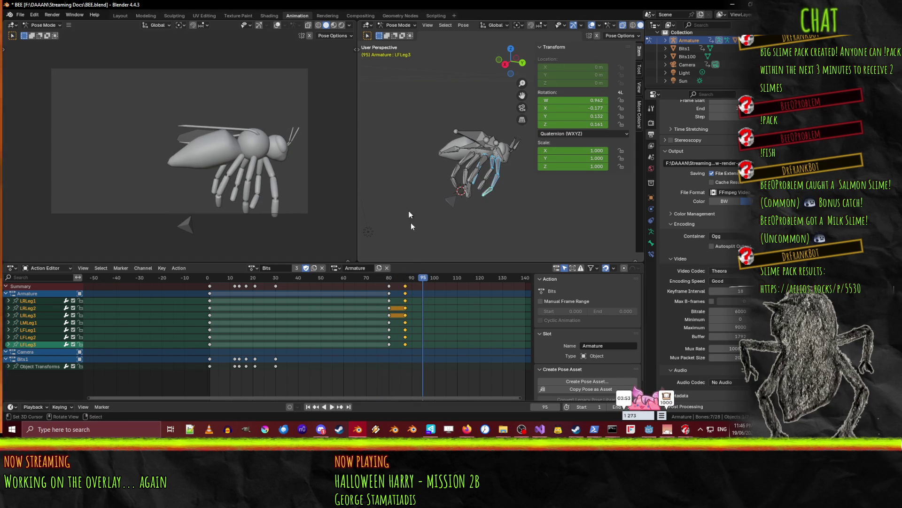
pyautogui.moveTo(425, 226)
pyautogui.mouseDown(button='middle')
pyautogui.moveTo(425, 205)
pyautogui.moveTo(527, 215)
pyautogui.moveTo(536, 200)
pyautogui.moveTo(517, 153)
pyautogui.moveTo(453, 230)
pyautogui.mouseUp(button='middle')
pyautogui.click(516, 150)
# Rotate the right wing about global Z, then tilt it about global X
pyautogui.press('r')
pyautogui.press('z')
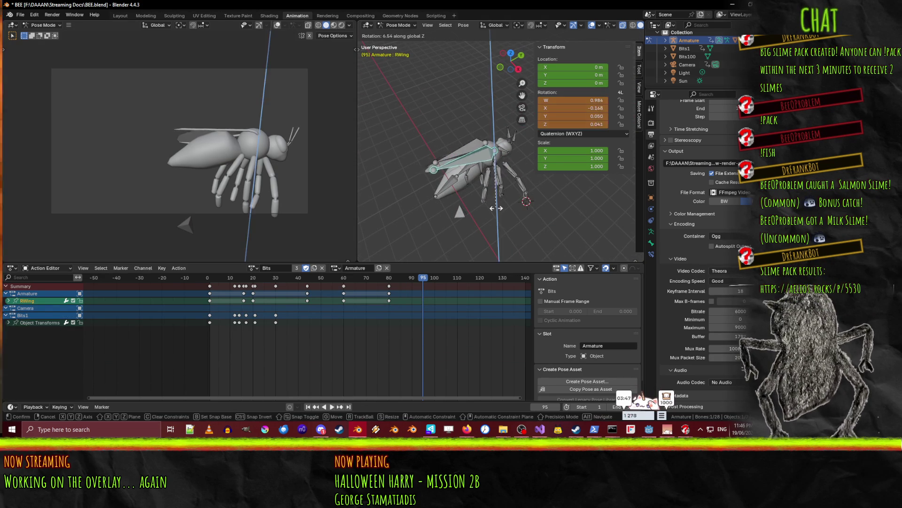
pyautogui.press('y')
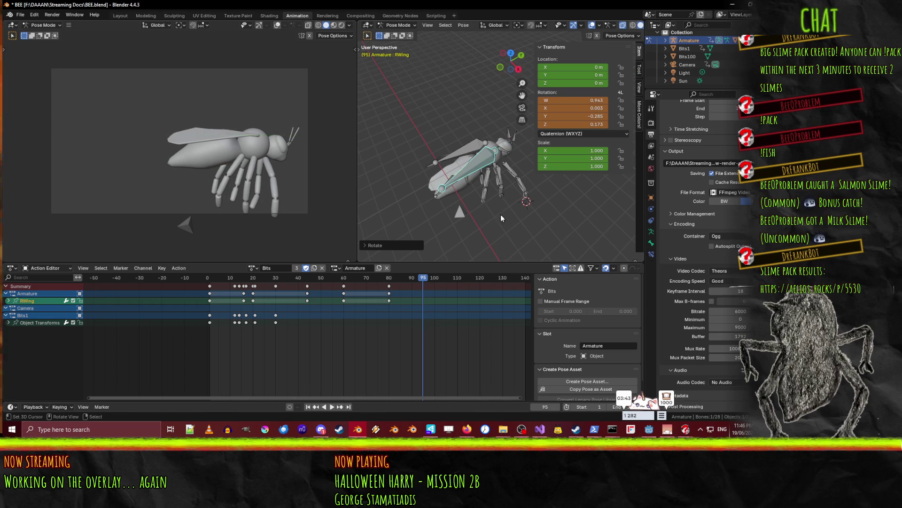
pyautogui.press('z')
pyautogui.click(517, 218)
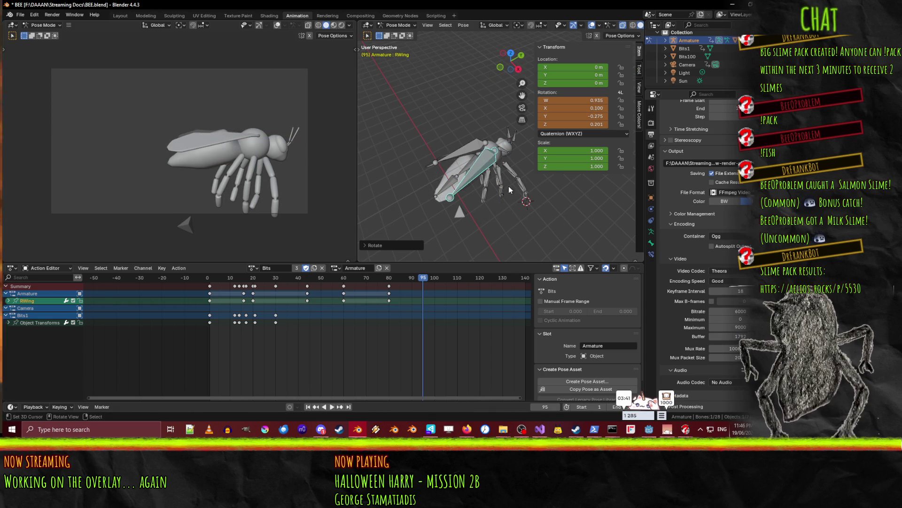
pyautogui.press('r')
pyautogui.press('x')
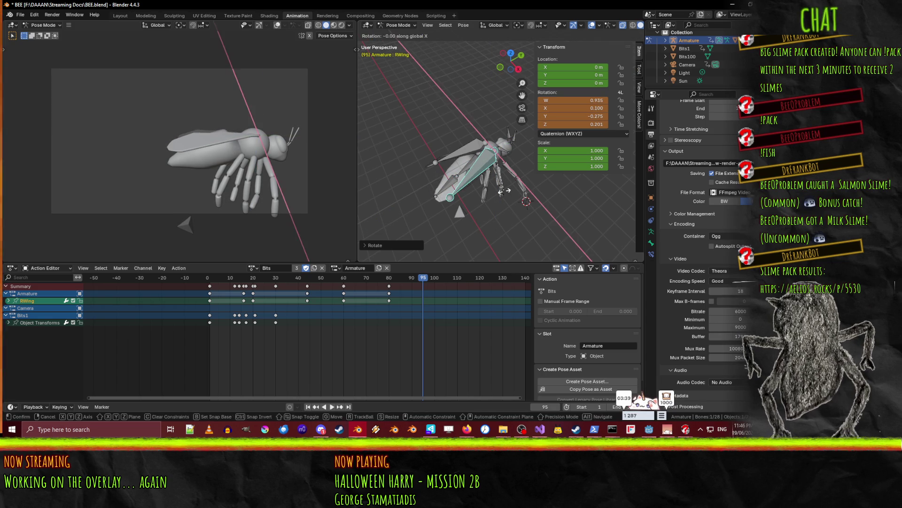
pyautogui.click(509, 191)
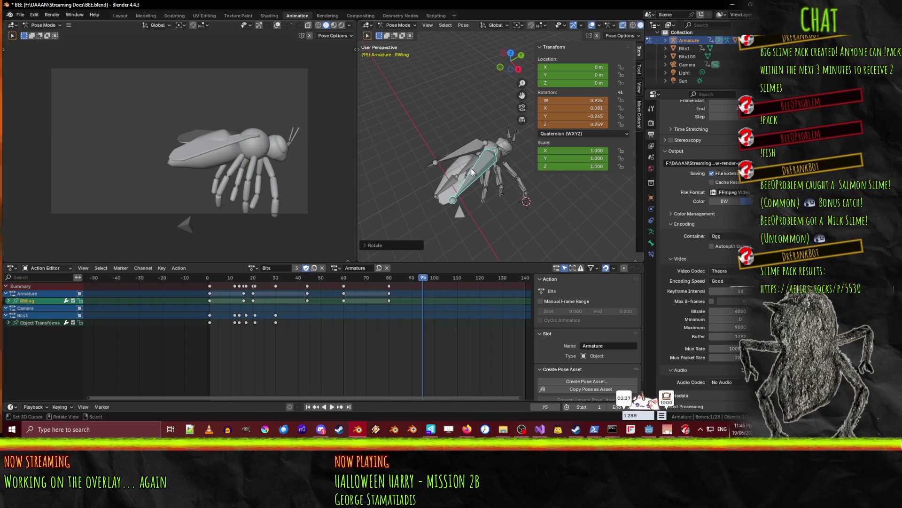
# Rotate the left wing about global Z, then Y, then Z again
pyautogui.press('r')
pyautogui.press('z')
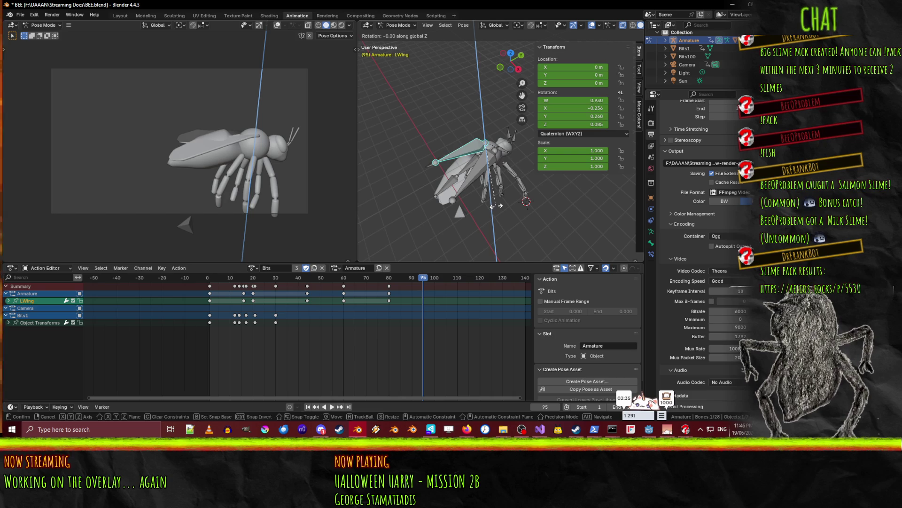
pyautogui.click(532, 207)
pyautogui.press('r')
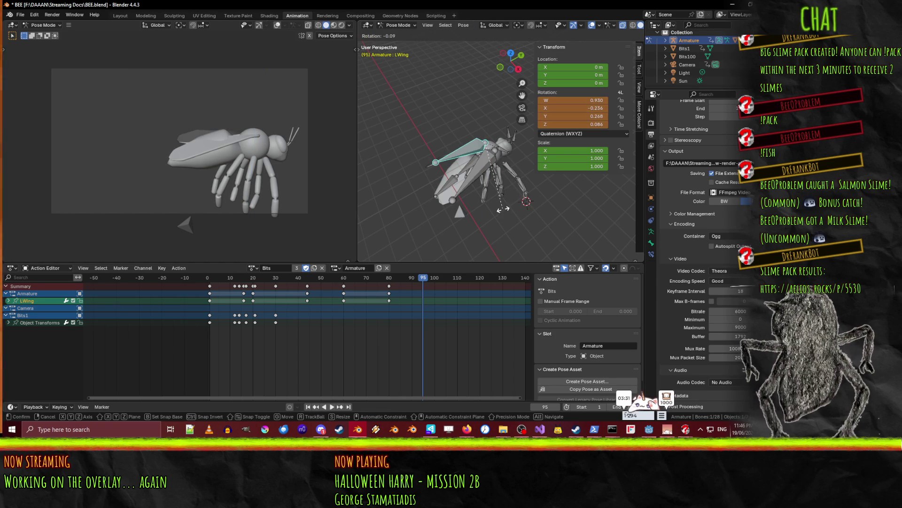
pyautogui.press('y')
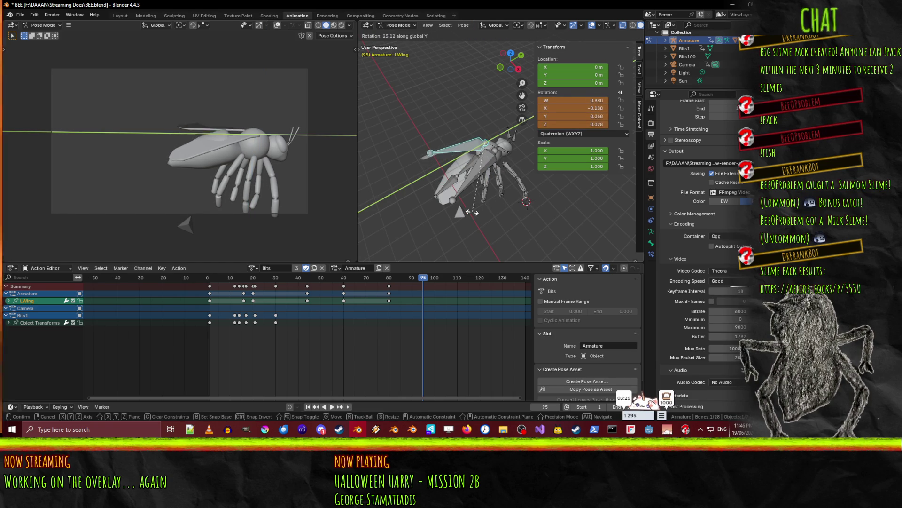
pyautogui.click(453, 212)
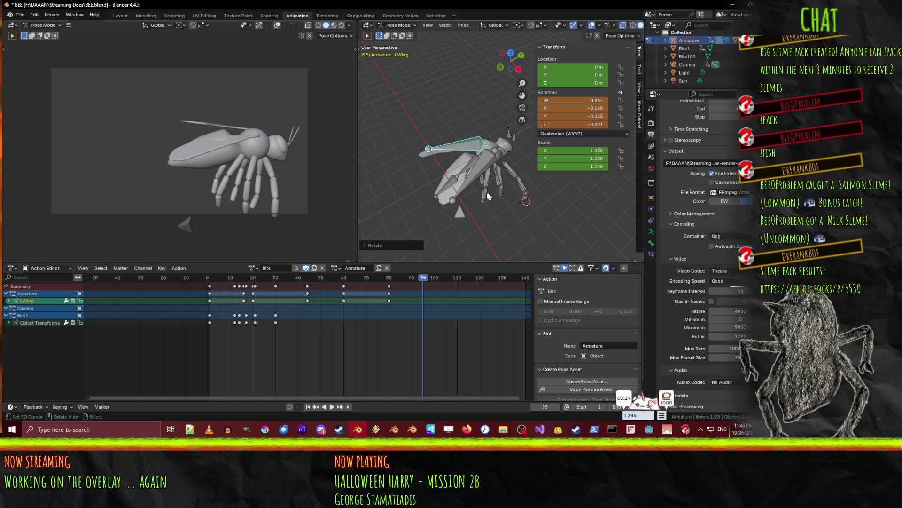
pyautogui.press('t')
pyautogui.press('r')
pyautogui.press('z')
pyautogui.click(542, 207)
# From a side view, raise the left wing about X and adjust it about Y
pyautogui.moveTo(541, 207)
pyautogui.mouseDown(button='middle')
pyautogui.moveTo(555, 143)
pyautogui.moveTo(526, 142)
pyautogui.mouseUp(button='middle')
pyautogui.scroll(5, 451, 197)
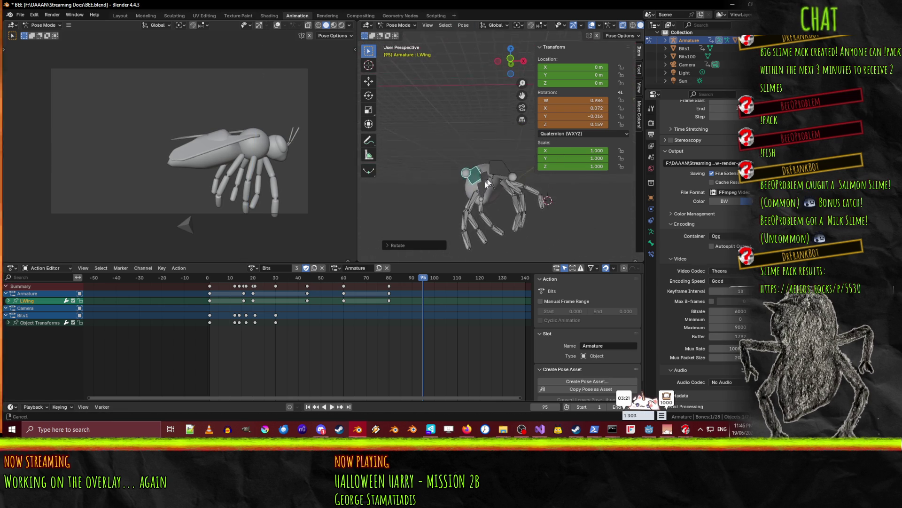
pyautogui.moveTo(480, 185); pyautogui.dragTo(492, 218, button='middle')
pyautogui.press('r')
pyautogui.press('x')
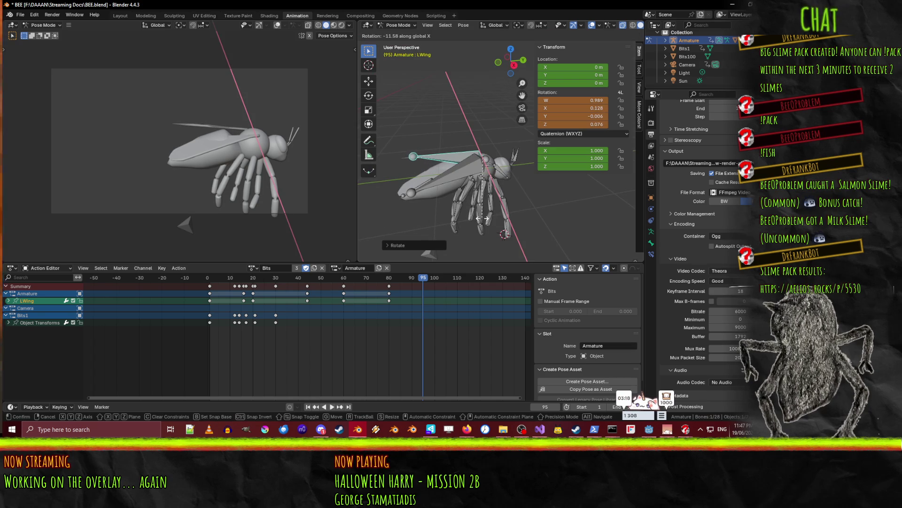
pyautogui.click(487, 210)
pyautogui.press('r')
pyautogui.press('y')
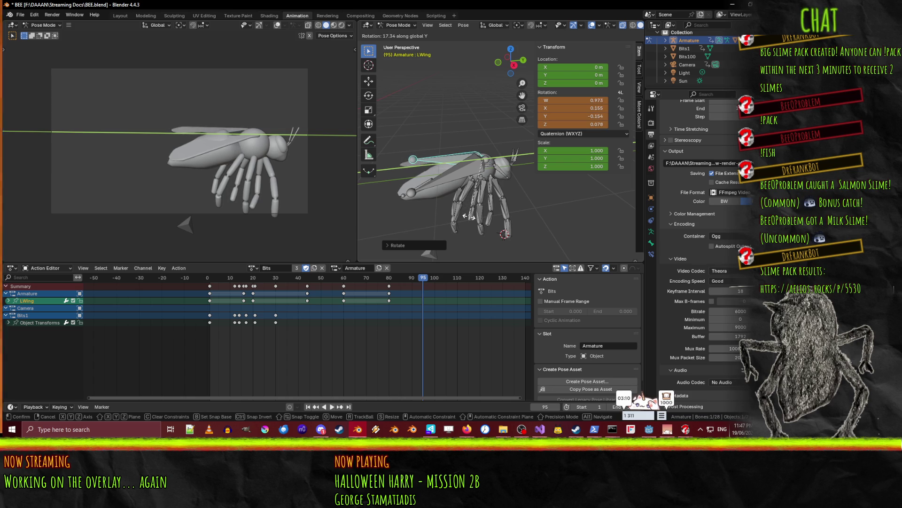
pyautogui.click(479, 214)
# Select RWing and rotate it about the global X axis
pyautogui.moveTo(480, 214)
pyautogui.mouseDown(button='middle')
pyautogui.moveTo(523, 222)
pyautogui.moveTo(568, 201)
pyautogui.moveTo(526, 183)
pyautogui.moveTo(498, 193)
pyautogui.mouseUp(button='middle')
pyautogui.click(486, 198)
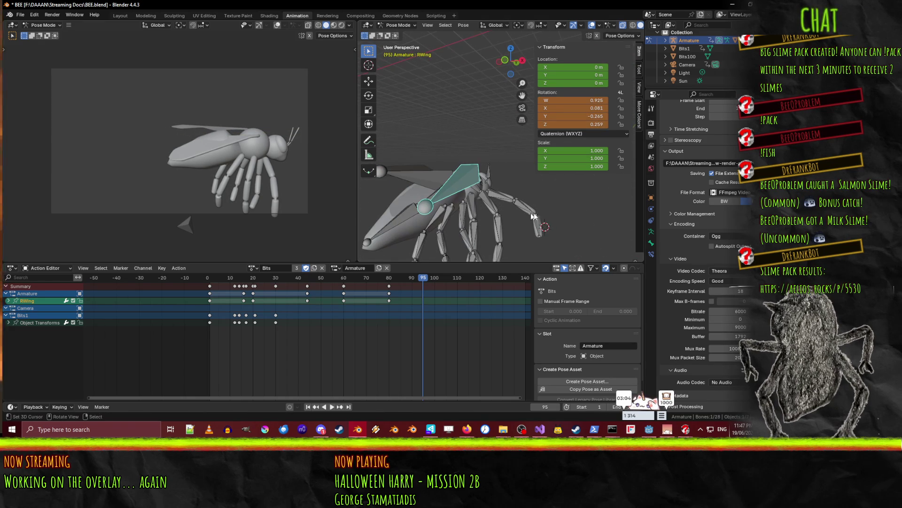
pyautogui.press('r')
pyautogui.press('x')
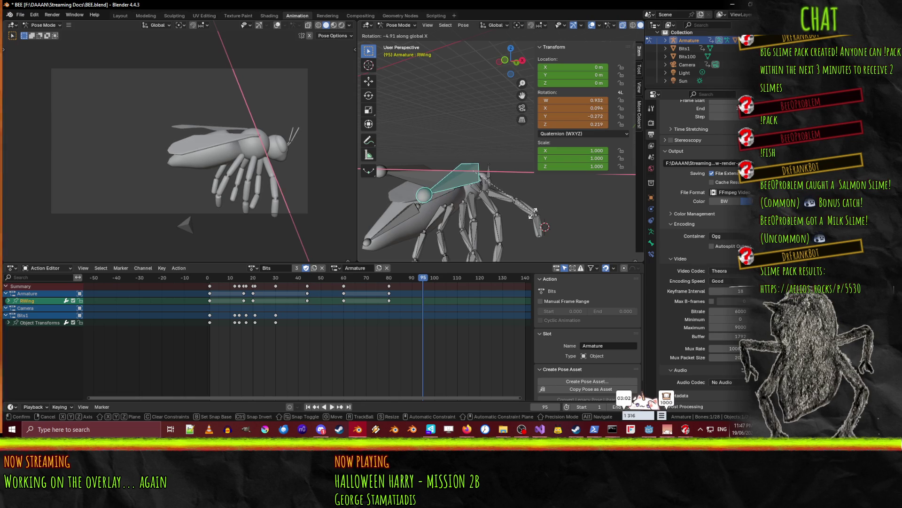
pyautogui.click(533, 214)
# Key both LWing and RWing at frame 95 and scrub from frame 85 to review
pyautogui.moveTo(533, 214)
pyautogui.mouseDown(button='middle')
pyautogui.moveTo(478, 190)
pyautogui.moveTo(455, 197)
pyautogui.mouseUp(button='middle')
pyautogui.keyDown('shift'); pyautogui.click(454, 196); pyautogui.keyUp('shift')
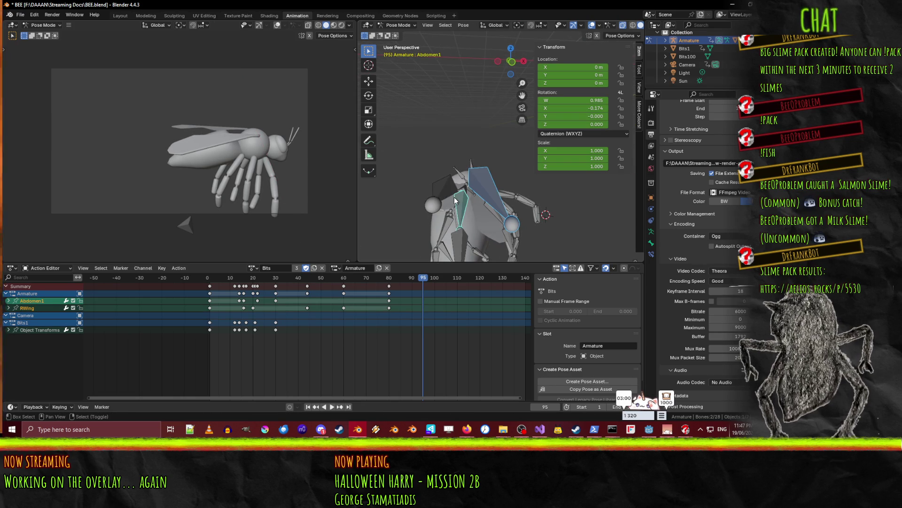
pyautogui.keyDown('shift'); pyautogui.click(444, 189); pyautogui.keyUp('shift')
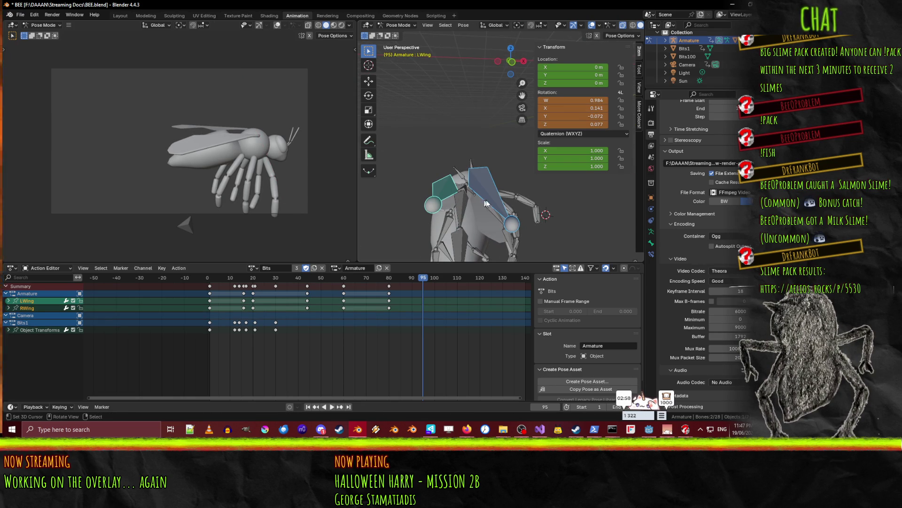
pyautogui.press('i')
pyautogui.click(400, 278)
pyautogui.moveTo(400, 279)
pyautogui.mouseDown()
pyautogui.moveTo(368, 279)
pyautogui.moveTo(460, 280)
pyautogui.moveTo(416, 285)
pyautogui.mouseUp()
# Stop playback at frame 100 and key both wings there
pyautogui.press('space')
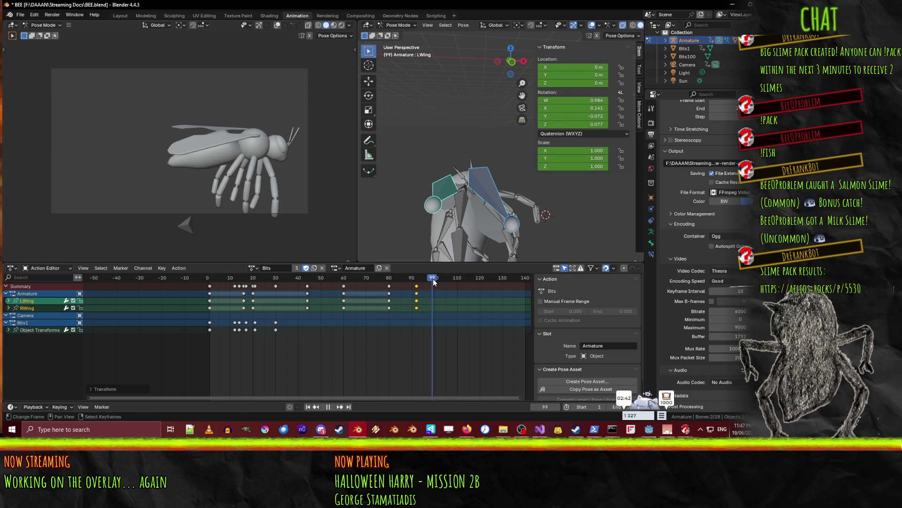
pyautogui.press('space')
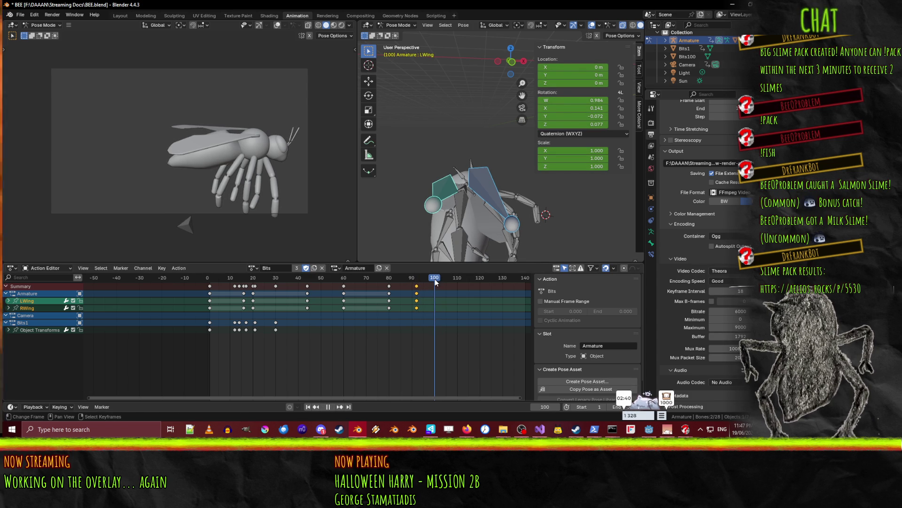
pyautogui.press('i')
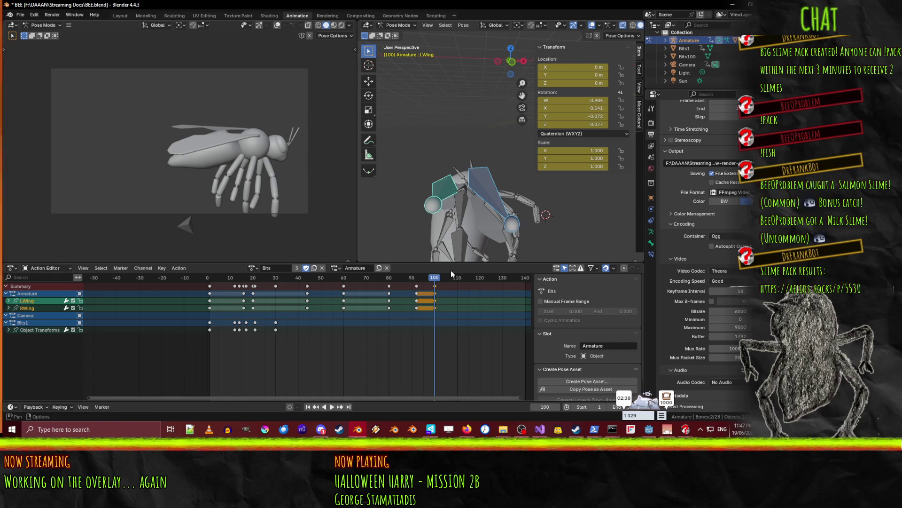
# Raise the right wing by rotating it about the global X axis
pyautogui.click(451, 194)
pyautogui.moveTo(451, 194)
pyautogui.mouseDown(button='middle')
pyautogui.moveTo(462, 209)
pyautogui.moveTo(433, 215)
pyautogui.mouseUp(button='middle')
pyautogui.click(433, 186)
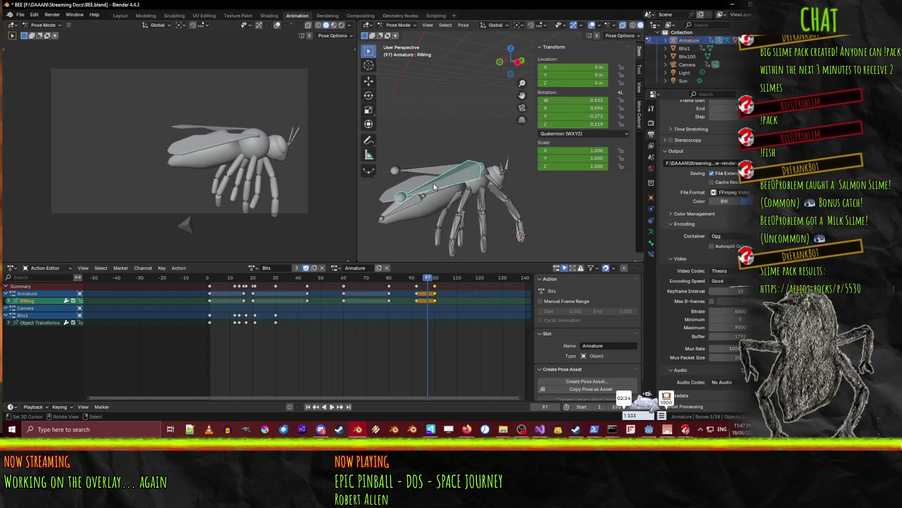
pyautogui.press('r')
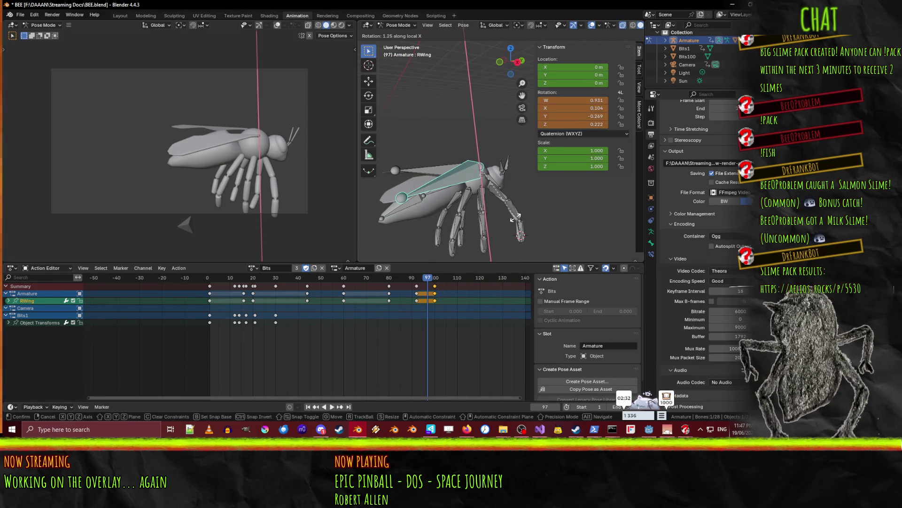
pyautogui.press('x')
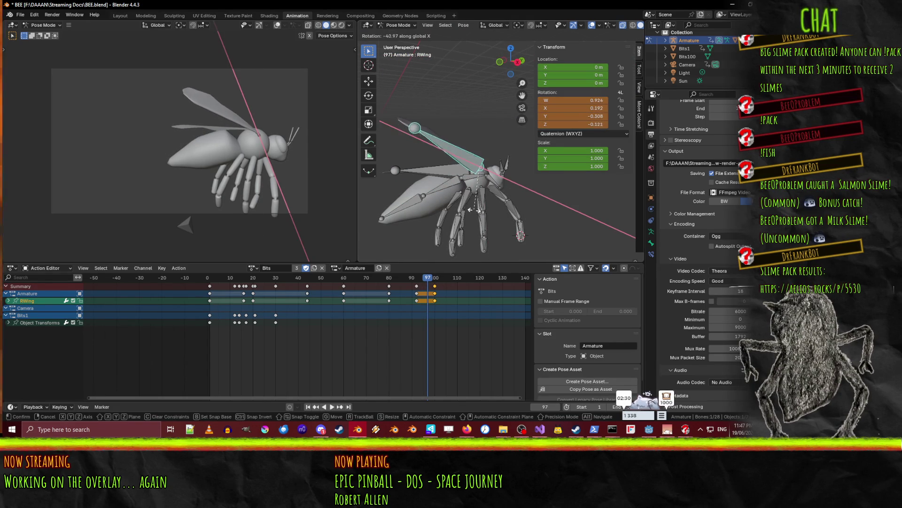
pyautogui.click(469, 208)
# Rotate the left wing about X, then key both wings at frame 97 and preview
pyautogui.click(437, 165)
pyautogui.press('r')
pyautogui.press('x')
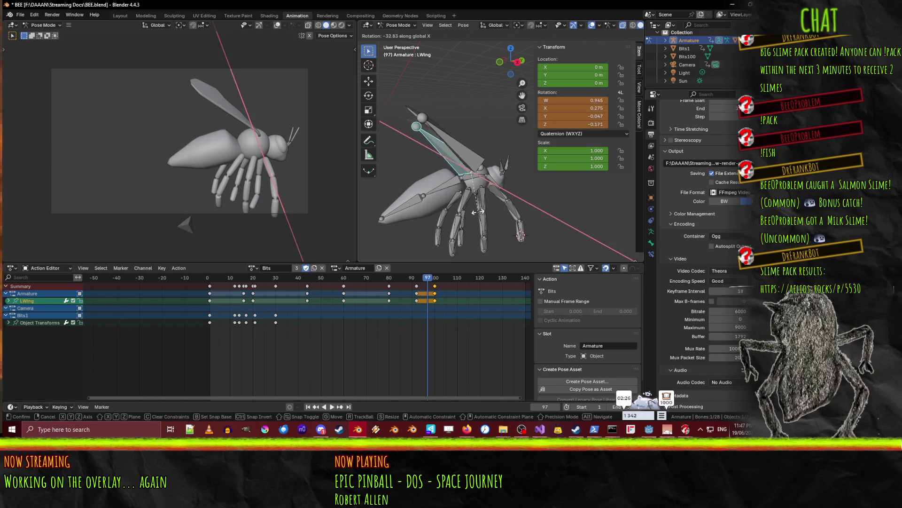
pyautogui.click(481, 200)
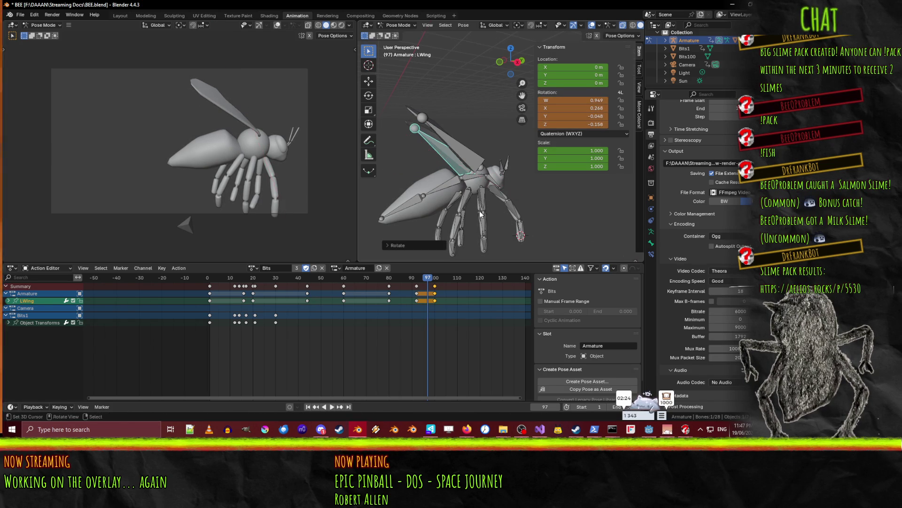
pyautogui.keyDown('shift'); pyautogui.click(477, 172); pyautogui.keyUp('shift')
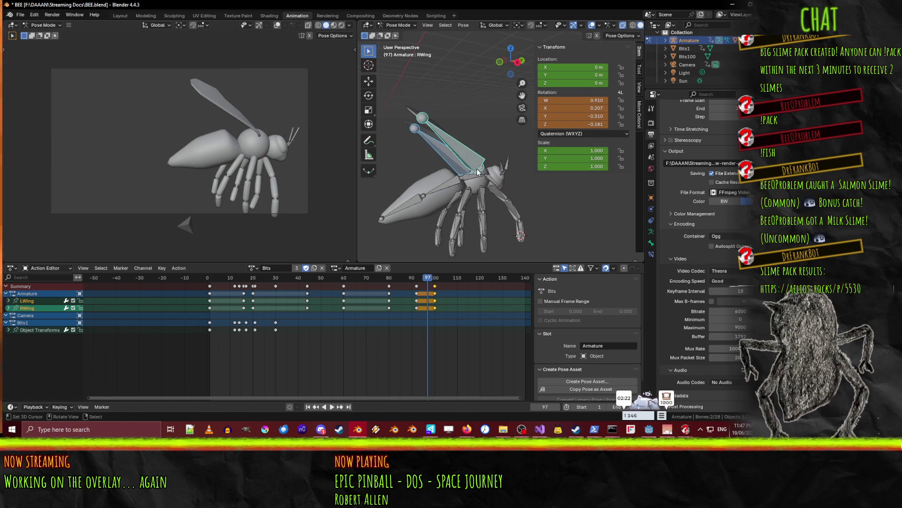
pyautogui.press('i')
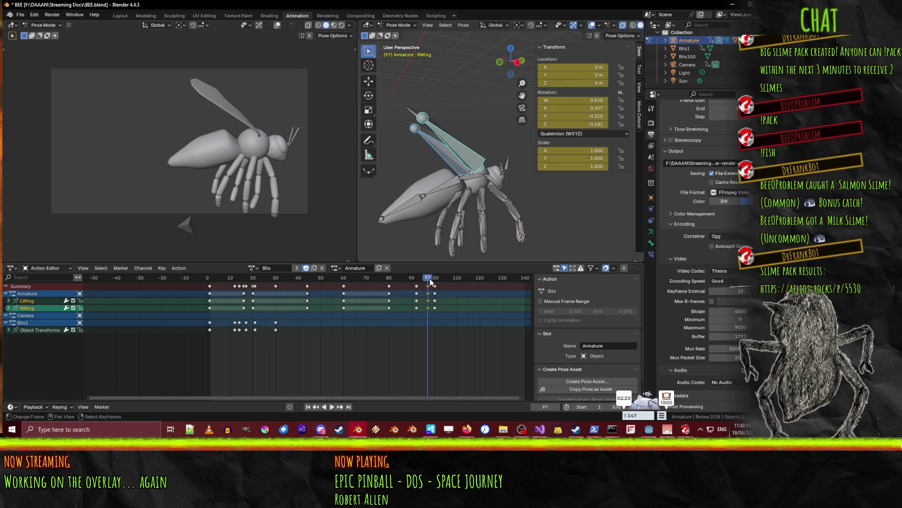
pyautogui.press('space')
pyautogui.moveTo(436, 282)
pyautogui.mouseDown()
pyautogui.moveTo(428, 281)
pyautogui.moveTo(438, 293)
pyautogui.moveTo(445, 287)
pyautogui.moveTo(419, 277)
pyautogui.moveTo(444, 277)
pyautogui.mouseUp()
pyautogui.press('space')
# At frame 104, rotate only the right wing further about the Y axis
pyautogui.click(412, 278)
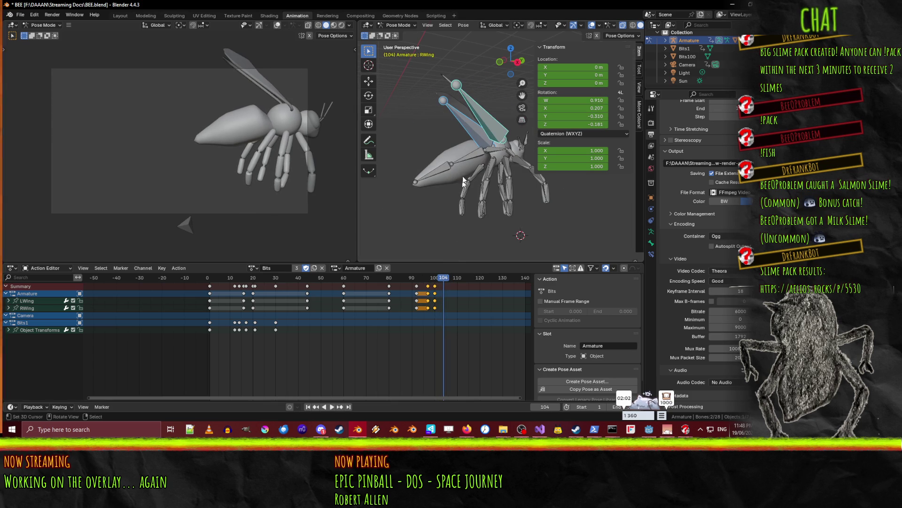
pyautogui.click(489, 108)
pyautogui.press('r')
pyautogui.press('y')
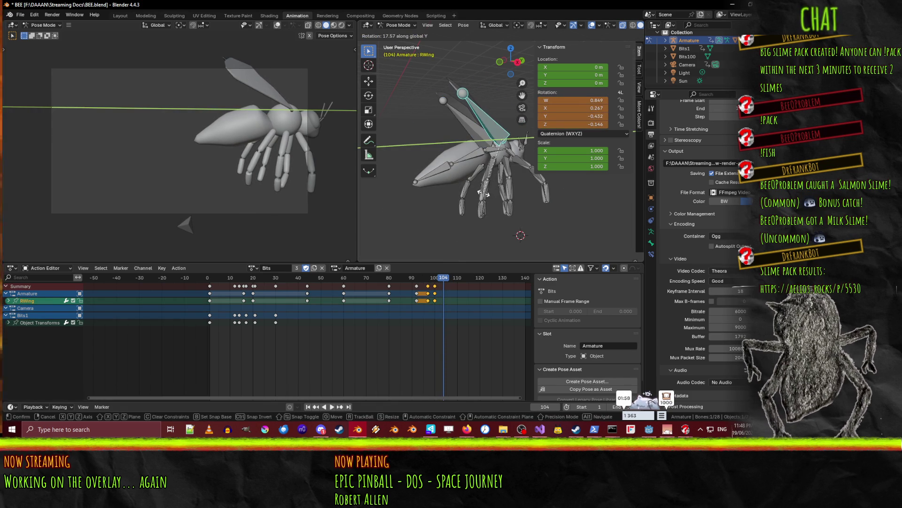
pyautogui.click(483, 193)
# Try scaling the right wing along X, Y and Z, cancel it, then play the animation
pyautogui.press('s')
pyautogui.press('x')
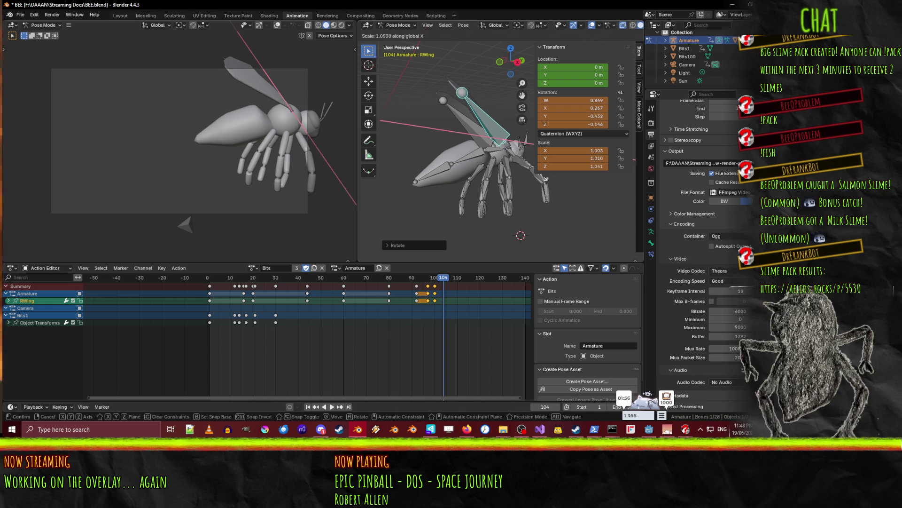
pyautogui.press('y')
pyautogui.press('z')
pyautogui.press('z')
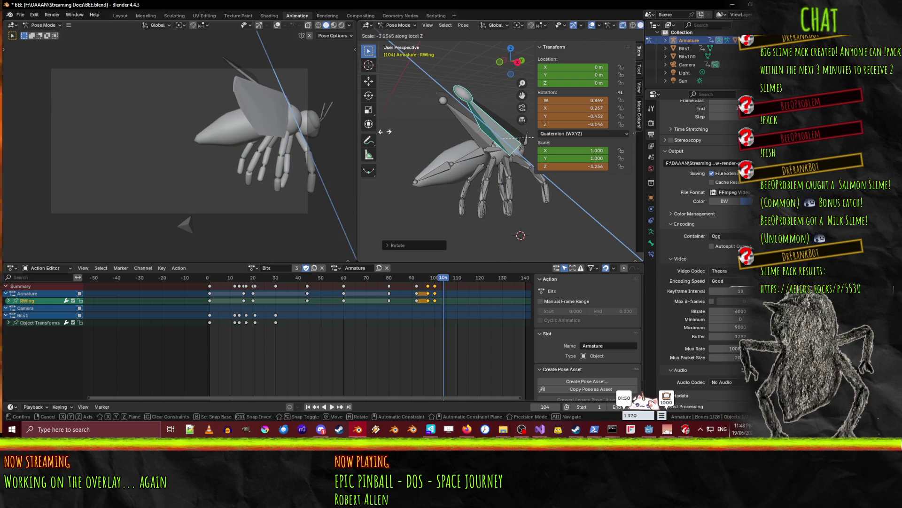
pyautogui.press('Escape')
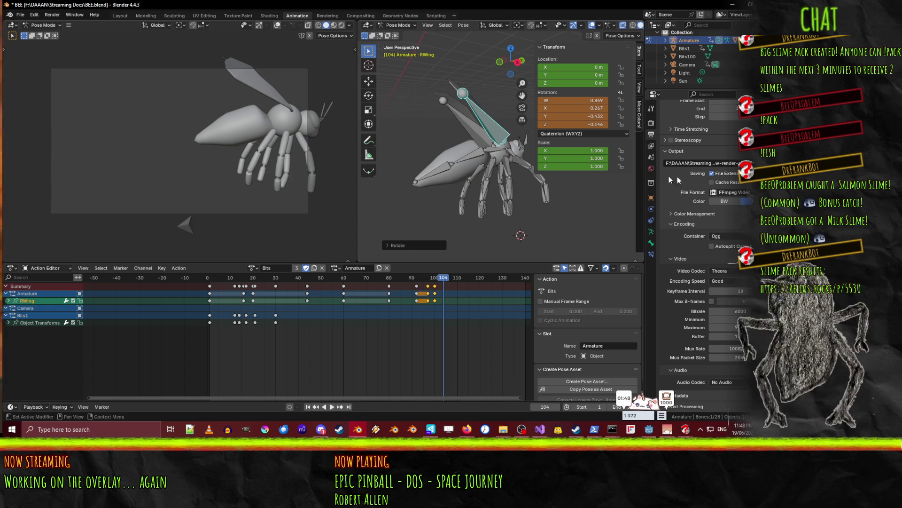
pyautogui.moveTo(530, 218); pyautogui.dragTo(477, 251, button='middle')
pyautogui.press('space')
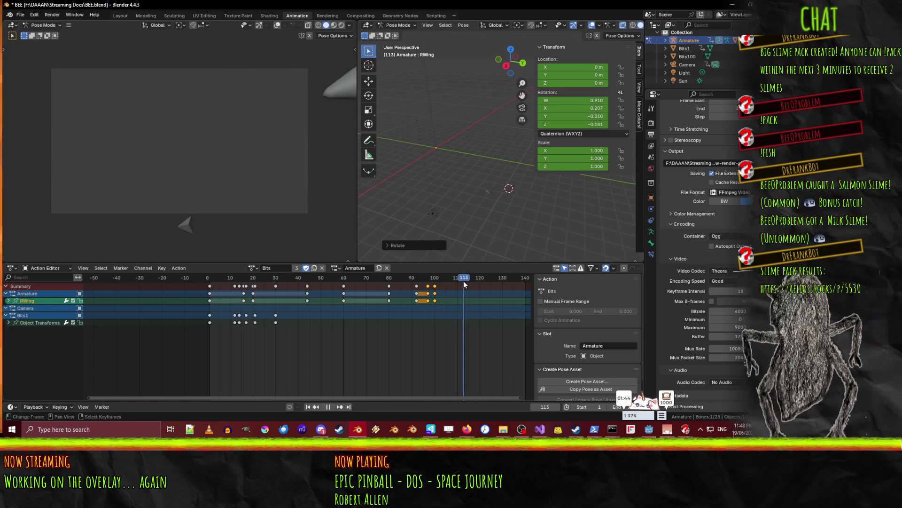
# Review the flight from frame 2, stop at frame 15, zoom out and save BEE.blend
pyautogui.click(369, 280)
pyautogui.click(213, 281)
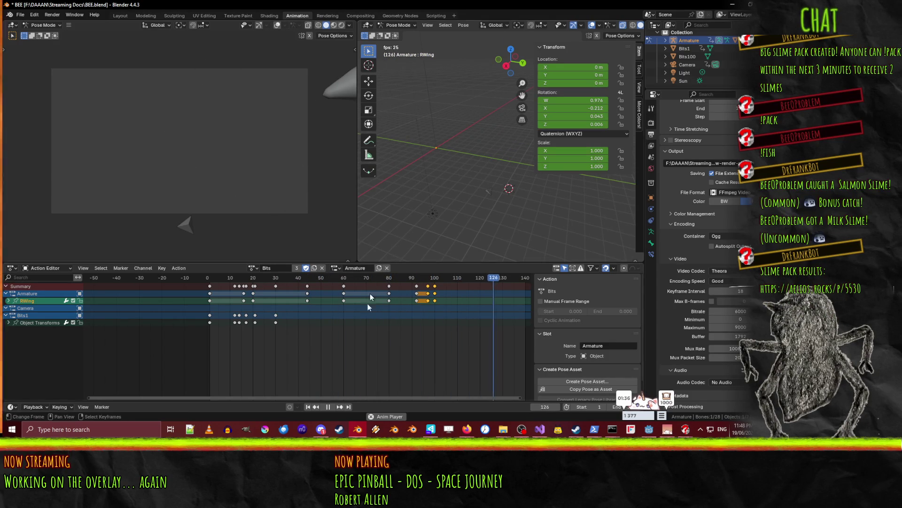
pyautogui.click(328, 407)
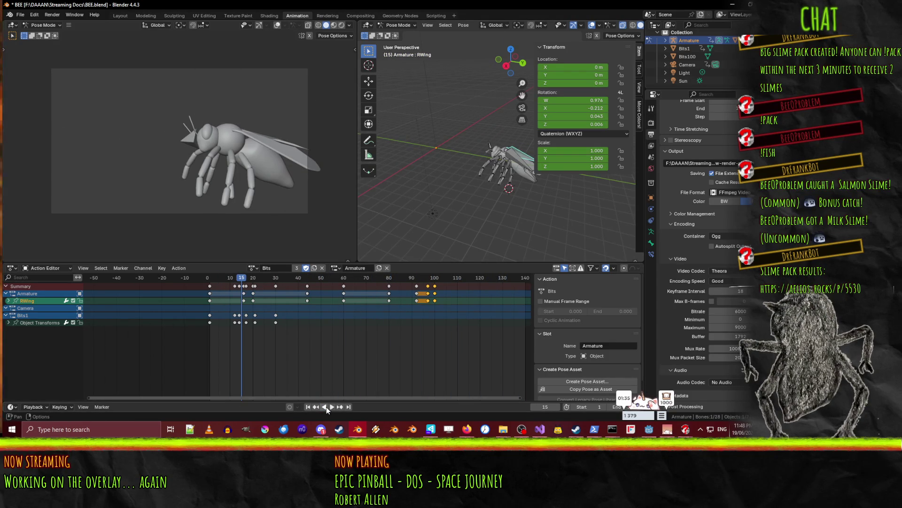
pyautogui.scroll(-3, 408, 202)
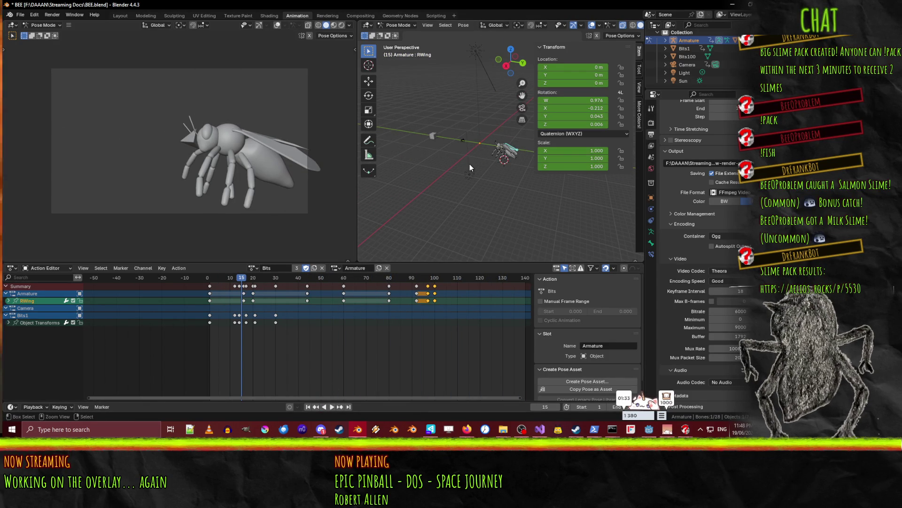
pyautogui.hotkey('ctrl', 's')
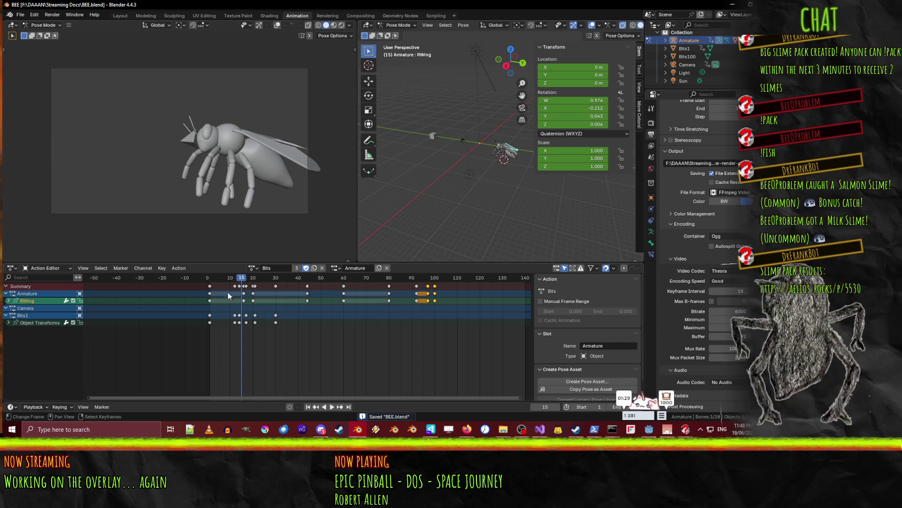
# Play the animation again, stop back at frame 0, and save BEE.blend again
pyautogui.press('space')
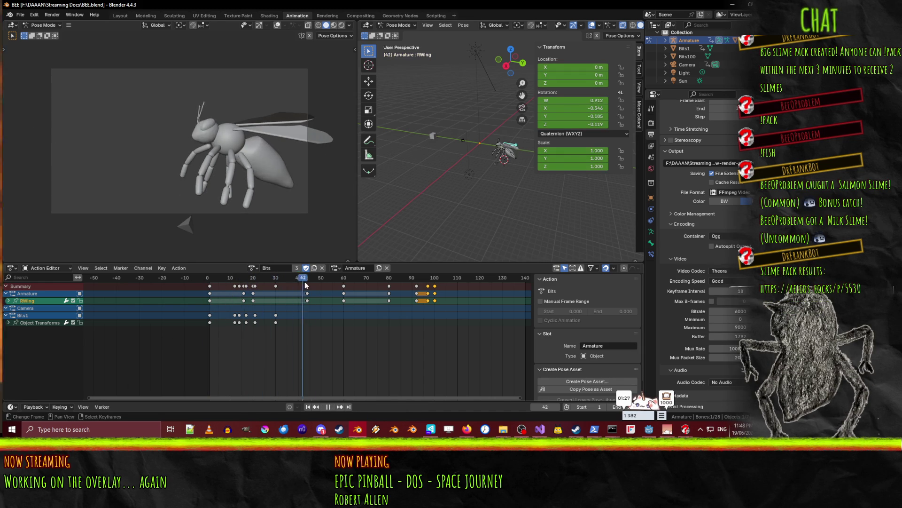
pyautogui.press('Escape')
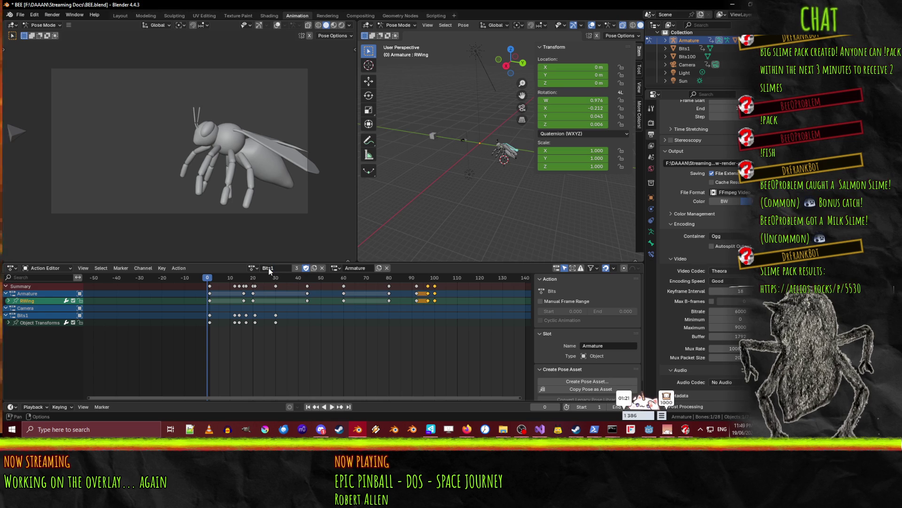
pyautogui.hotkey('ctrl', 's')
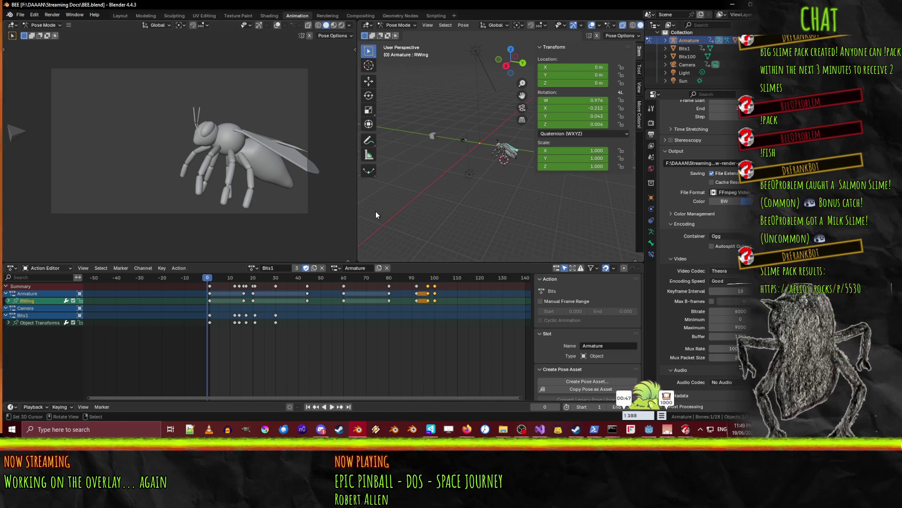
# Select all bee bones, box-select every keyframe in the Bits1 action and delete them
pyautogui.press('space')
pyautogui.click(439, 277)
pyautogui.moveTo(439, 282); pyautogui.dragTo(212, 281)
pyautogui.press('a')
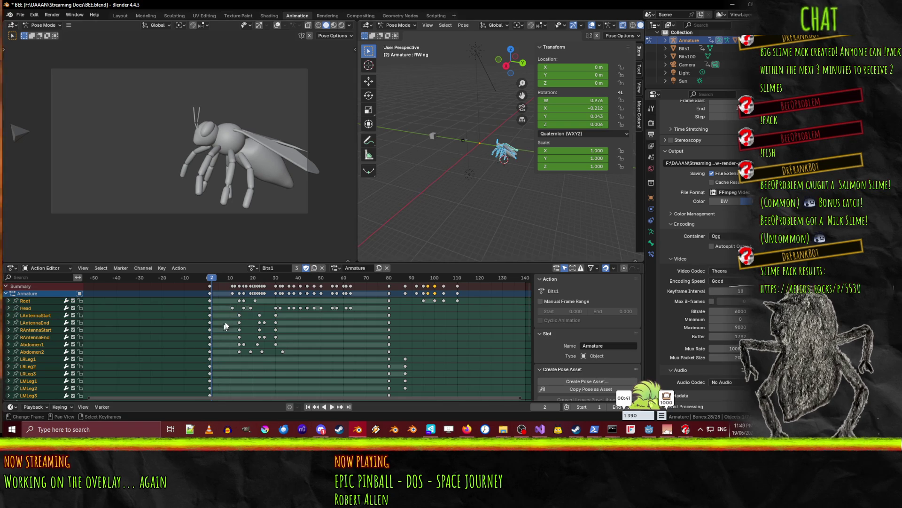
pyautogui.scroll(-6, 219, 332)
pyautogui.press('b')
pyautogui.moveTo(278, 286)
pyautogui.mouseDown()
pyautogui.moveTo(368, 379)
pyautogui.moveTo(426, 401)
pyautogui.mouseUp()
pyautogui.scroll(-3, 380, 376)
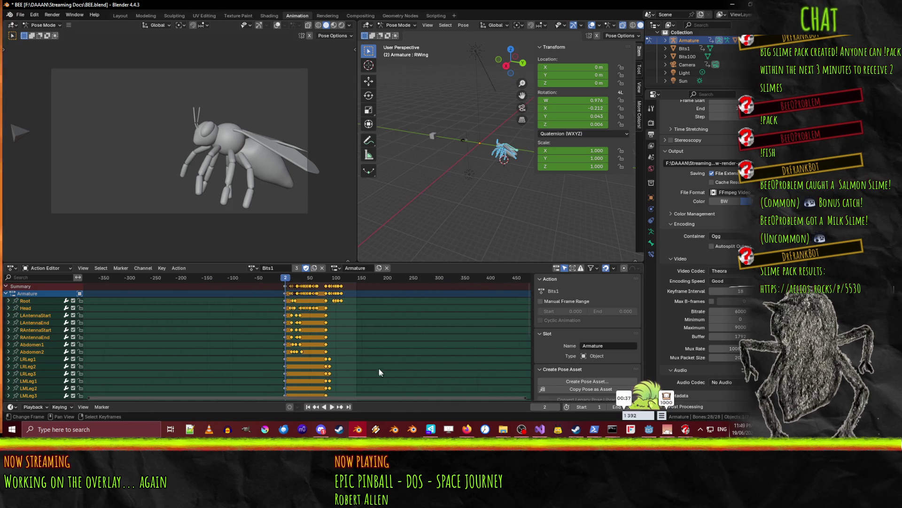
pyautogui.moveTo(348, 367)
pyautogui.mouseDown(button='middle')
pyautogui.moveTo(349, 295)
pyautogui.moveTo(357, 332)
pyautogui.mouseUp(button='middle')
pyautogui.press('x')
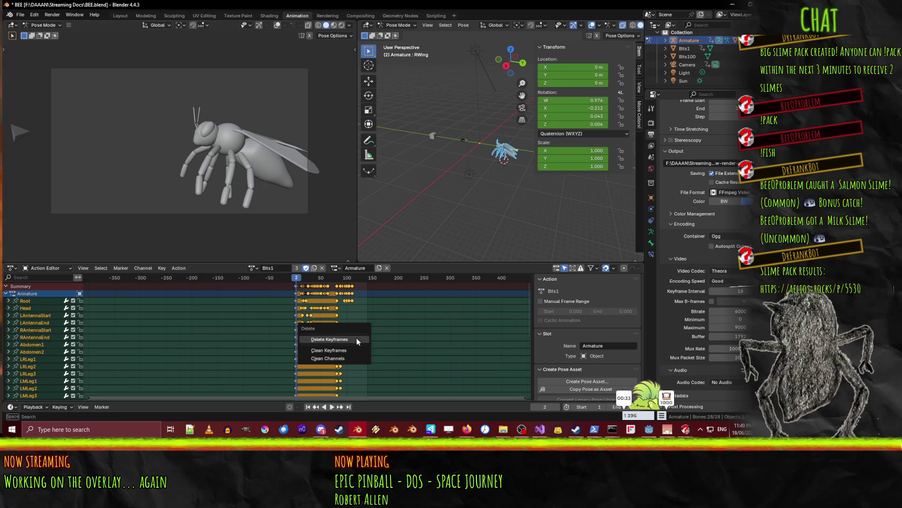
pyautogui.click(356, 339)
# Play the emptied action from frame 0, then undo the keyframe deletion
pyautogui.press('space')
pyautogui.click(295, 282)
pyautogui.moveTo(295, 283); pyautogui.dragTo(297, 283)
pyautogui.press('space')
pyautogui.moveTo(401, 191)
pyautogui.mouseDown(button='middle')
pyautogui.moveTo(430, 187)
pyautogui.moveTo(436, 224)
pyautogui.mouseUp(button='middle')
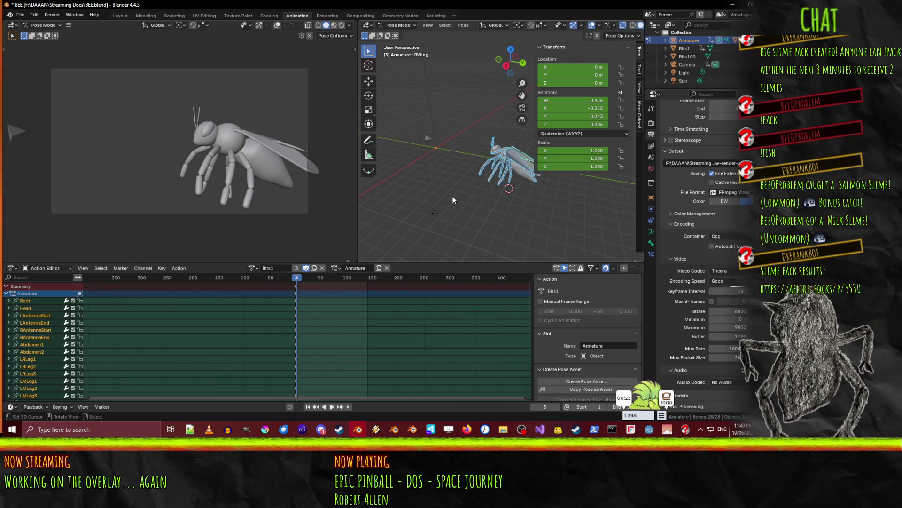
pyautogui.press('Left')
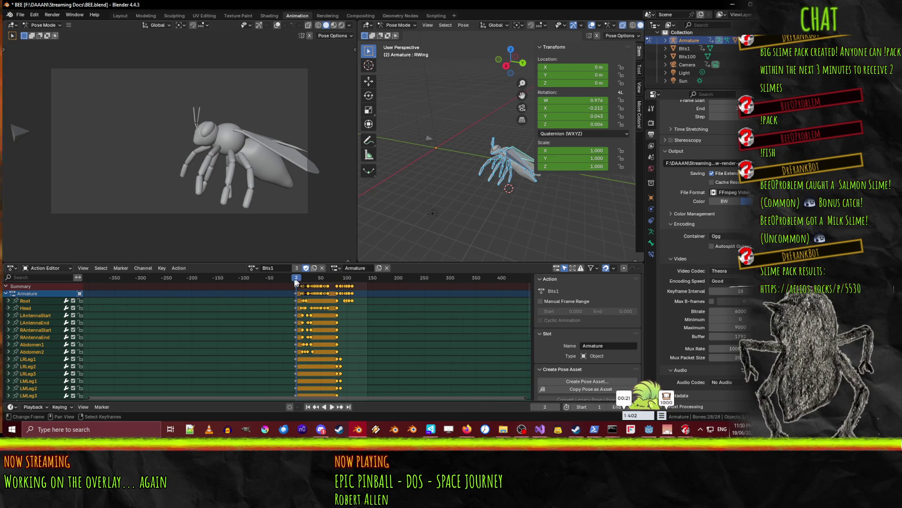
# Play back the restored Bits1 animation, scrub to frame 20, stop at frame 33, and zoom the Action Editor in
pyautogui.press('space')
pyautogui.moveTo(314, 283); pyautogui.dragTo(306, 282)
pyautogui.press('space')
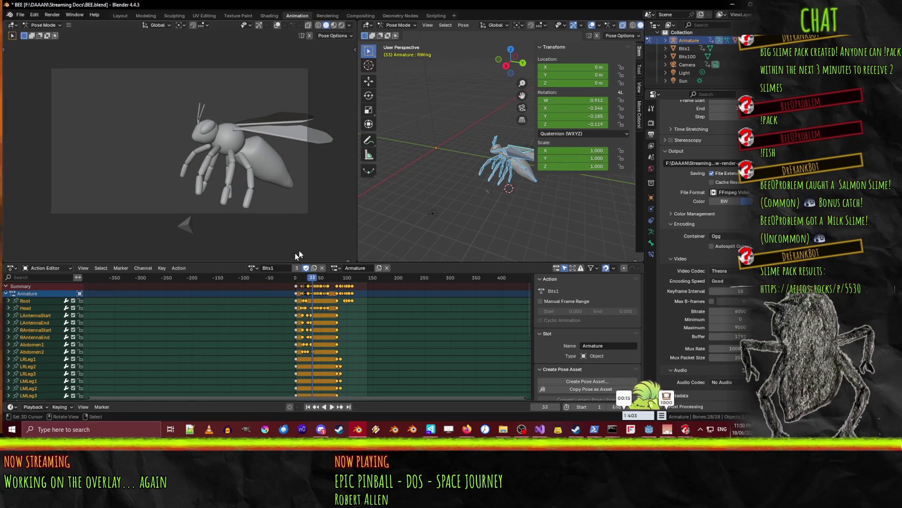
pyautogui.scroll(4, 325, 315)
pyautogui.scroll(2, 365, 326)
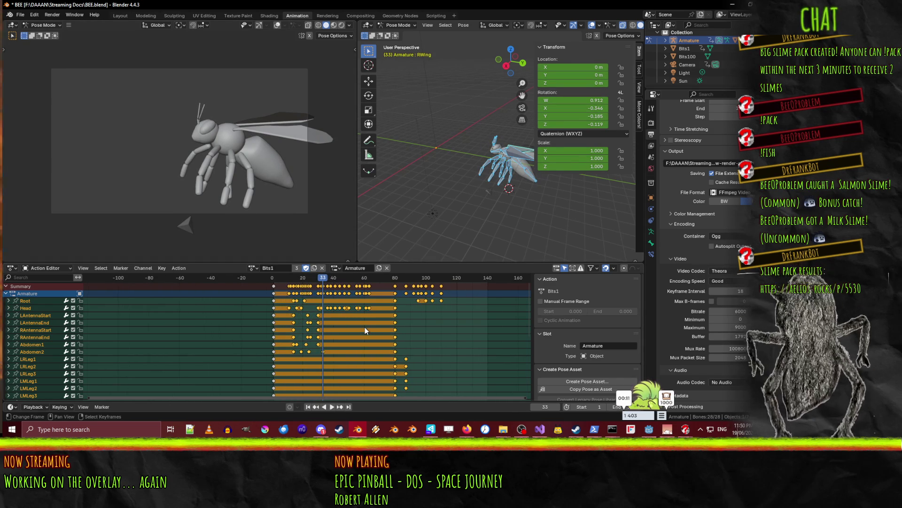
# Inspect the frame 36 keys, scrub frames 34–66, then select all Bits1 keyframes and bring up the delete options
pyautogui.click(328, 293)
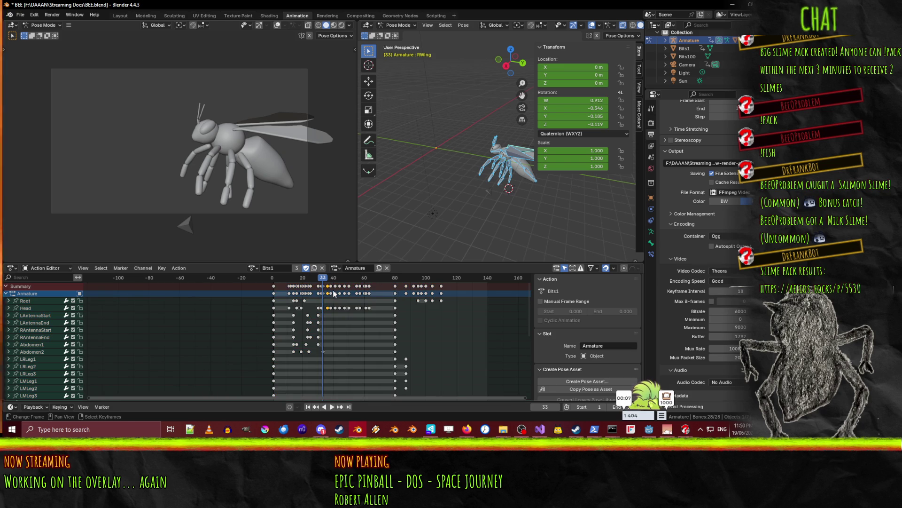
pyautogui.moveTo(325, 280); pyautogui.dragTo(373, 282)
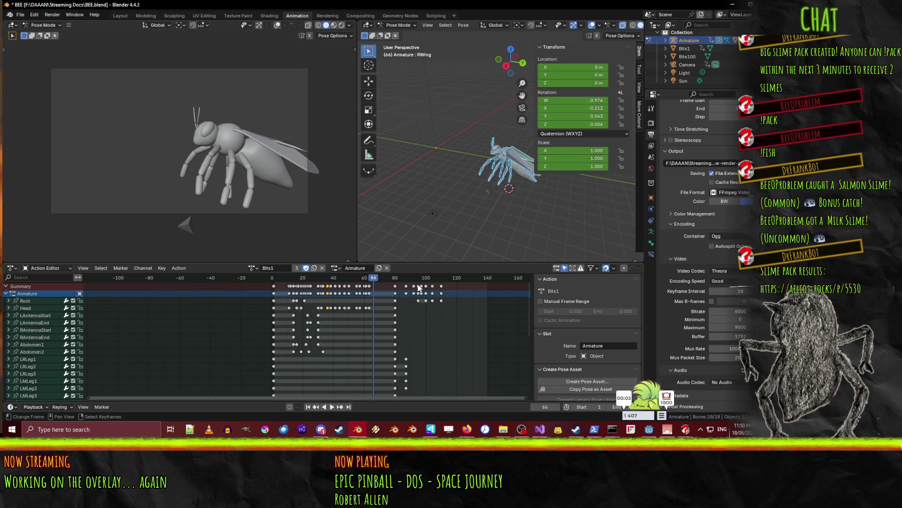
pyautogui.press('space')
pyautogui.click(324, 281)
pyautogui.moveTo(325, 281)
pyautogui.mouseDown()
pyautogui.moveTo(334, 282)
pyautogui.moveTo(314, 282)
pyautogui.moveTo(336, 285)
pyautogui.mouseUp()
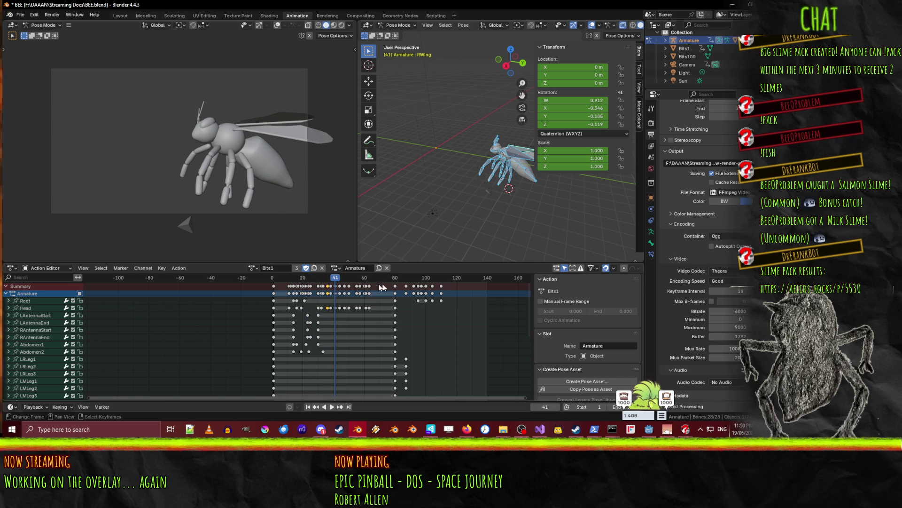
pyautogui.press('a')
pyautogui.press('x')
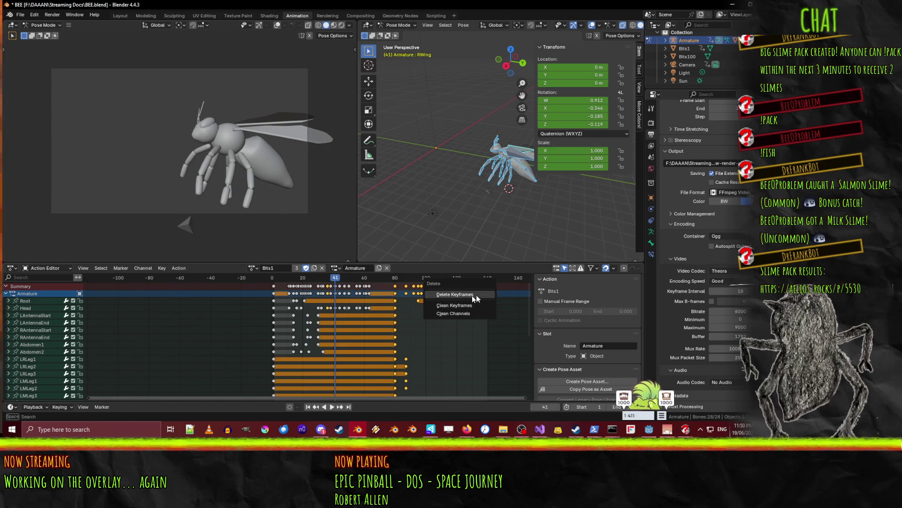